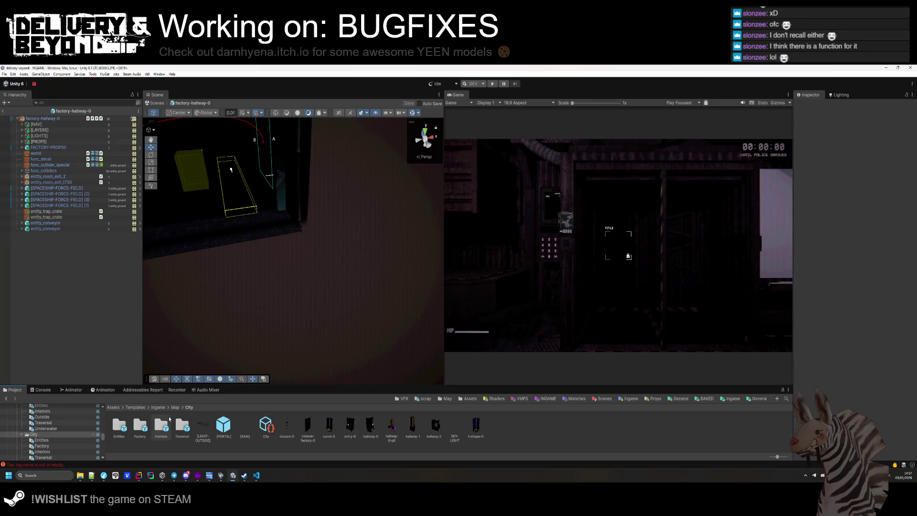
- Open the store-0 prefab and frame the whole store room in view
double_click(139, 436)
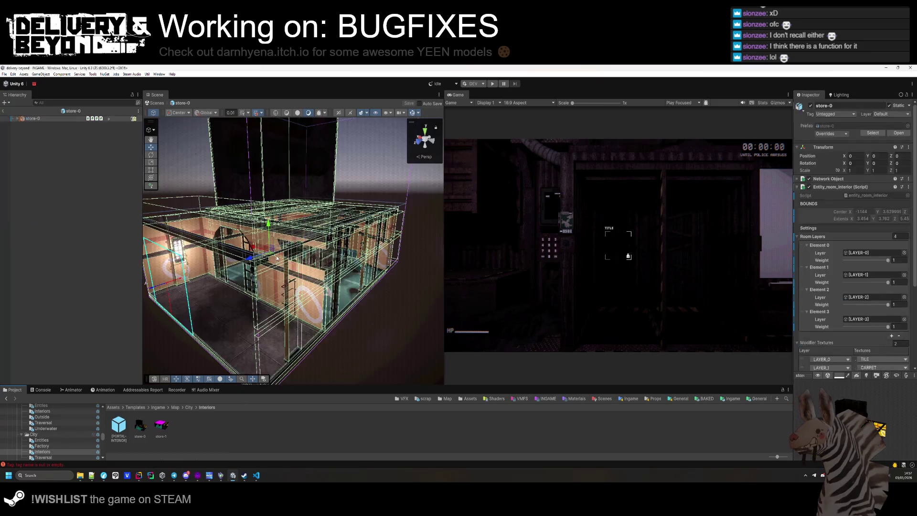
double_click(53, 119)
left_click_drag(296, 286, 315, 334)
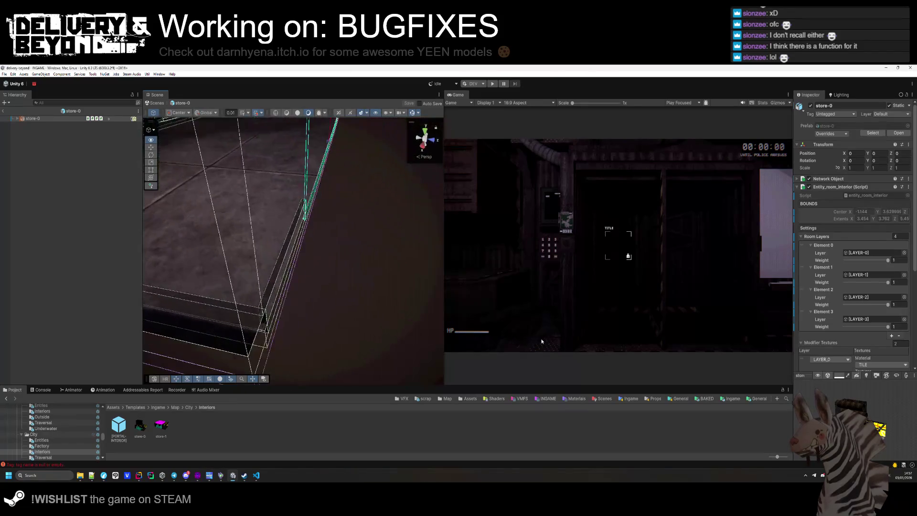
key("f")
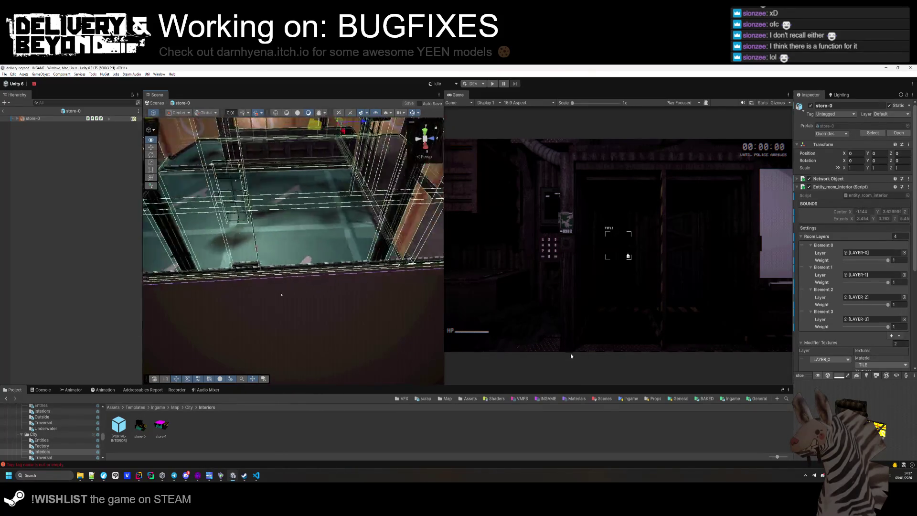
- Inspect the store-1 prefab, then open factory-entry-0 from the City folder
double_click(162, 425)
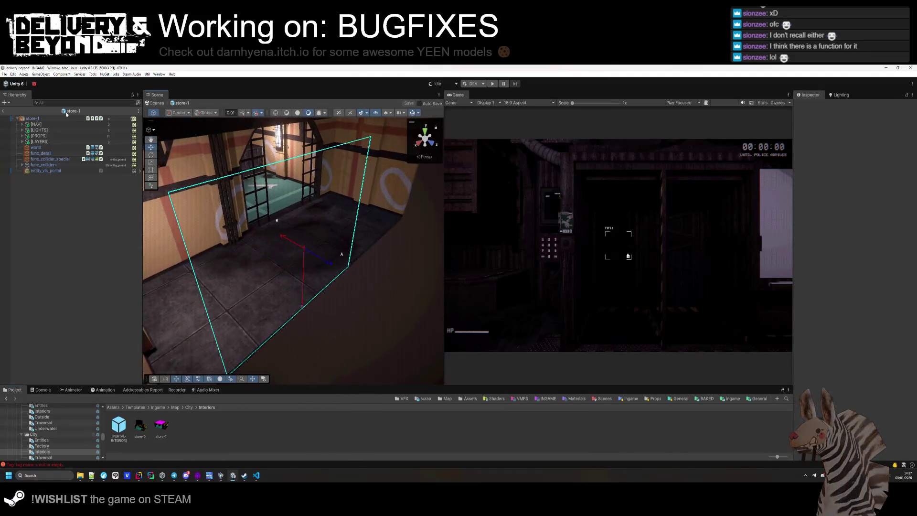
left_click(66, 115)
mouse_move(276, 265)
left_mouse_down()
mouse_move(303, 331)
mouse_move(346, 345)
left_mouse_up()
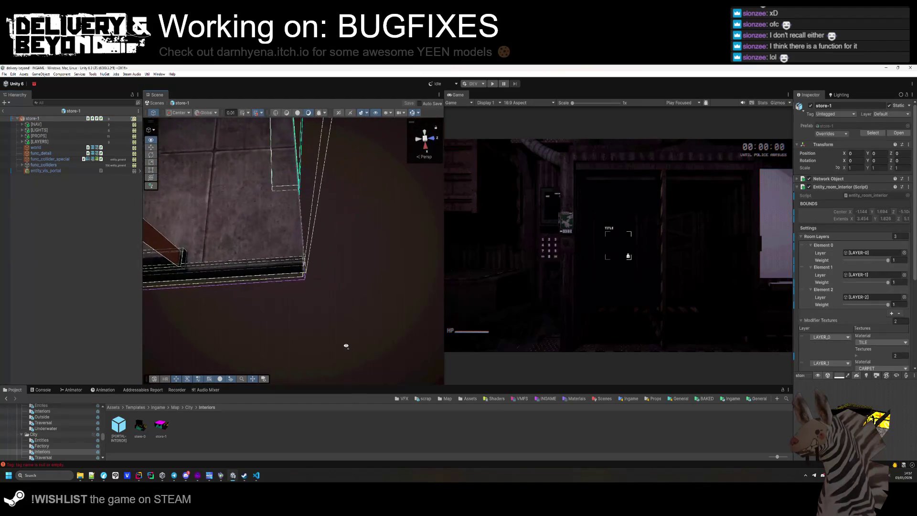
left_click(33, 434)
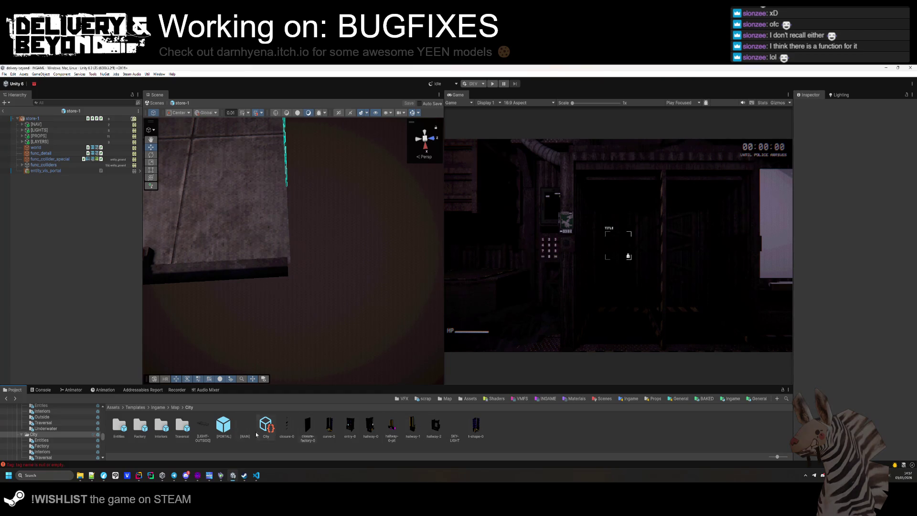
double_click(118, 423)
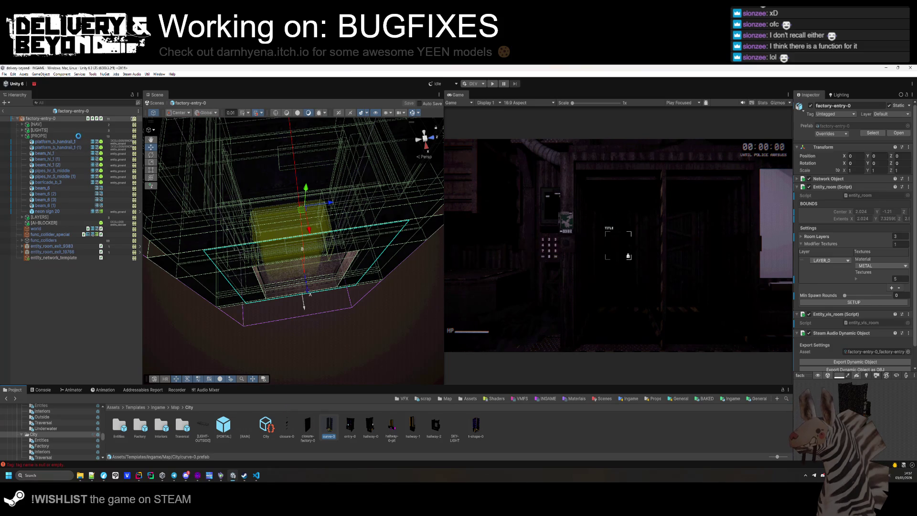
- Open curve-0, view it top-down and save it, then scroll on through the room prefabs
double_click(329, 424)
left_click_drag(196, 157, 839, 203)
scroll(839, 203, "down", 5)
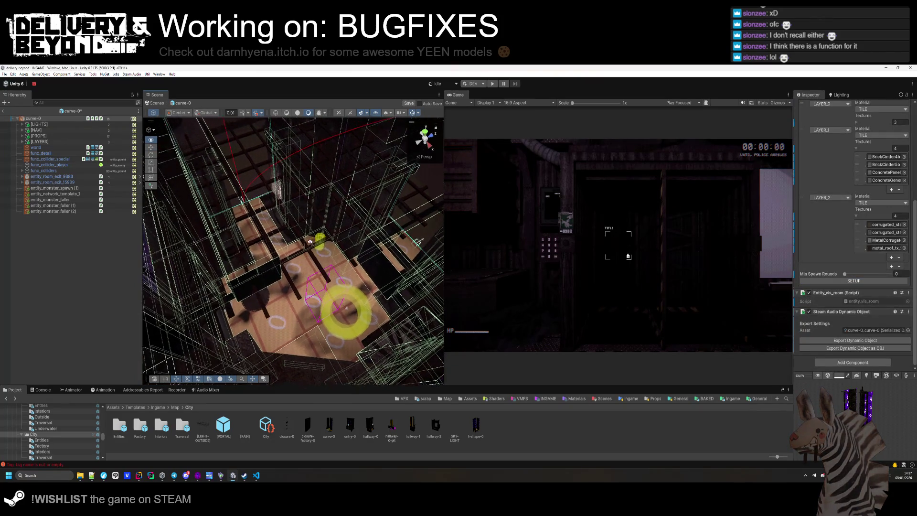
key("ctrl+s")
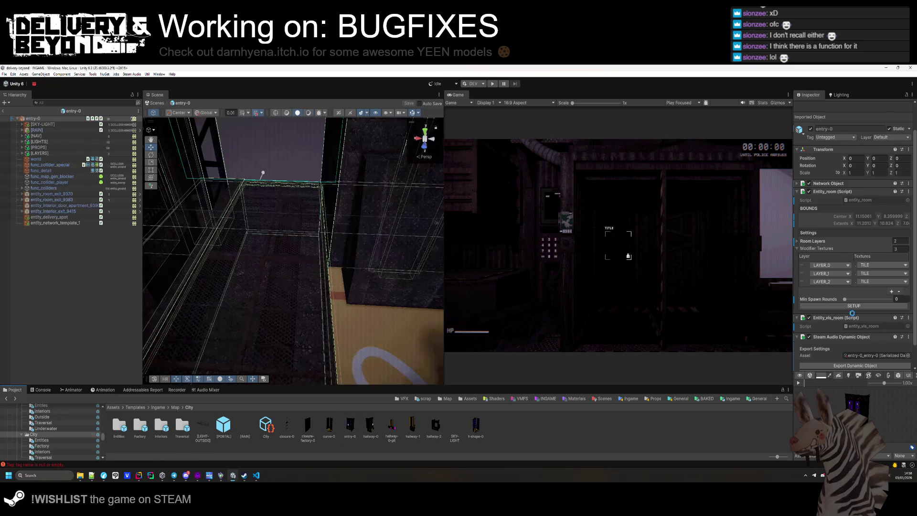
scroll(858, 327, "down", 2)
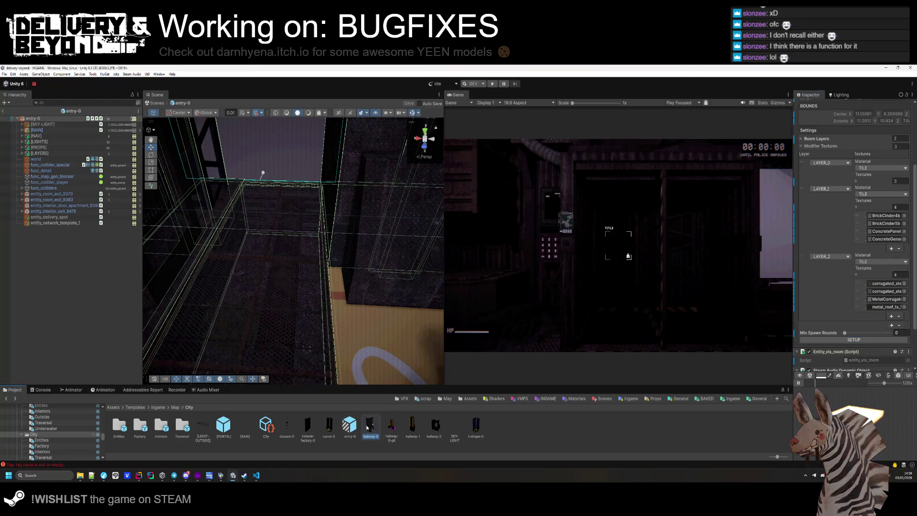
scroll(862, 334, "down", 3)
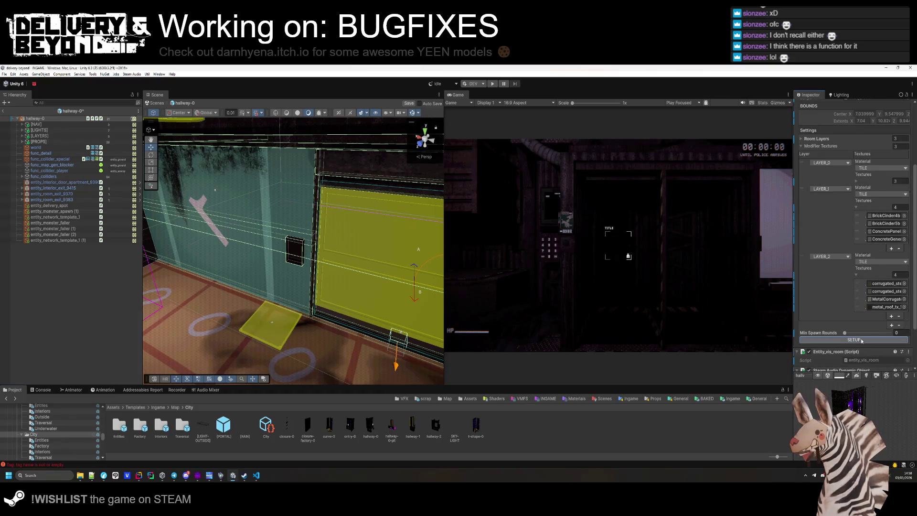
- Open the hallway-0-pit prefab and orbit around its hallway geometry
double_click(392, 429)
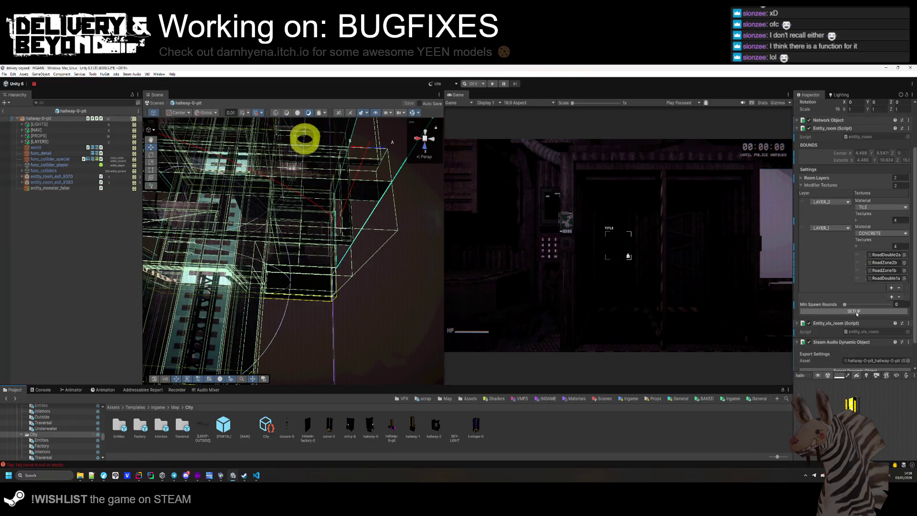
mouse_move(299, 278)
left_mouse_down()
mouse_move(149, 268)
mouse_move(175, 256)
mouse_move(314, 264)
mouse_move(338, 290)
mouse_move(437, 281)
mouse_move(535, 229)
mouse_move(595, 181)
mouse_move(611, 205)
mouse_move(683, 167)
mouse_move(696, 108)
mouse_move(739, 224)
mouse_move(738, 254)
mouse_move(688, 215)
mouse_move(757, 230)
left_mouse_up()
left_click_drag(870, 229, 14, 217)
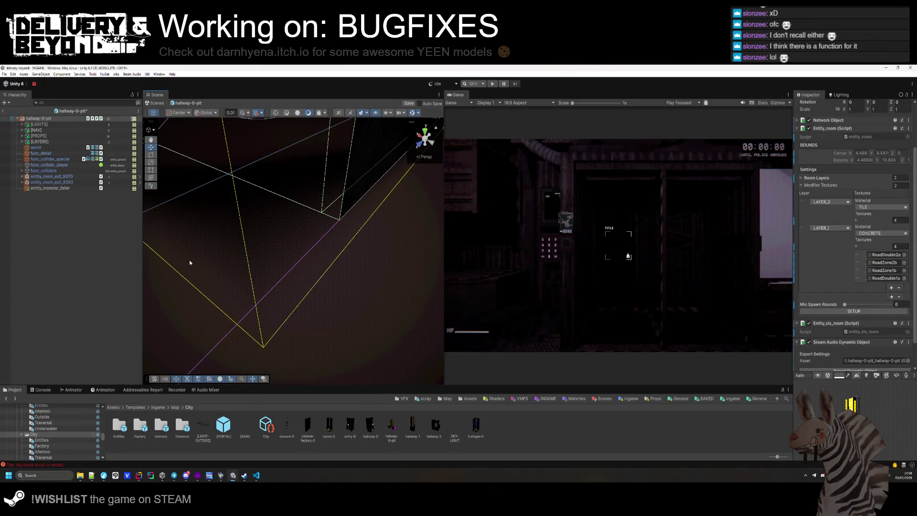
key("s")
mouse_move(212, 177)
left_mouse_down()
mouse_move(287, 246)
mouse_move(303, 244)
mouse_move(314, 210)
mouse_move(218, 212)
left_mouse_up()
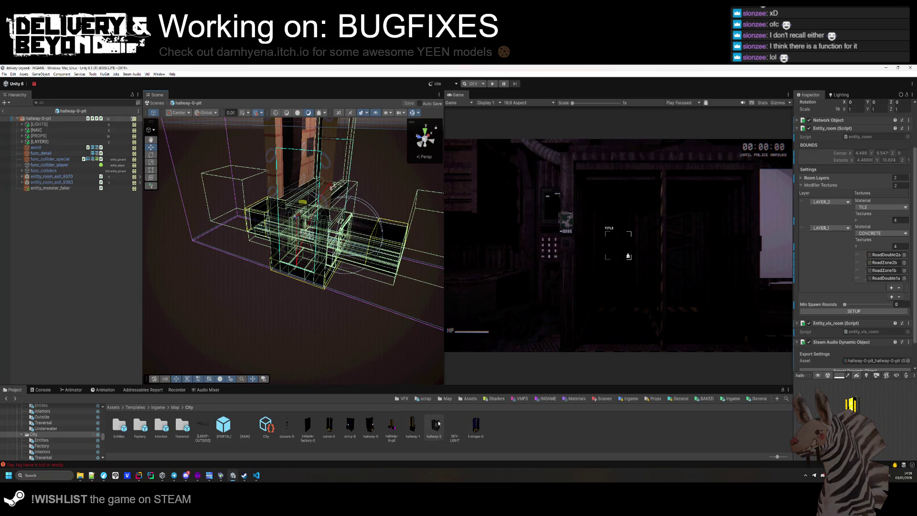
- Open hallway-1, rerun hallway-2's room SETUP, check t-shape-0, then return to the Map folder
double_click(414, 429)
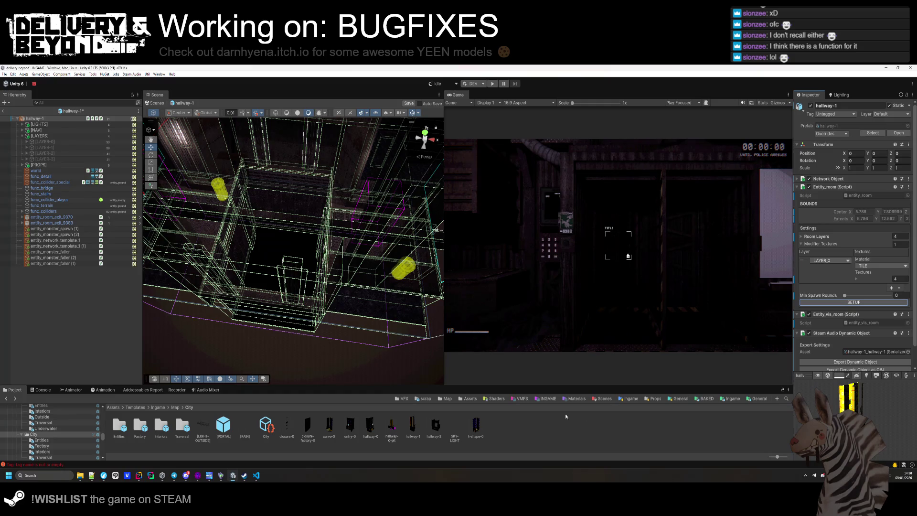
left_click(432, 429)
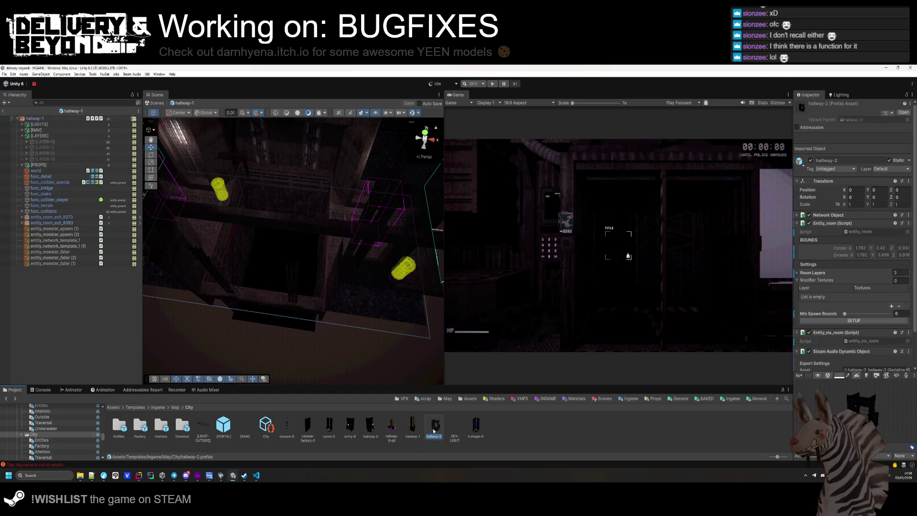
left_click(873, 284)
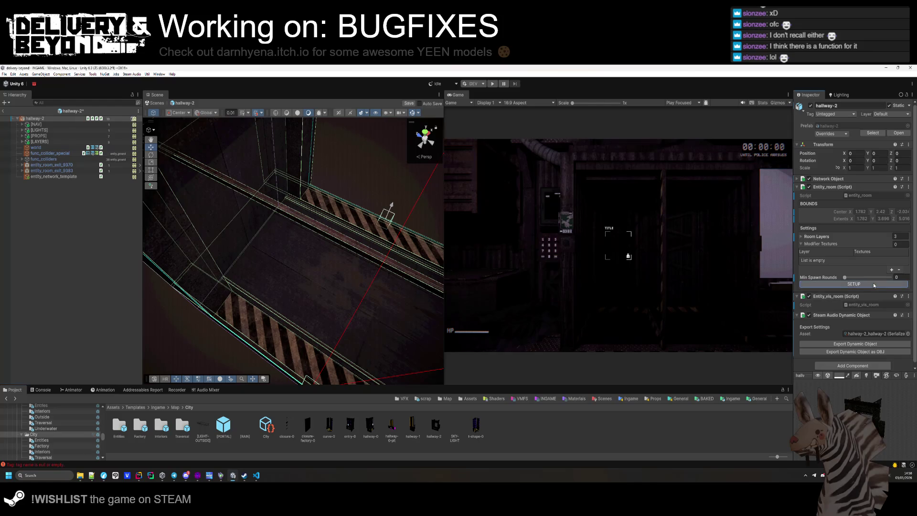
double_click(473, 428)
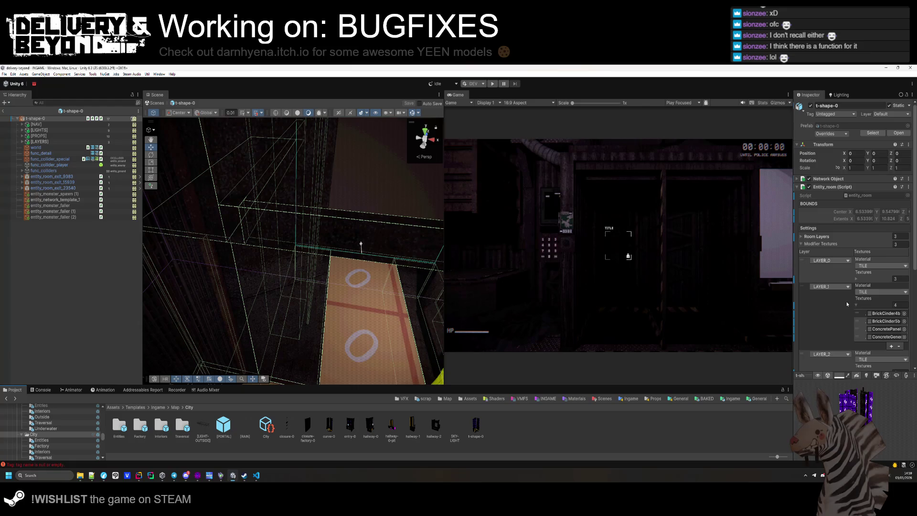
scroll(847, 304, "down", 5)
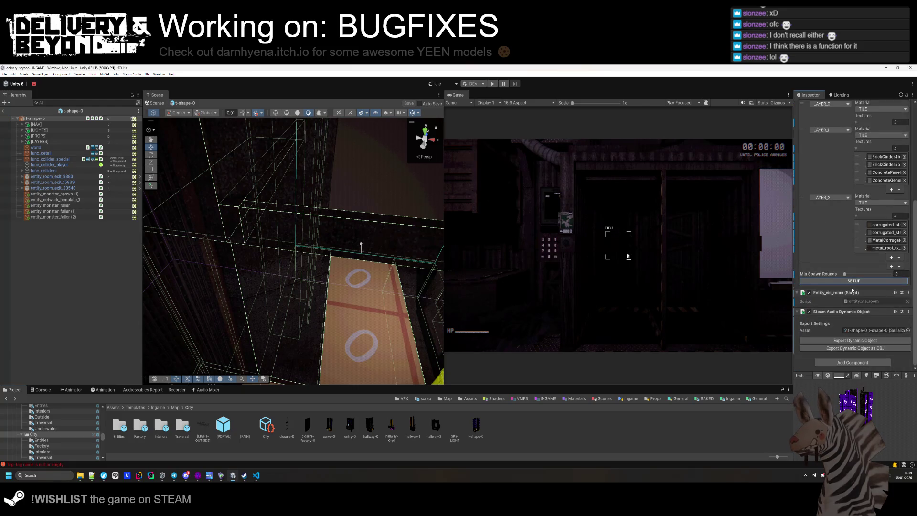
scroll(851, 290, "up", 2)
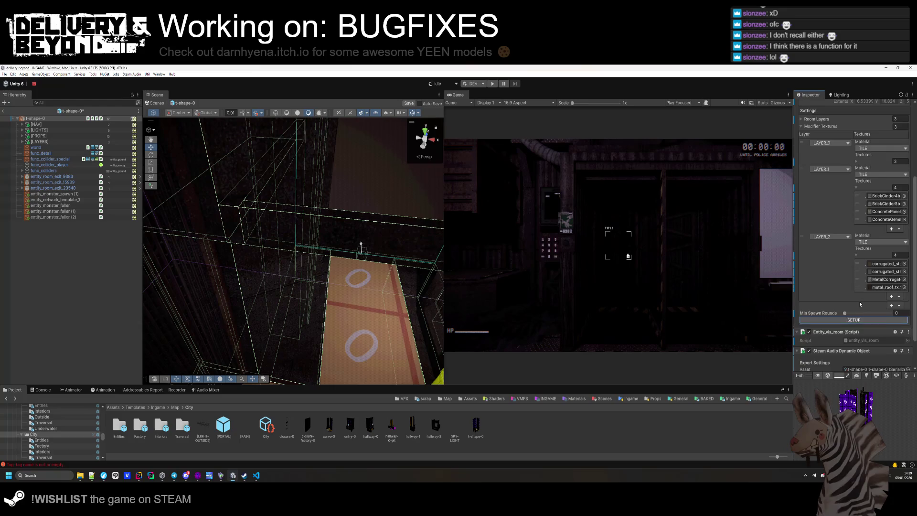
scroll(860, 303, "up", 1)
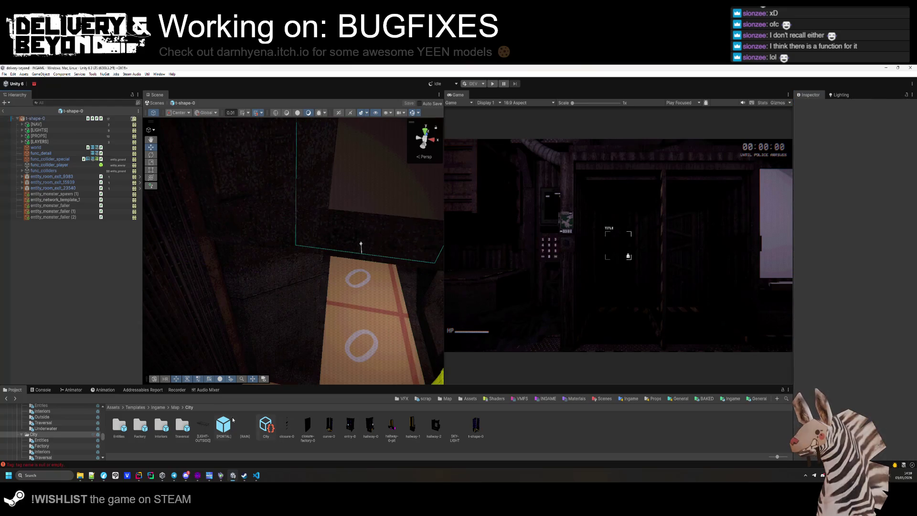
left_click(175, 407)
- In Apartments > Entries, inspect the entry-0 and entry-1 prefabs and their red room boxes
double_click(121, 432)
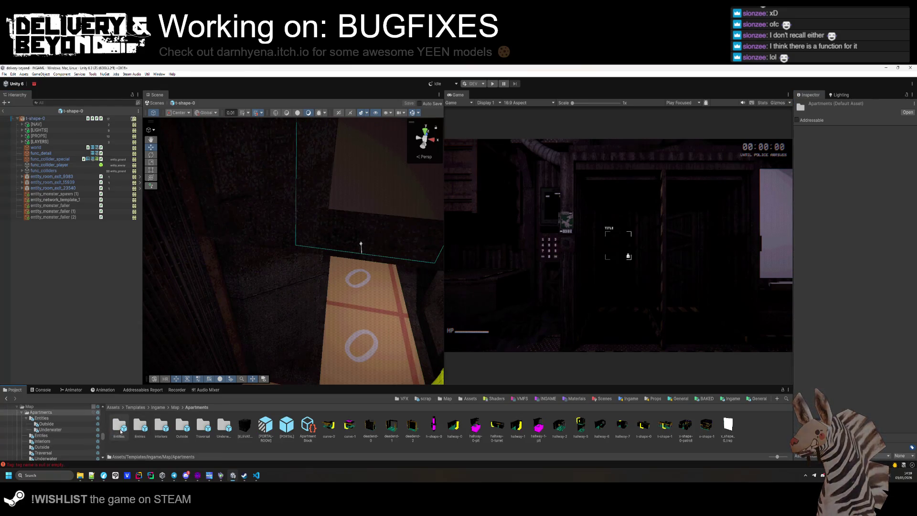
double_click(144, 428)
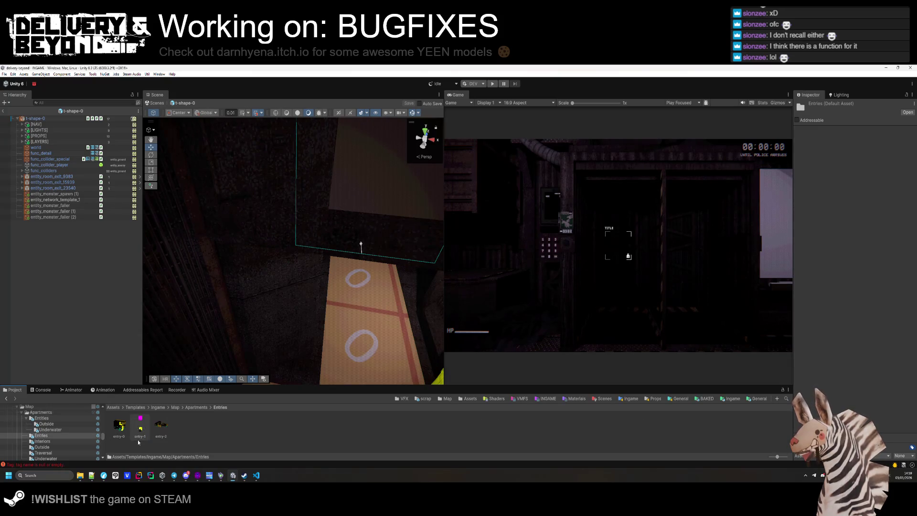
mouse_move(342, 213)
left_mouse_down()
mouse_move(337, 268)
mouse_move(412, 279)
mouse_move(565, 271)
left_mouse_up()
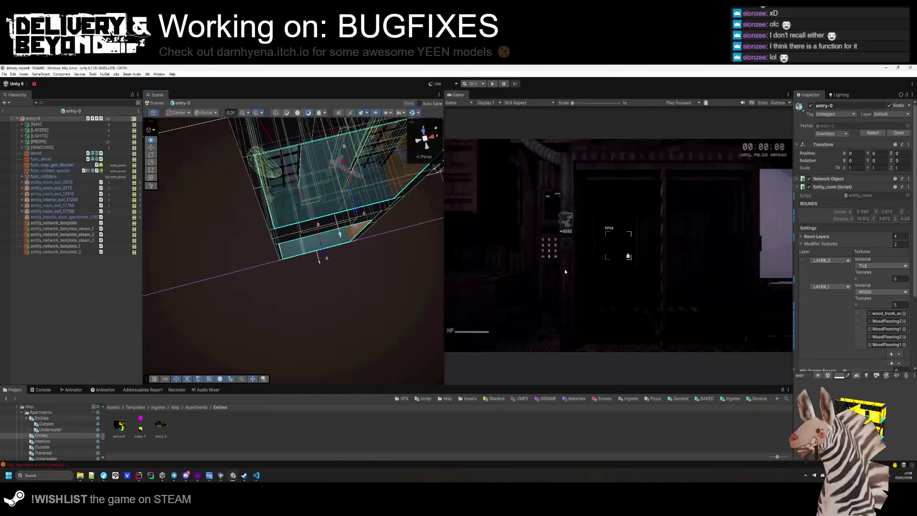
double_click(140, 426)
mouse_move(405, 276)
left_mouse_down()
mouse_move(374, 344)
mouse_move(406, 209)
mouse_move(419, 199)
mouse_move(472, 256)
mouse_move(559, 261)
mouse_move(491, 228)
mouse_move(327, 276)
mouse_move(286, 306)
mouse_move(186, 266)
mouse_move(369, 323)
mouse_move(297, 307)
mouse_move(370, 268)
mouse_move(380, 228)
mouse_move(367, 239)
mouse_move(241, 266)
mouse_move(174, 266)
mouse_move(188, 277)
mouse_move(158, 277)
mouse_move(222, 302)
mouse_move(192, 353)
mouse_move(196, 368)
left_mouse_up()
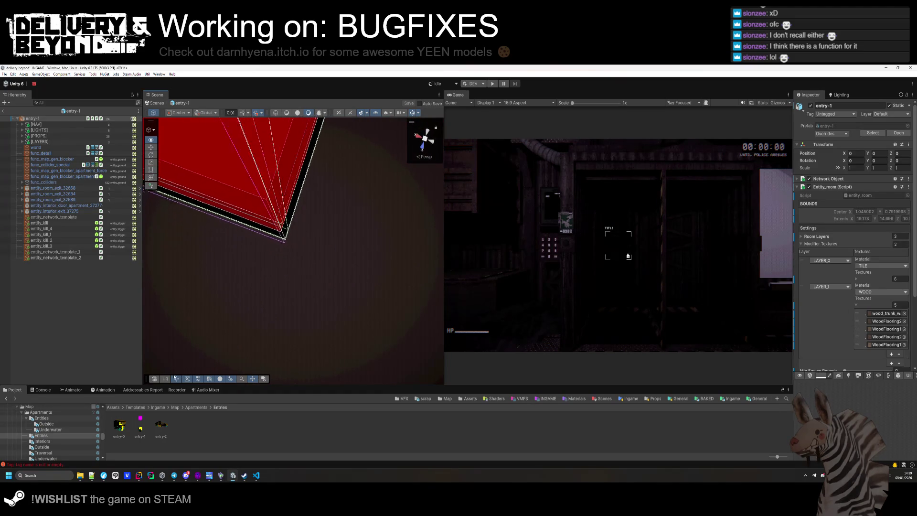
mouse_move(359, 293)
left_mouse_down()
mouse_move(260, 285)
mouse_move(245, 71)
mouse_move(245, 478)
mouse_move(247, 81)
mouse_move(307, 170)
mouse_move(337, 252)
mouse_move(441, 266)
mouse_move(427, 268)
left_mouse_up()
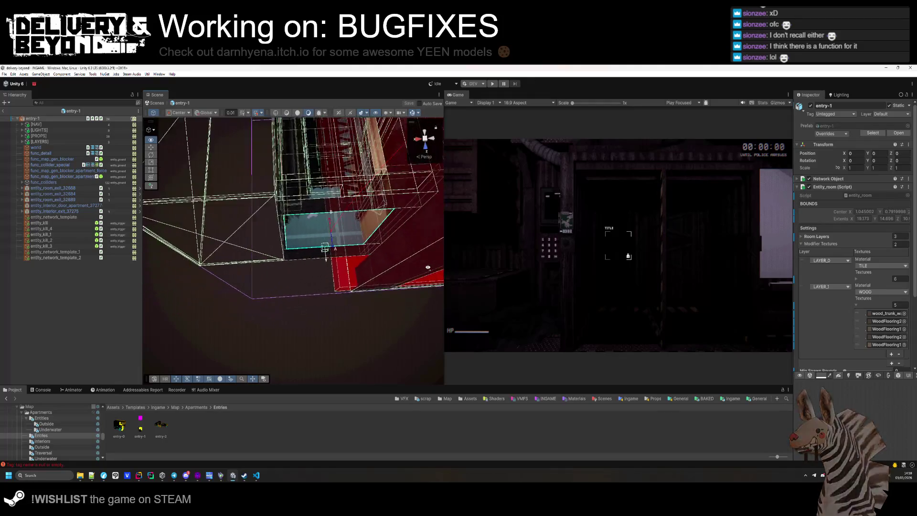
- Frame and orbit the entry-2 prefab, then go to Apartments > Interiors
double_click(167, 423)
left_click(55, 231)
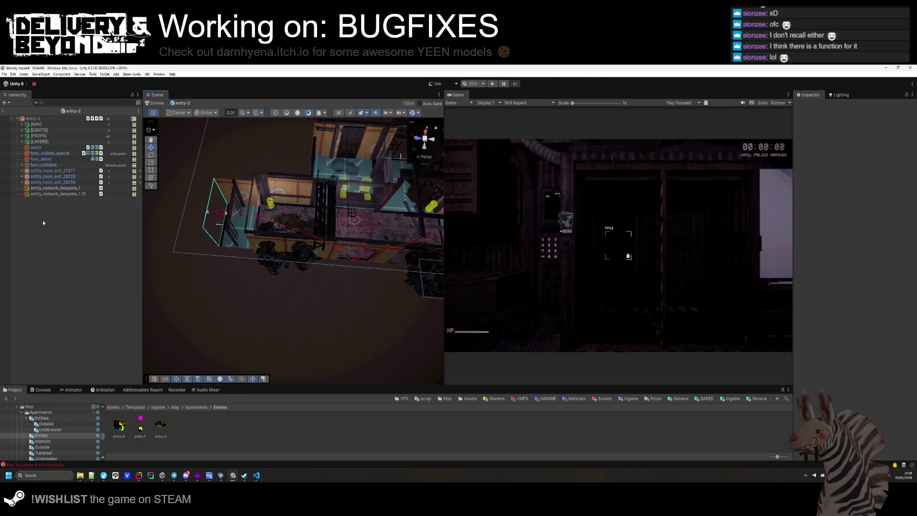
double_click(48, 118)
mouse_move(236, 290)
left_mouse_down()
mouse_move(253, 267)
mouse_move(249, 291)
mouse_move(194, 300)
mouse_move(150, 217)
mouse_move(263, 204)
mouse_move(59, 258)
mouse_move(79, 262)
left_mouse_up()
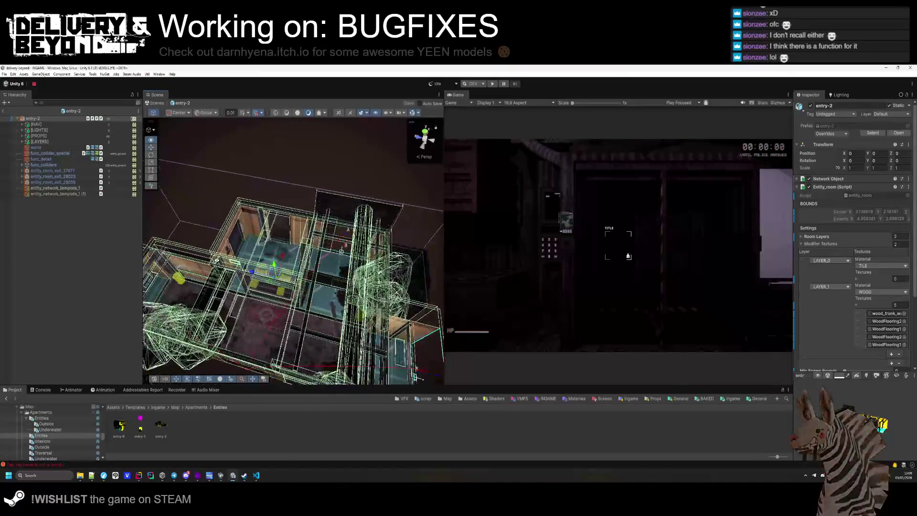
left_click(55, 289)
left_click(204, 408)
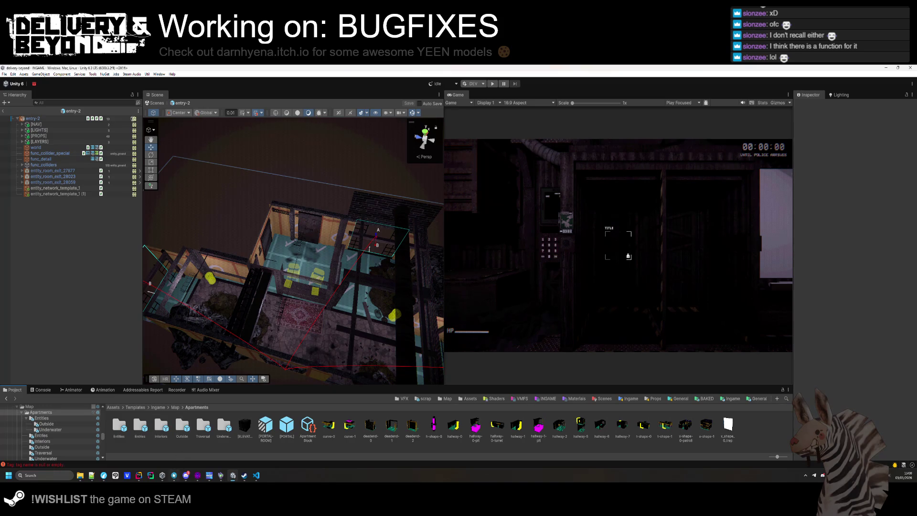
double_click(162, 425)
- Open apartment-0, then inspect the curve-0-outside prefab from the Outside folder
left_click(119, 425)
double_click(119, 425)
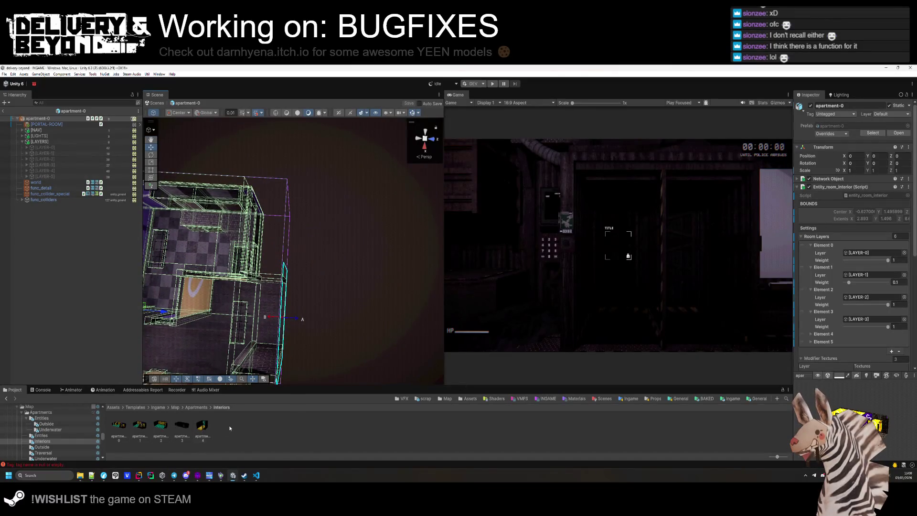
left_click(42, 418)
left_click(42, 456)
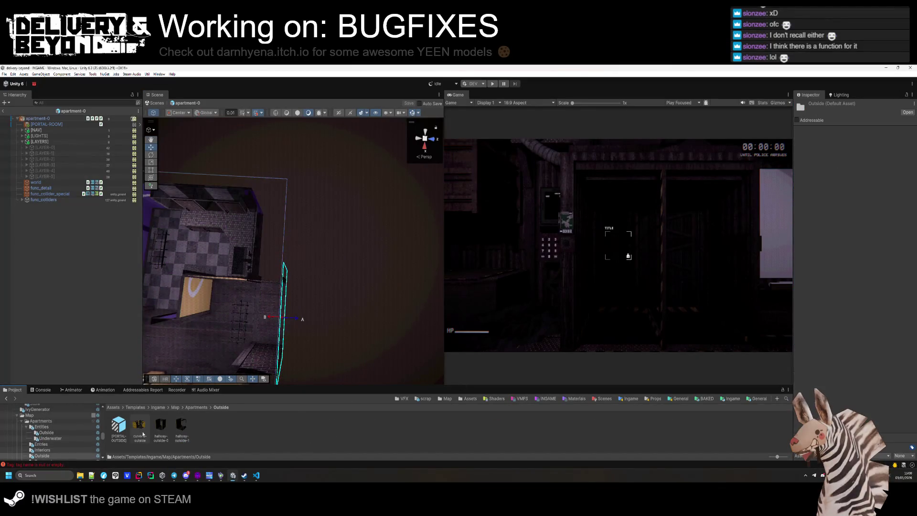
left_click(140, 425)
double_click(140, 430)
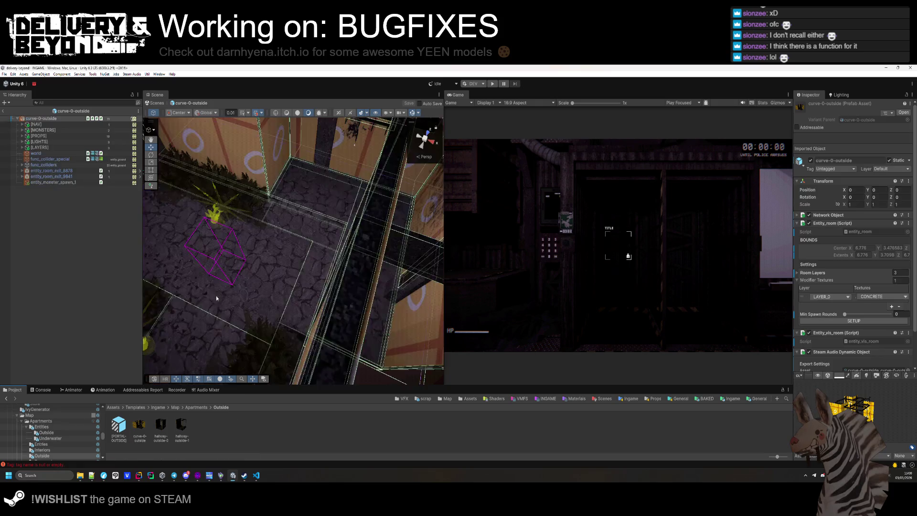
double_click(70, 119)
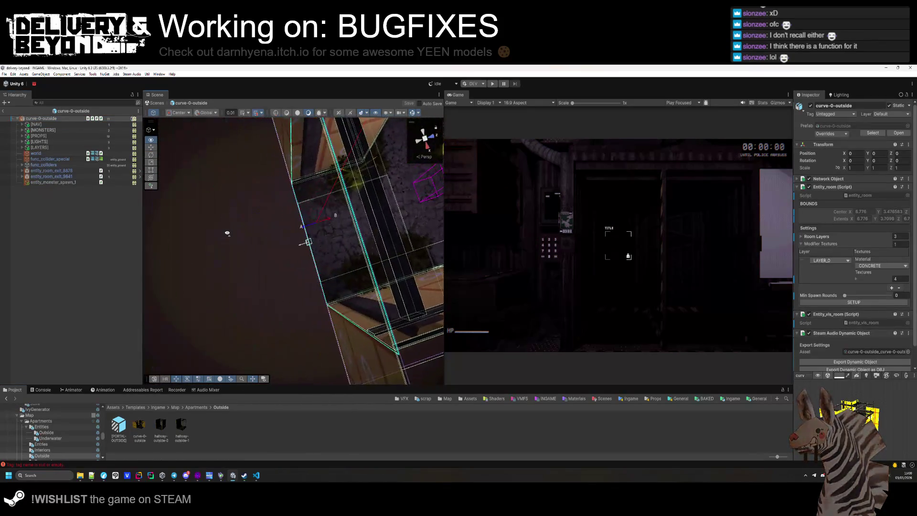
mouse_move(226, 233)
left_mouse_down()
mouse_move(124, 226)
mouse_move(12, 250)
left_mouse_up()
- Review the hallway-outside-0 and hallway-outside-1 prefabs
left_click(157, 420)
mouse_move(236, 311)
left_mouse_down()
mouse_move(236, 280)
mouse_move(205, 246)
mouse_move(182, 323)
left_mouse_up()
double_click(185, 428)
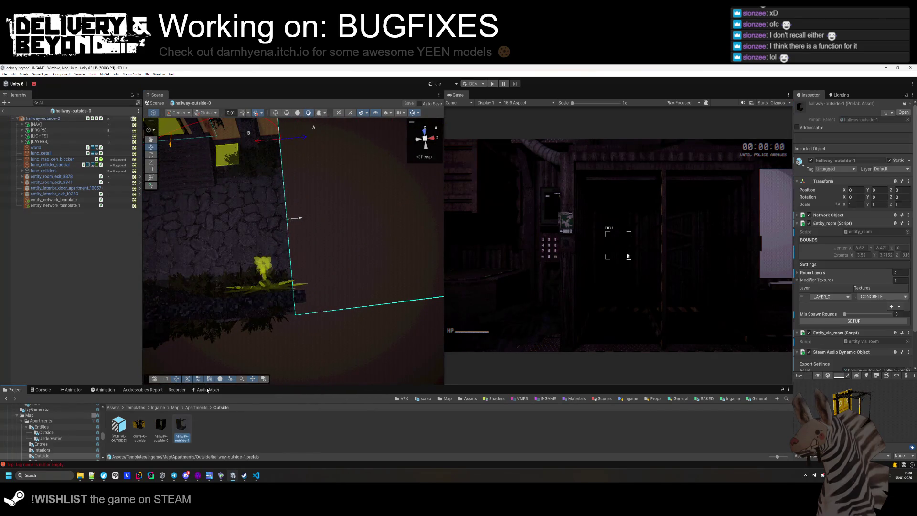
left_click_drag(249, 288, 240, 325)
- From the Traversal folder, view hallway-3-to-outside top-down, then open hallway-4-to-underwater
left_click(196, 407)
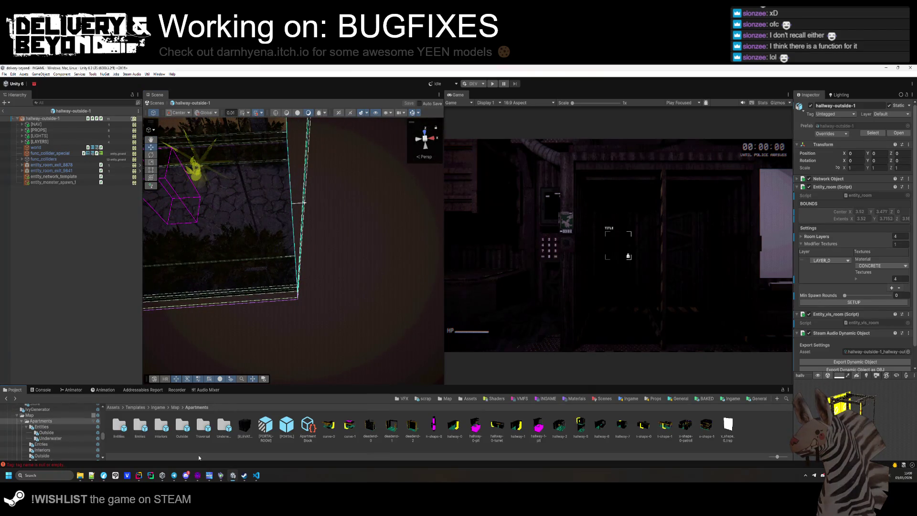
double_click(204, 426)
double_click(114, 423)
mouse_move(253, 334)
left_mouse_down()
mouse_move(262, 333)
mouse_move(262, 346)
left_mouse_up()
double_click(141, 433)
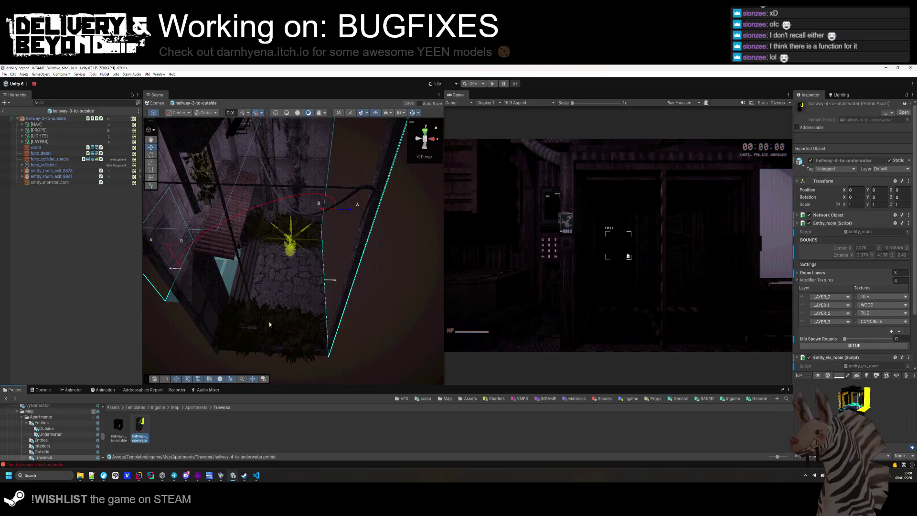
- Tag both gravel piles OCCLUDER/IGNORE and save the prefab
mouse_move(314, 279)
left_mouse_down()
mouse_move(333, 296)
mouse_move(302, 287)
left_mouse_up()
left_click(301, 287)
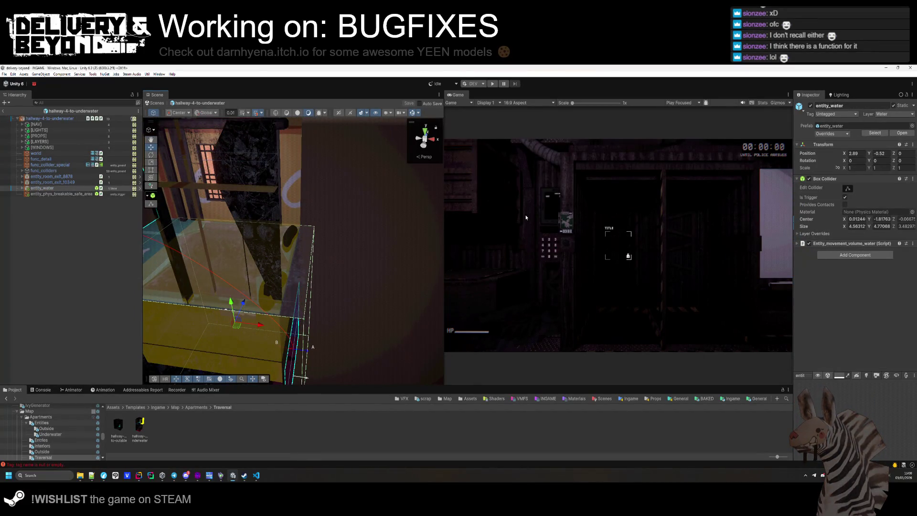
mouse_move(359, 274)
left_mouse_down()
mouse_move(351, 281)
mouse_move(358, 250)
mouse_move(358, 280)
left_mouse_up()
left_click(54, 119)
left_click(301, 225)
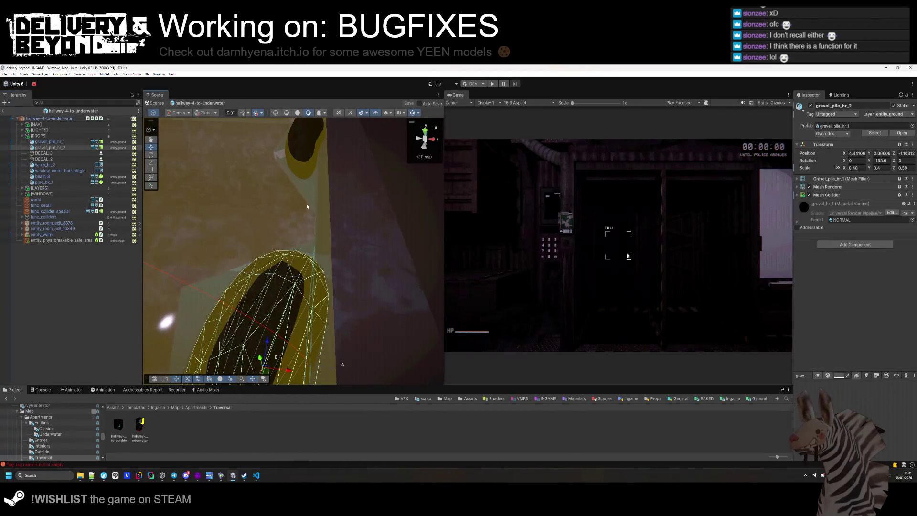
left_click(845, 114)
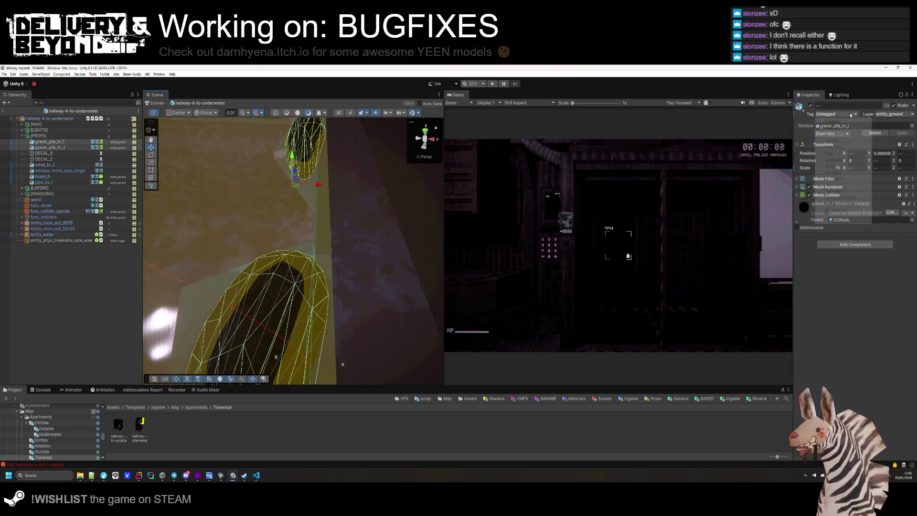
left_click(883, 192)
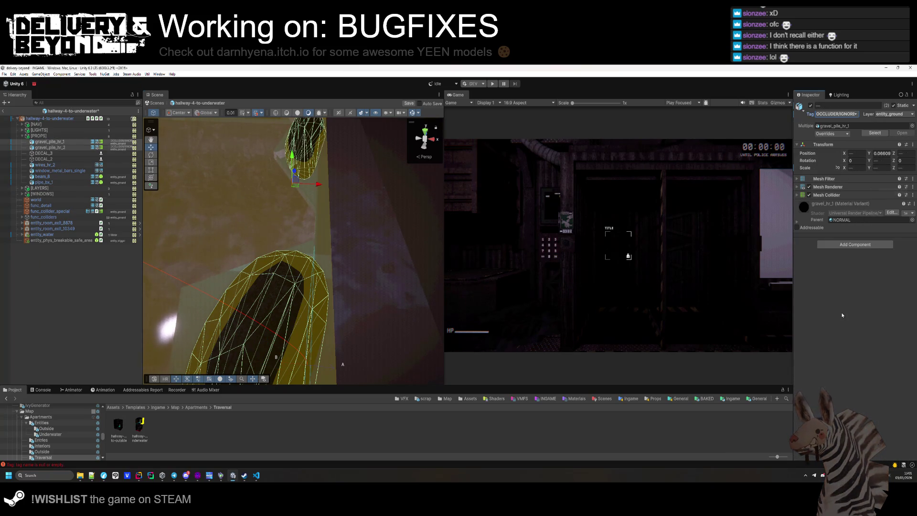
left_click(70, 120)
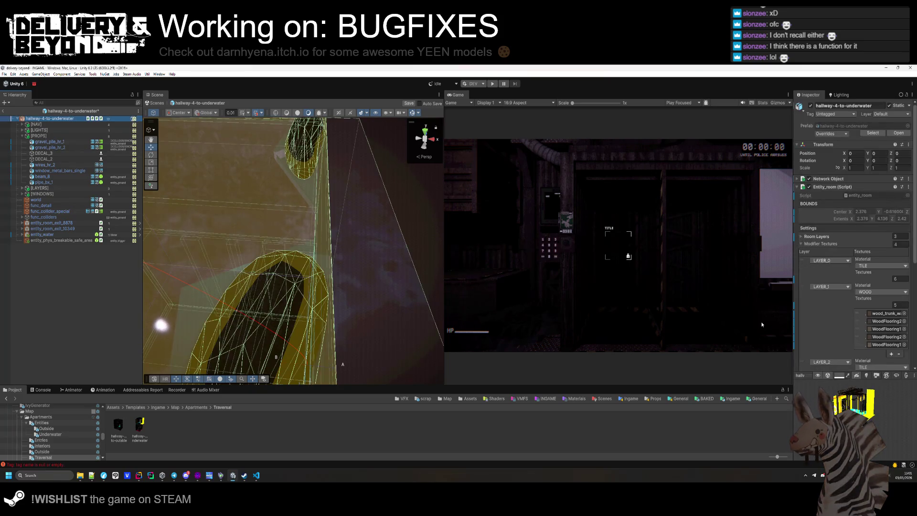
scroll(848, 246, "down", 5)
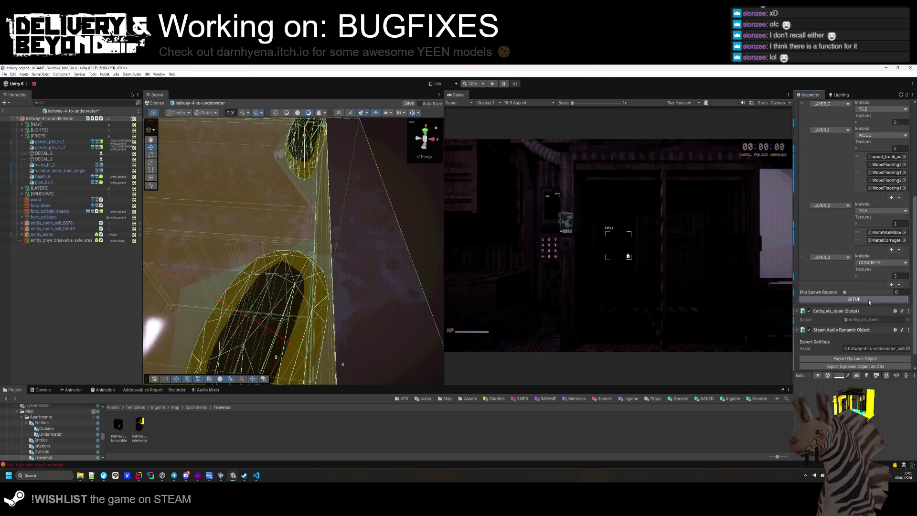
key("ctrl+s")
- Give func_collider_special an occluder tag, then return to the Apartments folder
mouse_move(197, 325)
left_mouse_down()
mouse_move(328, 311)
mouse_move(313, 285)
mouse_move(325, 298)
left_mouse_up()
mouse_move(278, 391)
left_mouse_down()
mouse_move(334, 307)
mouse_move(338, 260)
mouse_move(287, 296)
left_mouse_up()
left_click(338, 260)
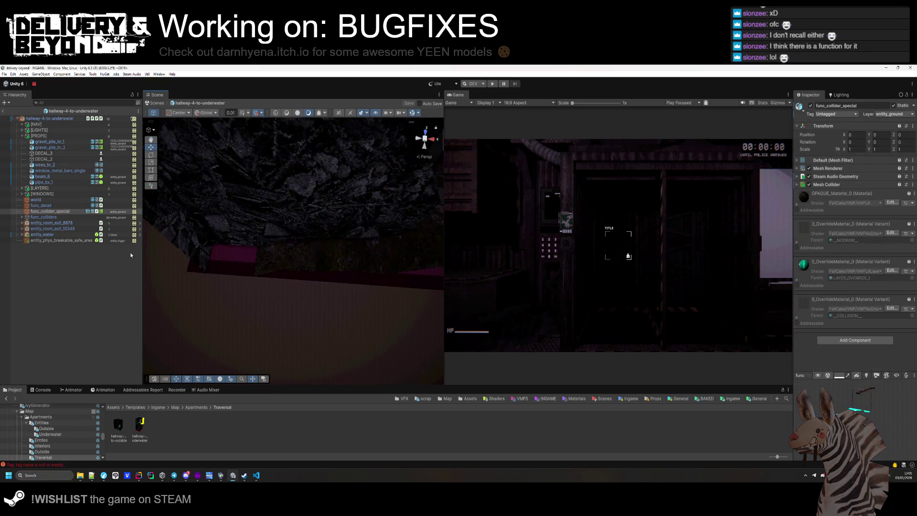
left_click(836, 115)
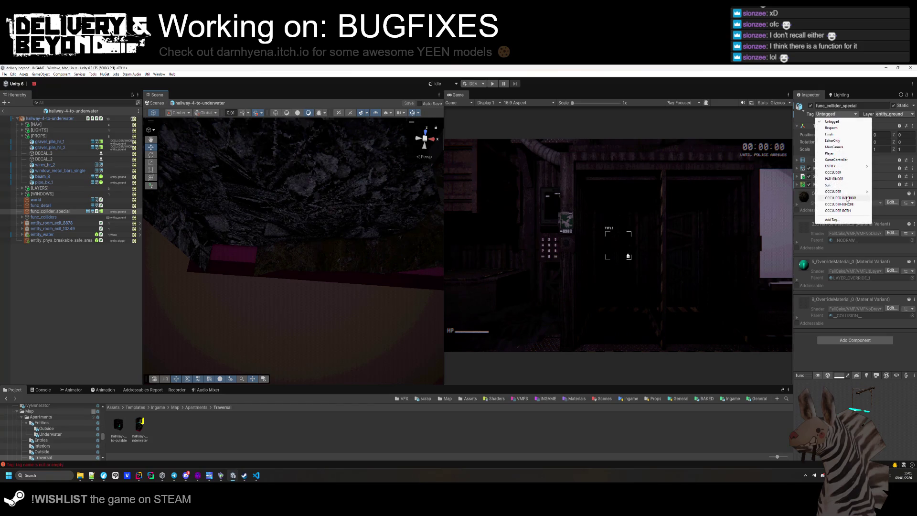
left_click(848, 198)
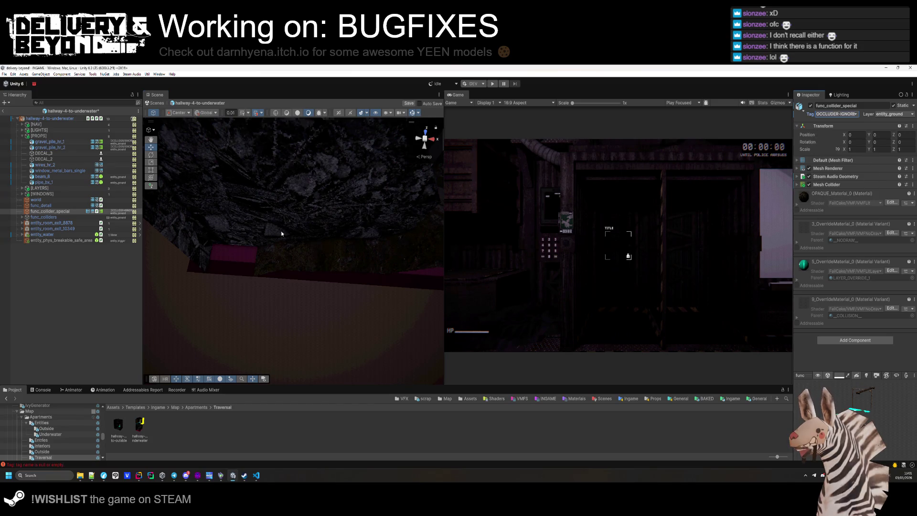
left_click(69, 117)
scroll(864, 309, "down", 5)
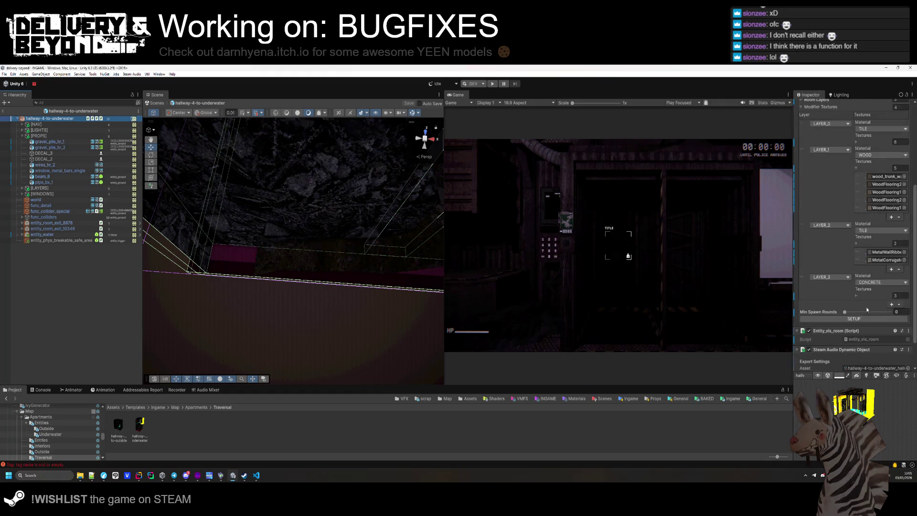
scroll(862, 320, "up", 2)
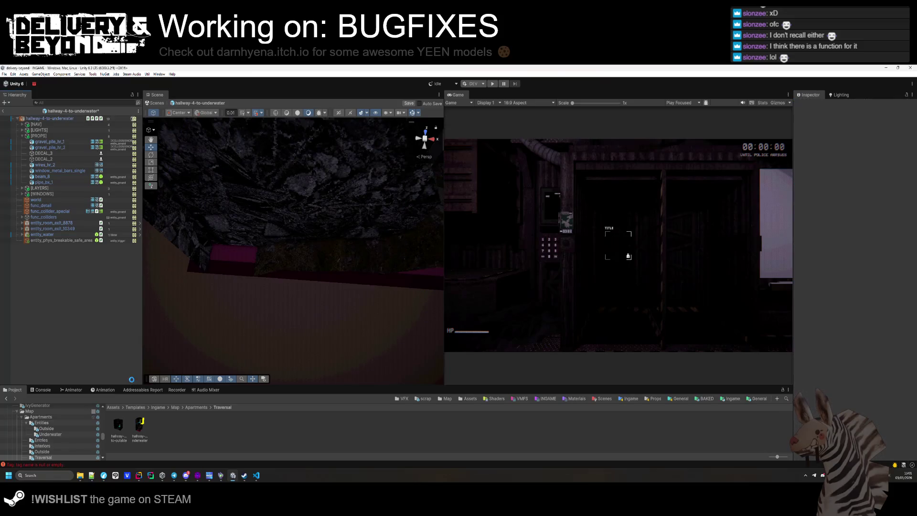
left_click(206, 408)
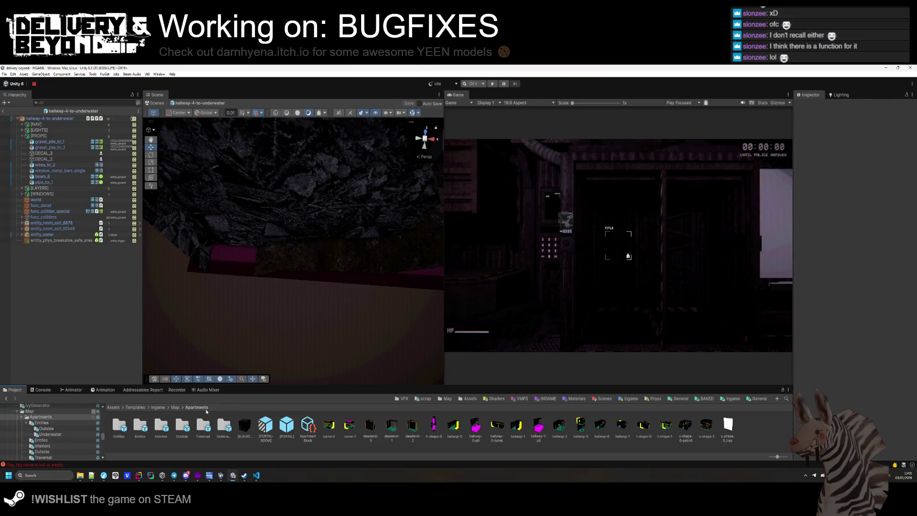
- Open Underwater/curve-0-underwater and tag its func_collider_special OCCLUDER/IGNORE
double_click(224, 425)
double_click(118, 425)
left_click(343, 235)
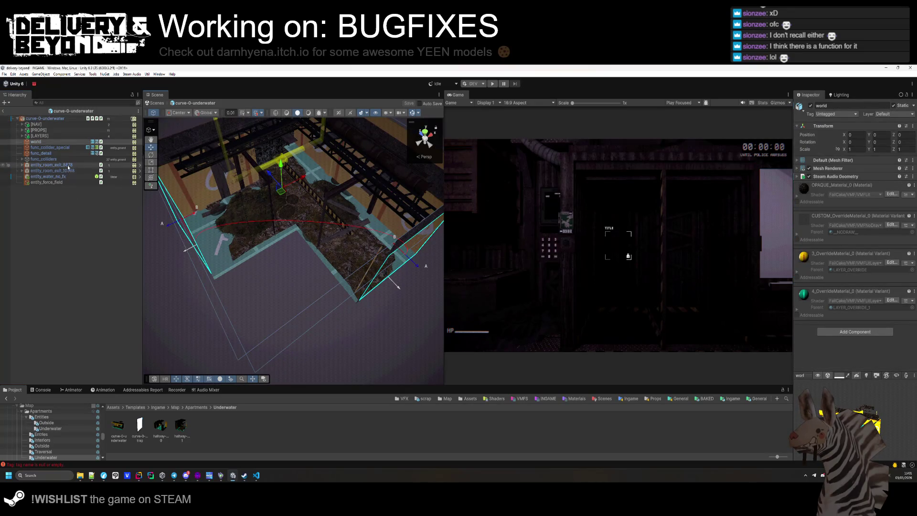
key("Up")
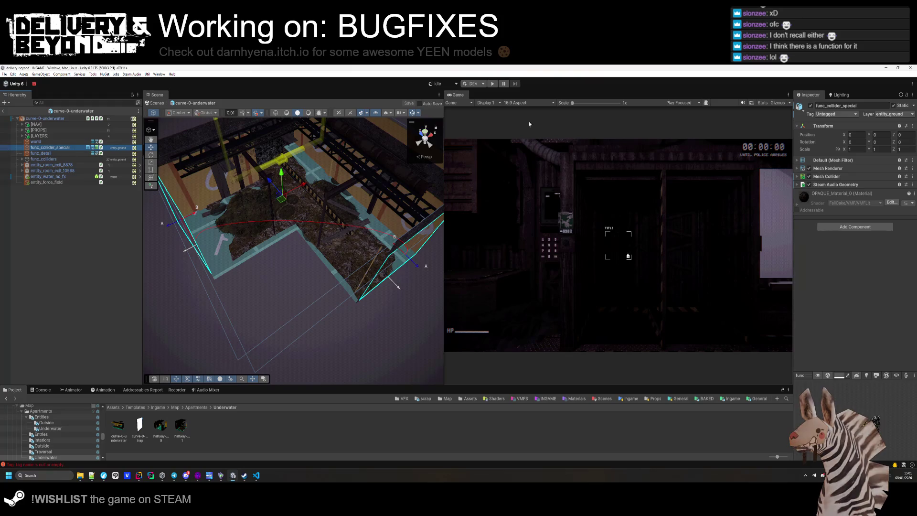
left_click(830, 115)
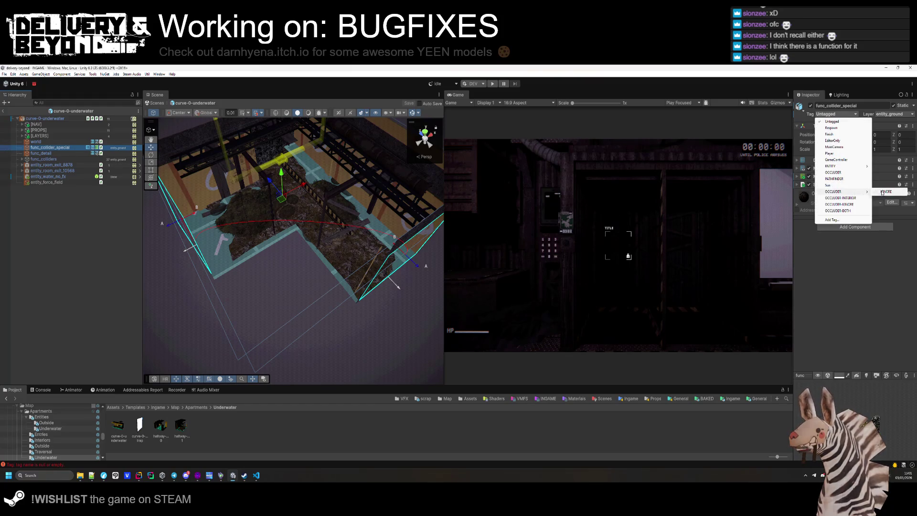
left_click(885, 192)
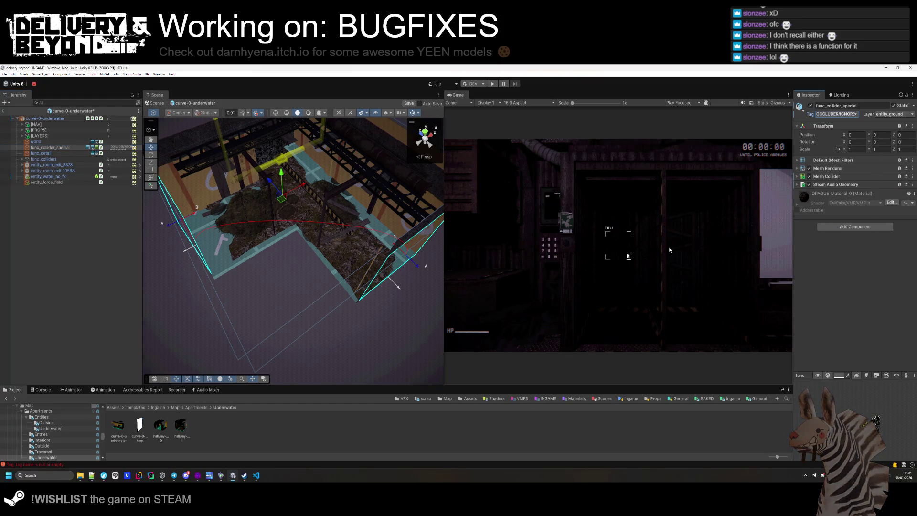
left_click(60, 119)
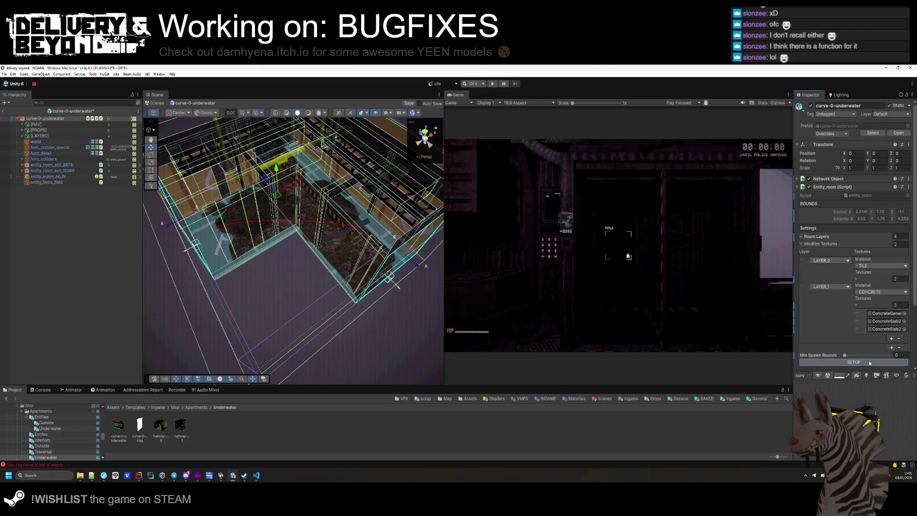
- Inspect the wires_hr_3 and neighbouring props, then open the hallway-underwater-0 prefab
mouse_move(310, 296)
left_mouse_down()
mouse_move(342, 318)
mouse_move(334, 293)
mouse_move(337, 307)
mouse_move(361, 286)
mouse_move(444, 253)
mouse_move(305, 268)
mouse_move(469, 308)
mouse_move(268, 247)
left_mouse_up()
left_click(306, 273)
left_click(305, 274)
left_click(333, 220)
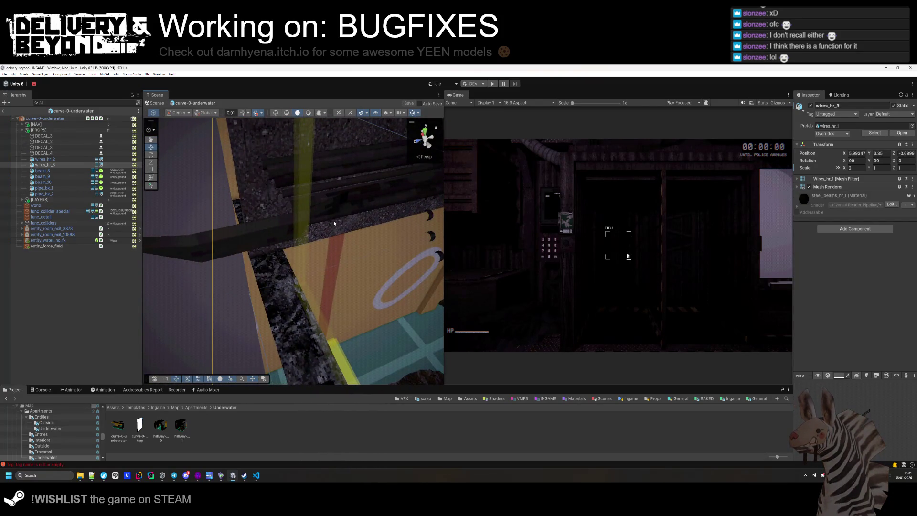
left_click(313, 226)
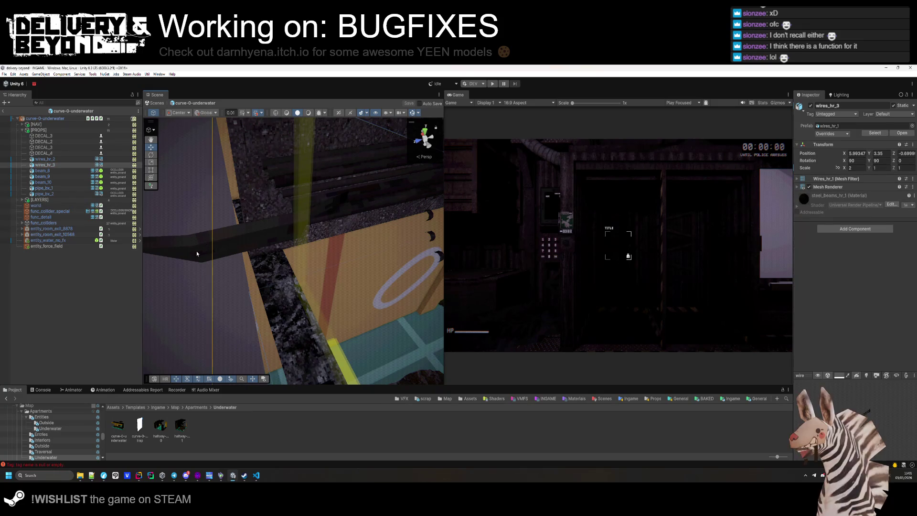
mouse_move(196, 251)
left_mouse_down()
mouse_move(371, 195)
mouse_move(295, 341)
left_mouse_up()
left_click(295, 341)
double_click(160, 425)
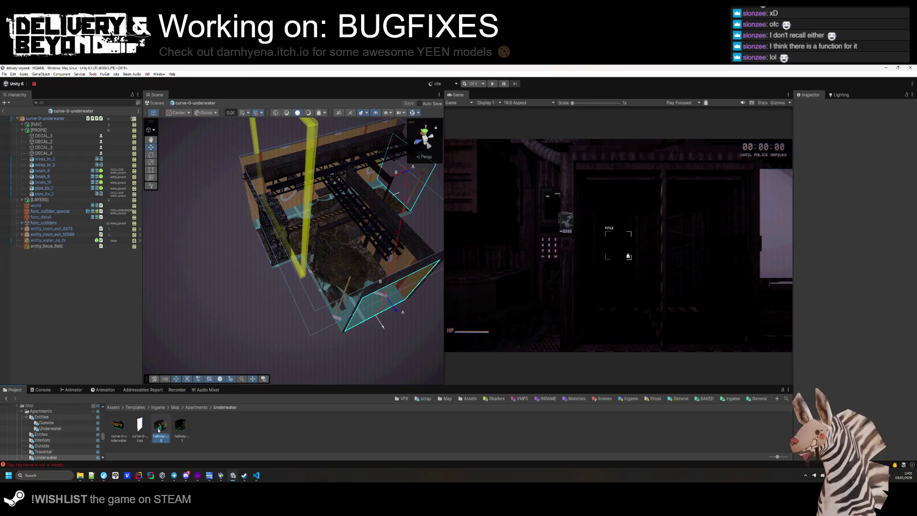
mouse_move(286, 239)
left_mouse_down()
mouse_move(269, 277)
mouse_move(218, 277)
mouse_move(349, 257)
mouse_move(339, 267)
left_mouse_up()
- Open hallway-underwater-1 and tag its func_collider_special OCCLUDER/IGNORE
double_click(184, 427)
left_click_drag(287, 334, 290, 317)
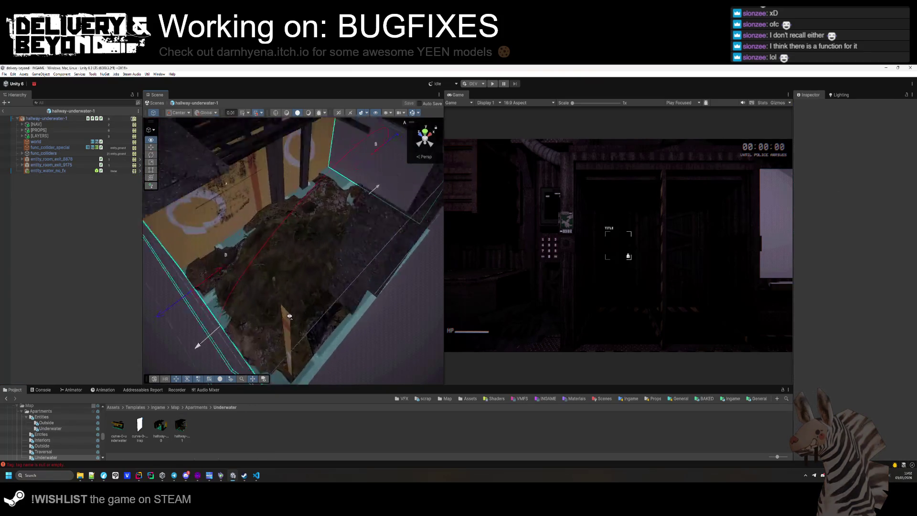
scroll(311, 249, "up", 5)
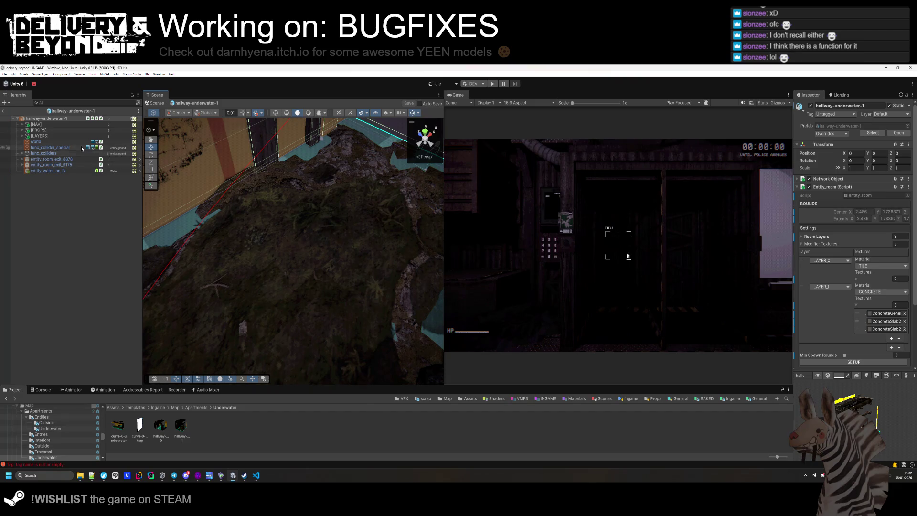
left_click(72, 148)
left_click(834, 115)
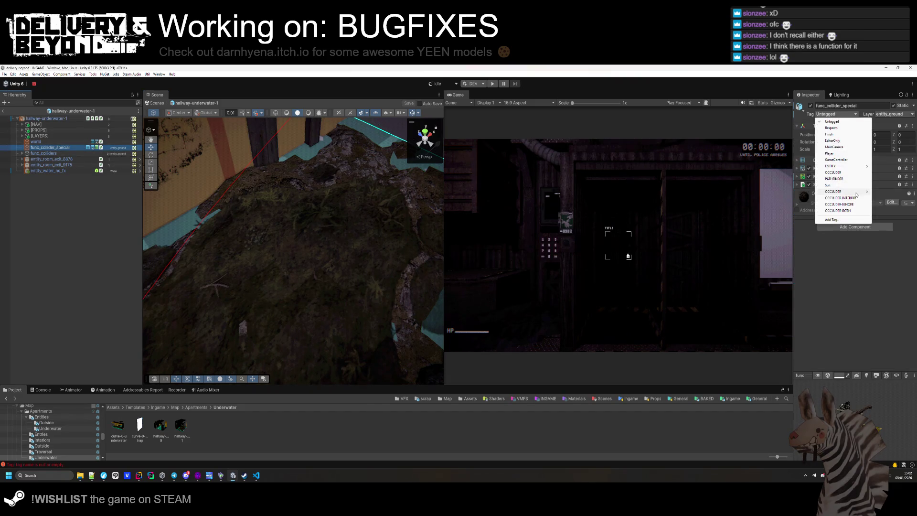
left_click(881, 192)
left_click(48, 118)
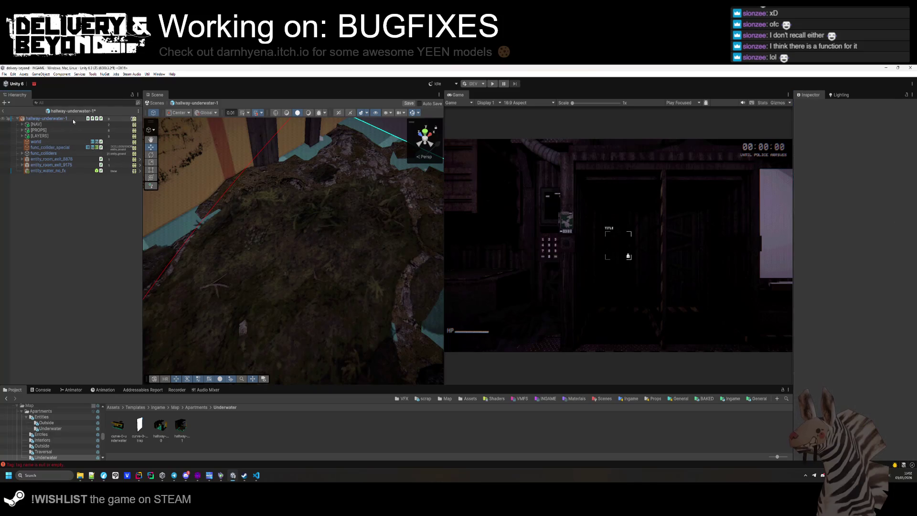
- Shrink entity_water_no_fx's box collider depth to about 3.48 on Z
scroll(868, 303, "down", 2)
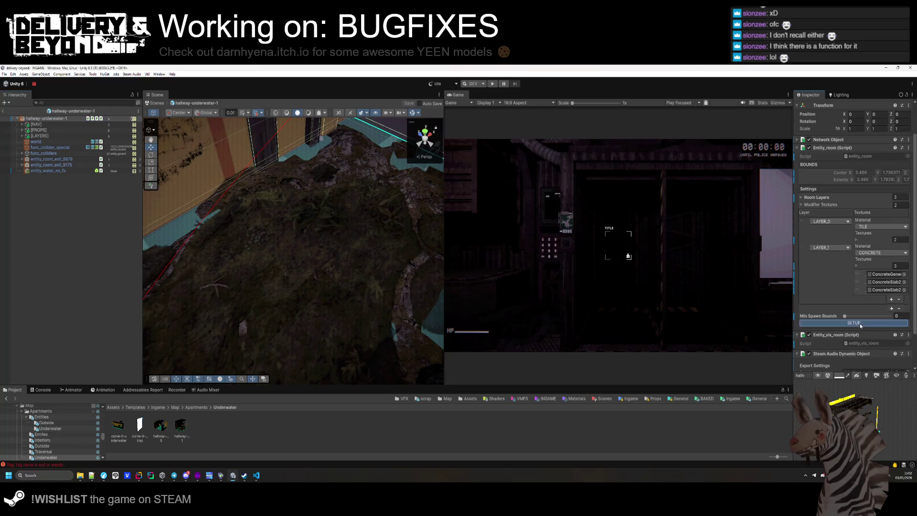
mouse_move(208, 245)
left_mouse_down()
mouse_move(150, 268)
mouse_move(160, 270)
mouse_move(126, 275)
mouse_move(135, 228)
mouse_move(119, 248)
left_mouse_up()
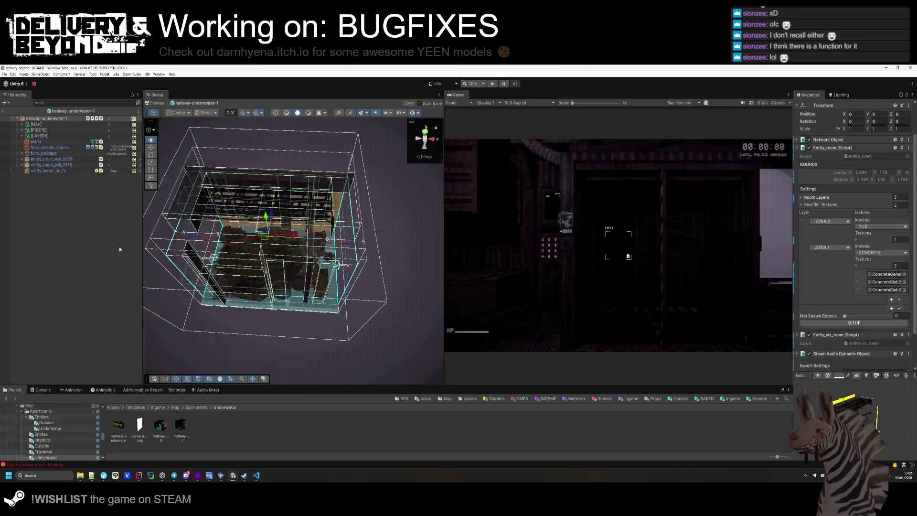
double_click(73, 119)
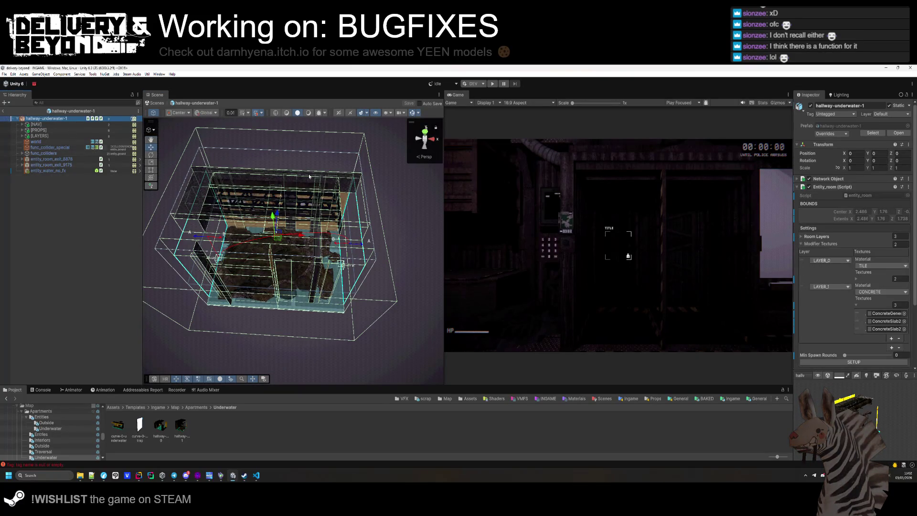
left_click_drag(367, 230, 378, 234)
scroll(379, 234, "up", 10)
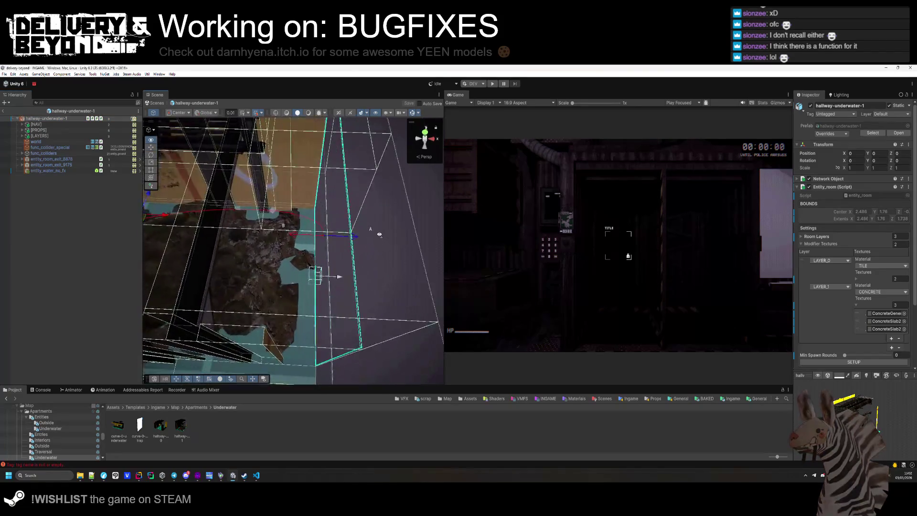
mouse_move(379, 234)
left_mouse_down()
mouse_move(370, 274)
mouse_move(427, 248)
left_mouse_up()
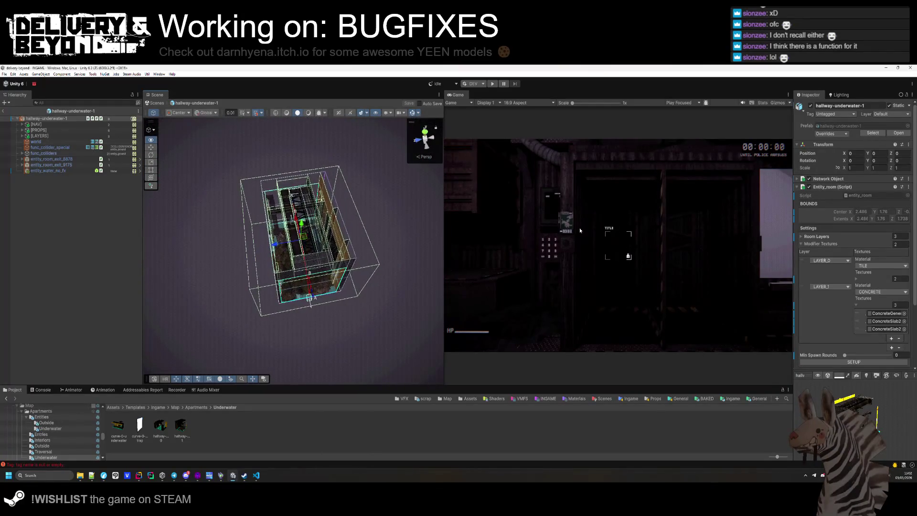
left_click(76, 170)
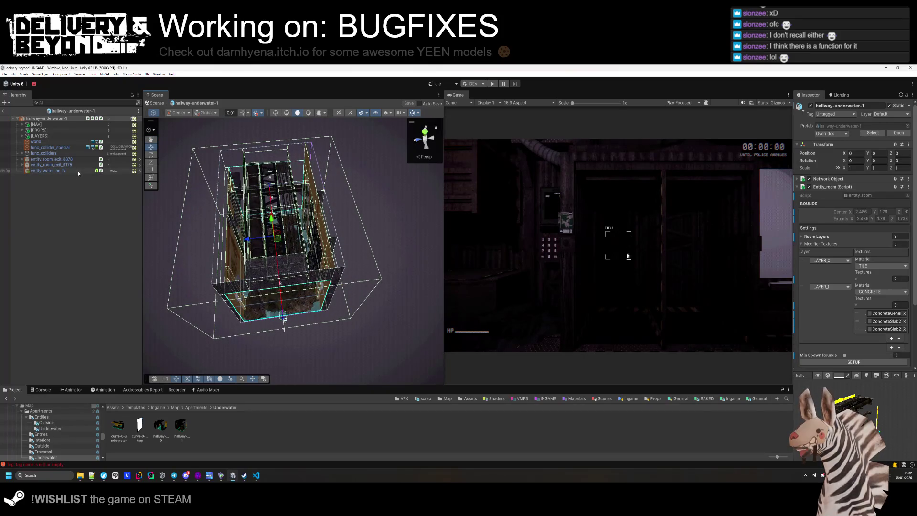
left_click_drag(351, 282, 381, 287)
left_click(848, 188)
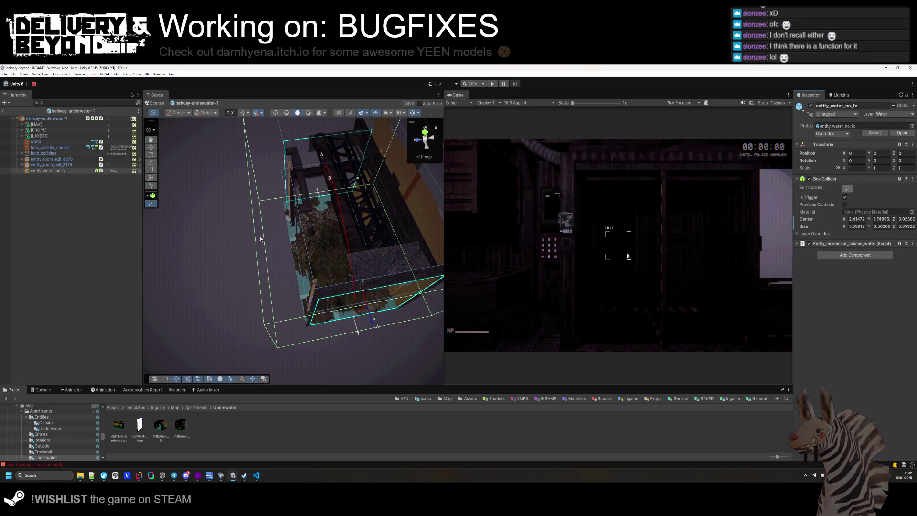
left_click_drag(295, 248, 313, 250)
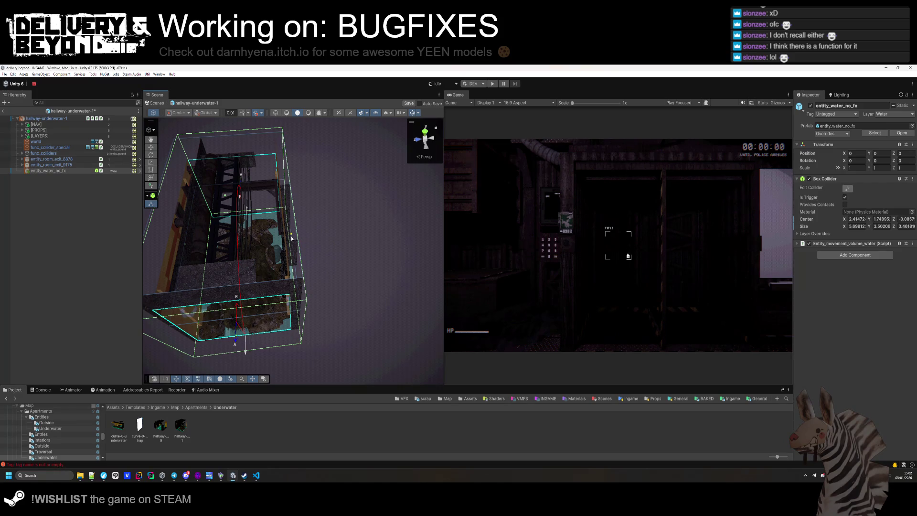
mouse_move(272, 264)
left_mouse_down()
mouse_move(419, 311)
mouse_move(304, 216)
mouse_move(82, 258)
left_mouse_up()
left_click(82, 255)
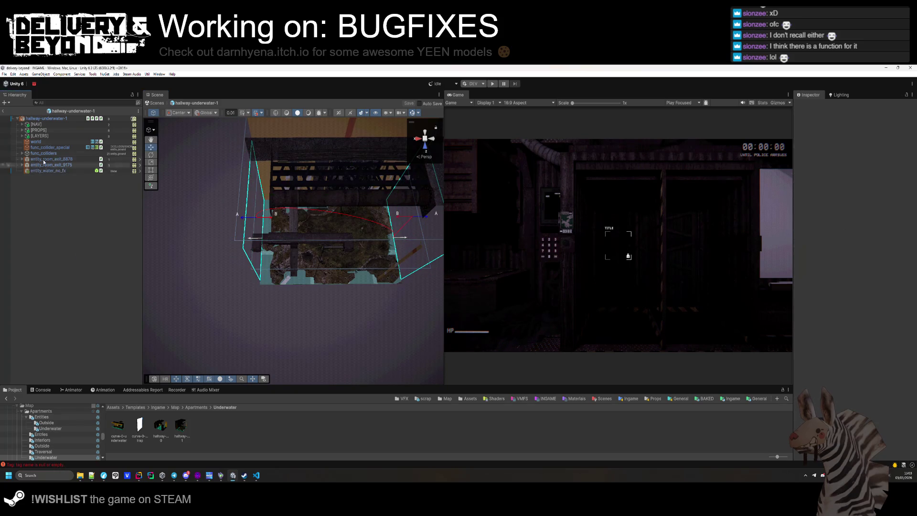
- Save the hallway-underwater-1 changes and return to the Apartments folder
left_click(61, 119)
scroll(836, 289, "down", 2)
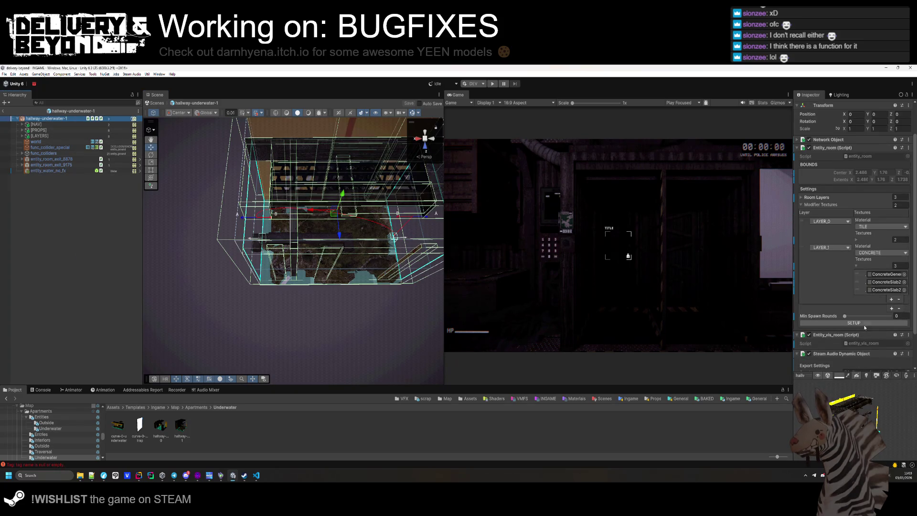
left_click(122, 303)
key("ctrl+s")
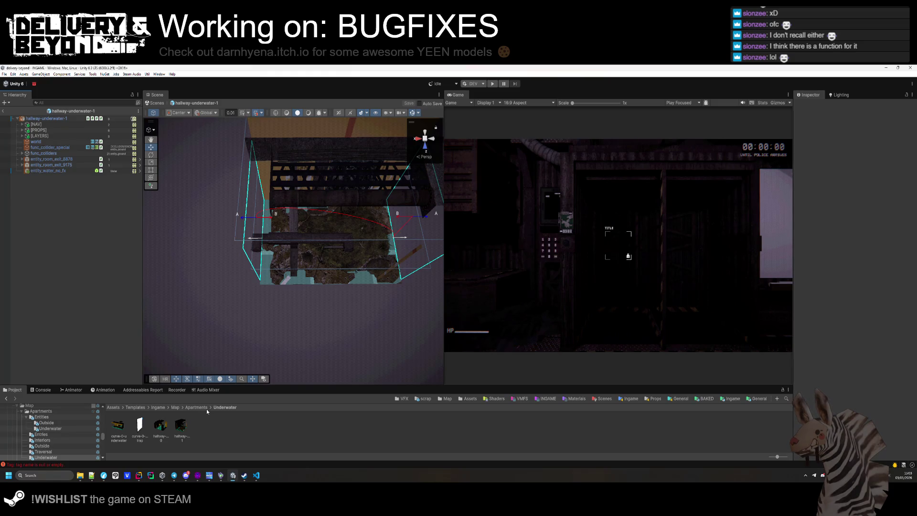
left_click(196, 407)
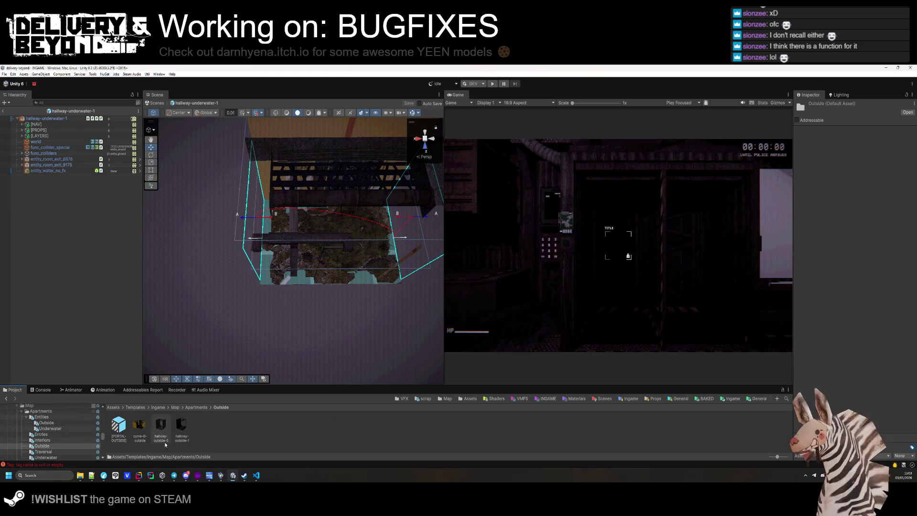
left_click(183, 426)
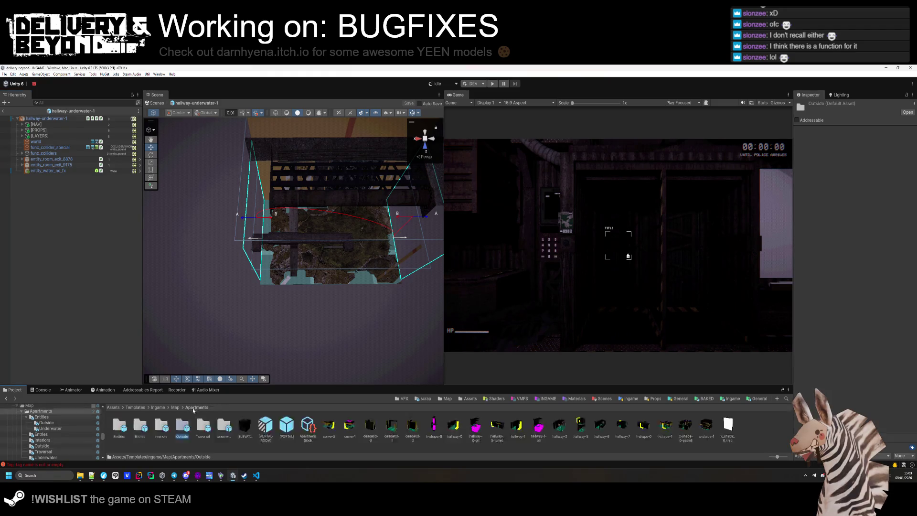
left_click(208, 430)
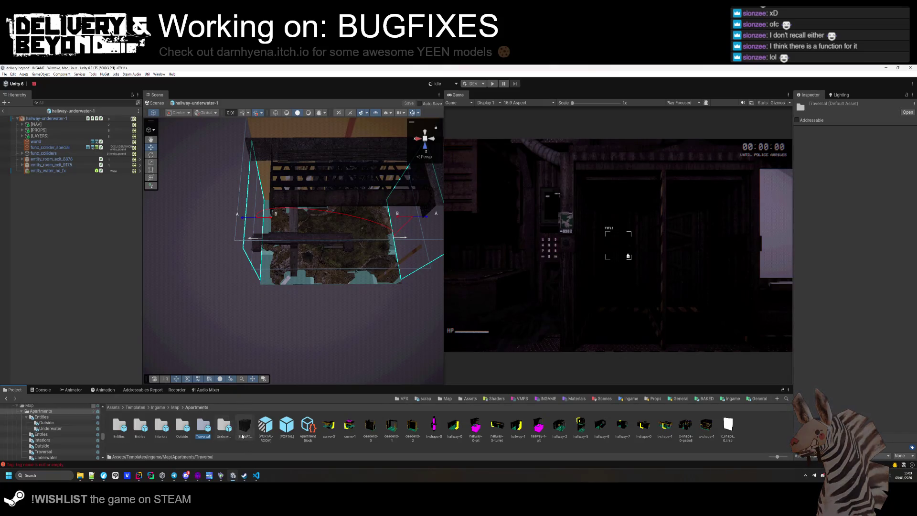
- Review the curve-0 and curve-1 prefabs, then open h-shape-0 and select debris_0
double_click(328, 429)
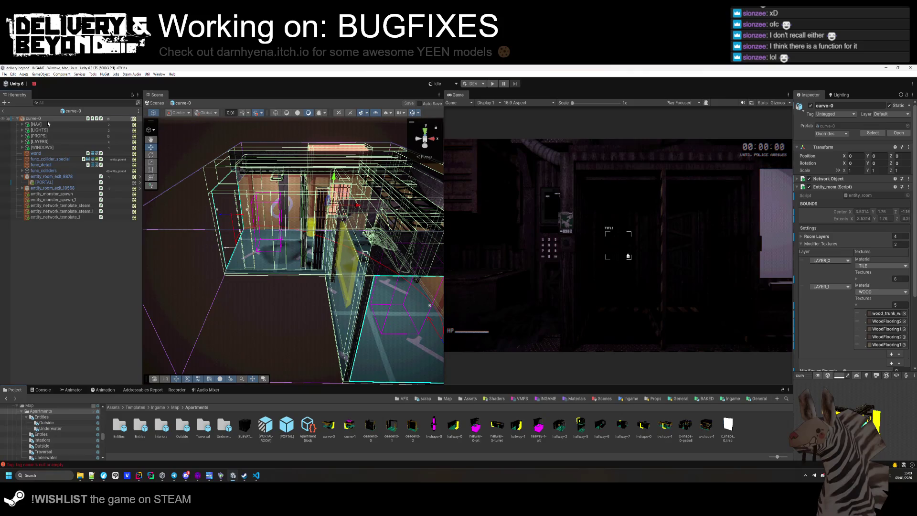
mouse_move(229, 267)
left_mouse_down()
mouse_move(248, 344)
mouse_move(332, 320)
mouse_move(319, 402)
left_mouse_up()
double_click(355, 432)
mouse_move(225, 297)
left_mouse_down()
mouse_move(196, 354)
mouse_move(149, 333)
mouse_move(177, 324)
left_mouse_up()
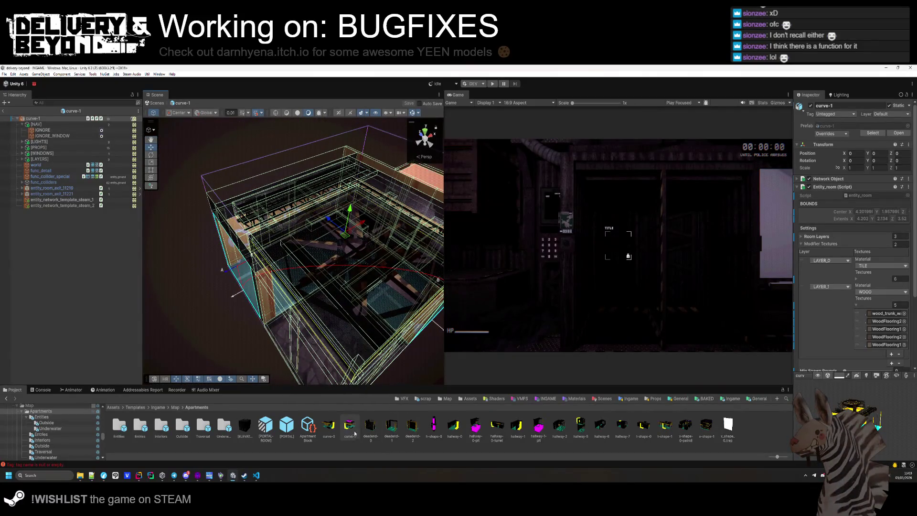
double_click(439, 431)
mouse_move(347, 286)
left_mouse_down()
mouse_move(475, 265)
mouse_move(363, 249)
mouse_move(286, 268)
mouse_move(314, 227)
mouse_move(306, 220)
left_mouse_up()
left_click(267, 287)
- Tag debris_0 and beam_6 as OCCLUDER/IGNORE
left_click(306, 201, "ctrl")
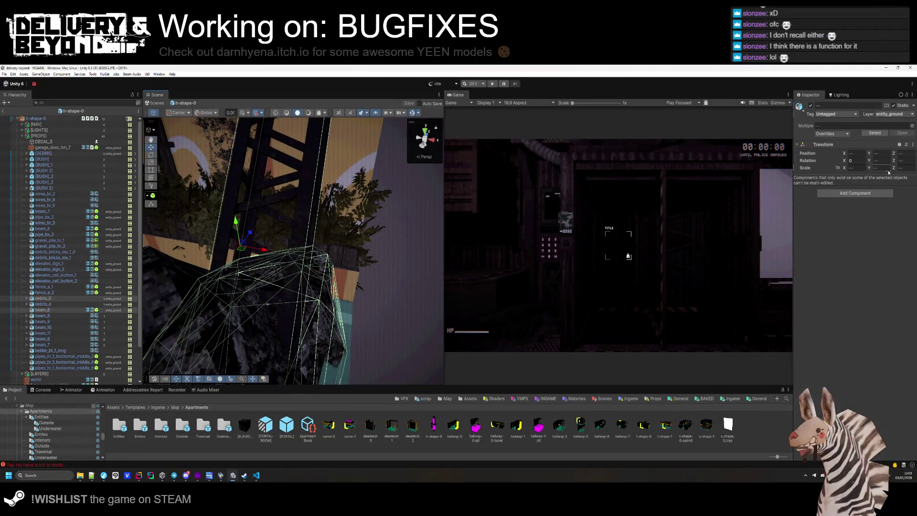
left_click(833, 115)
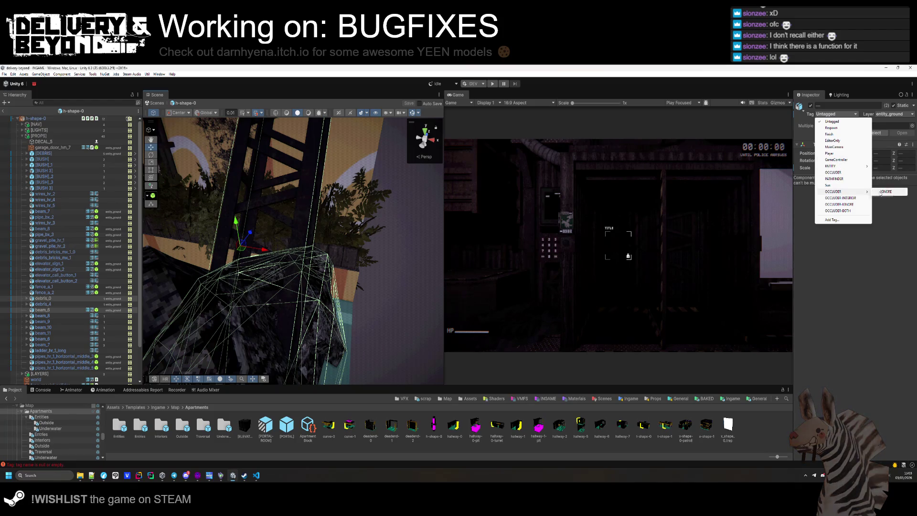
left_click(881, 192)
mouse_move(420, 280)
left_mouse_down()
mouse_move(187, 280)
mouse_move(318, 271)
left_mouse_up()
- Tag gravel_pile_hr_1 and gravel_pile_hr_2 in h-shape-0 as OCCLUDER/IGNORE
left_click(318, 270)
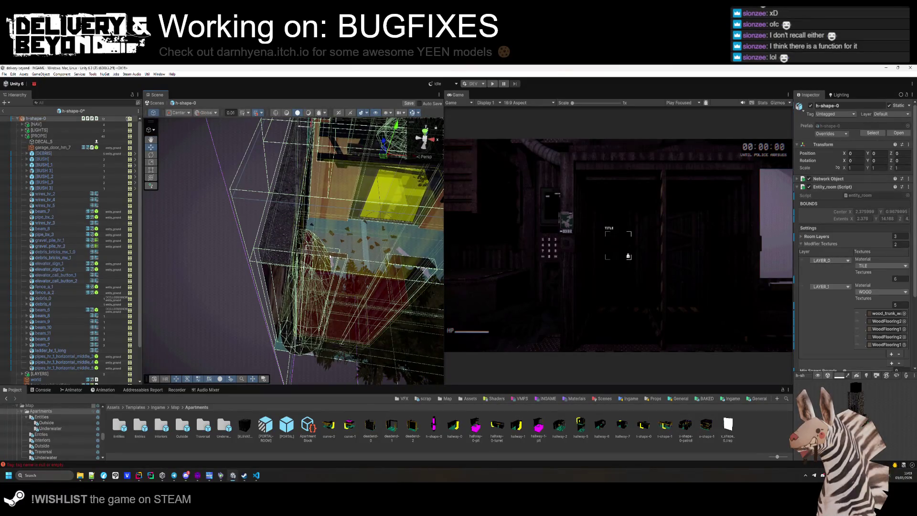
scroll(329, 256, "up", 3)
scroll(311, 276, "up", 3)
left_click(297, 293)
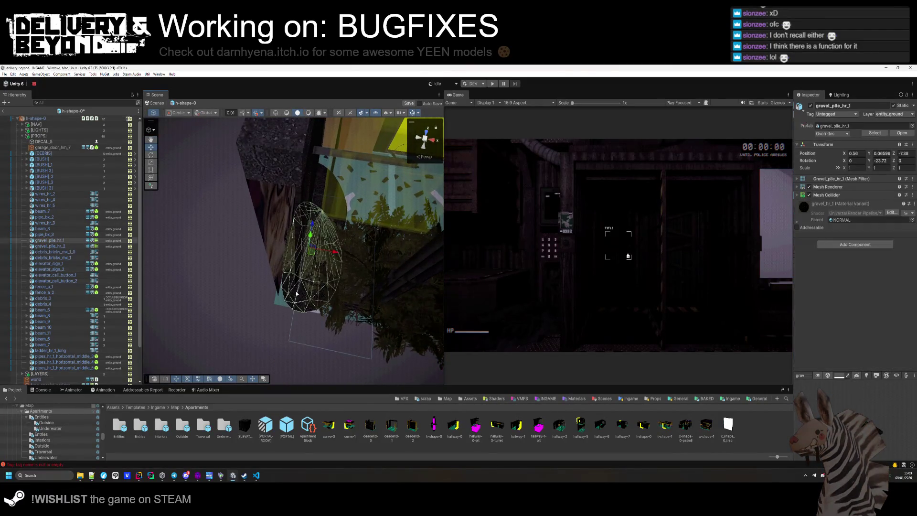
left_click(297, 294, "ctrl")
key("f")
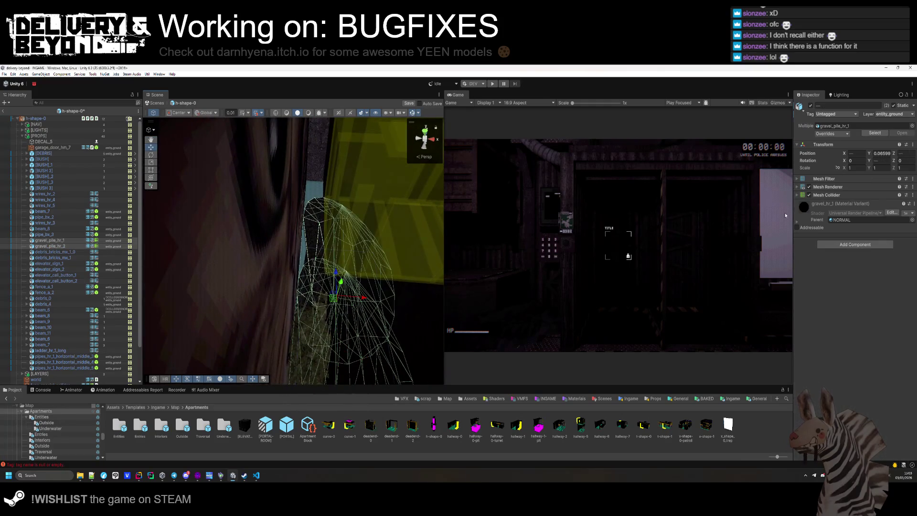
left_click(841, 113)
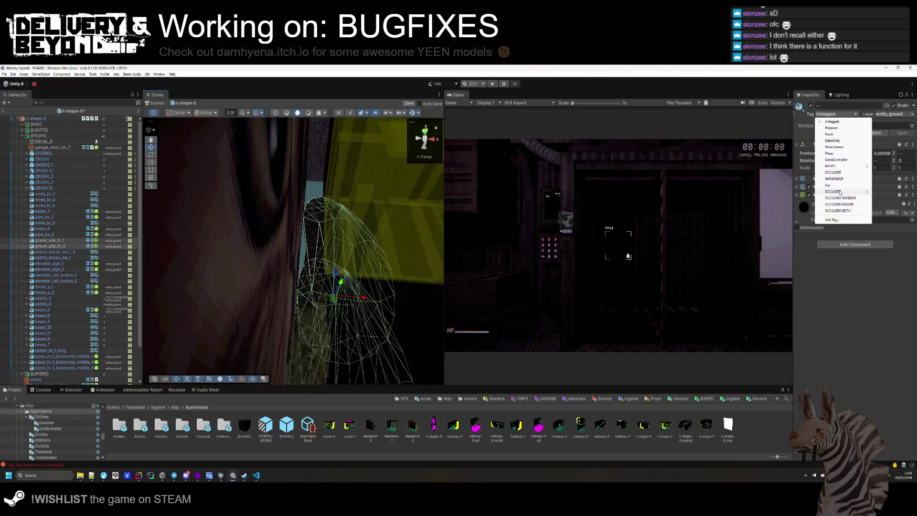
left_click(886, 191)
- Select the h-shape-0 root and orbit around the room to check it
mouse_move(363, 268)
left_mouse_down()
mouse_move(311, 282)
mouse_move(186, 270)
left_mouse_up()
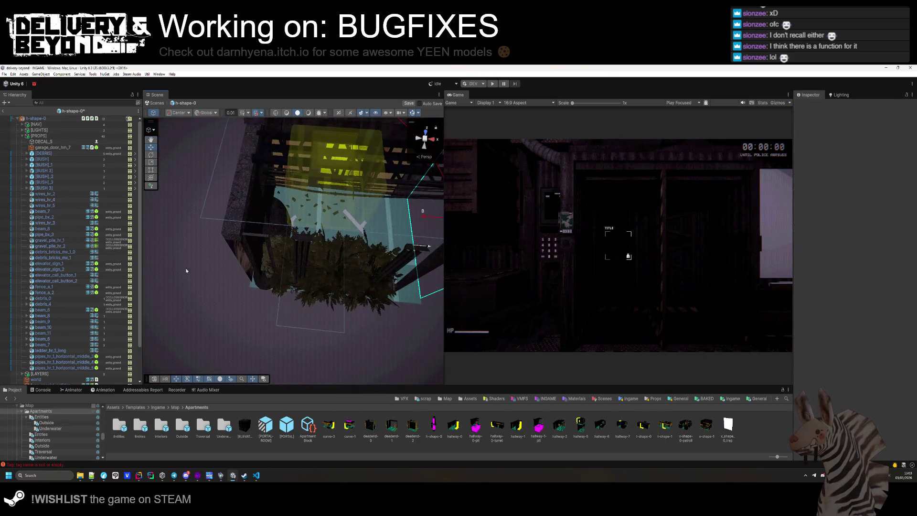
left_click(46, 120)
left_click_drag(314, 299, 331, 287)
scroll(802, 281, "down", 5)
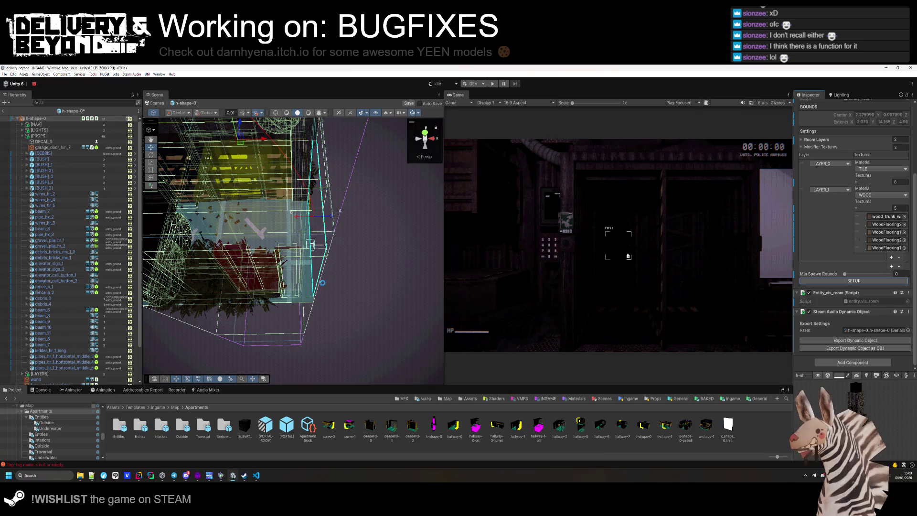
left_click_drag(347, 289, 488, 322)
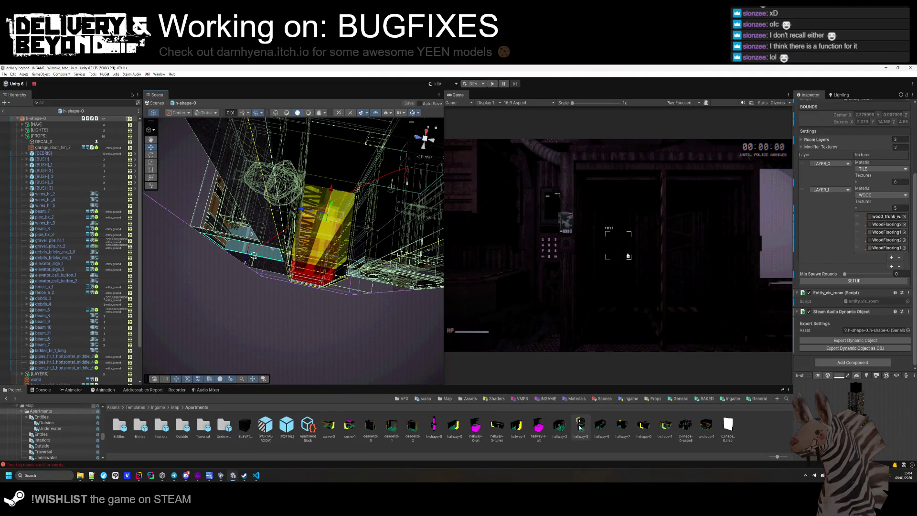
- Open the hallway-5 prefab and tag its two gravel piles OCCLUDER/IGNORE
double_click(580, 427)
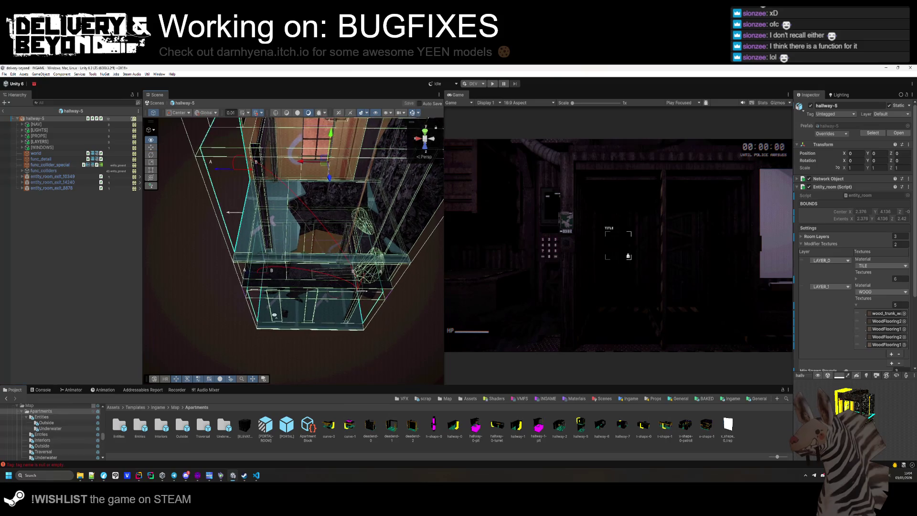
scroll(302, 266, "up", 10)
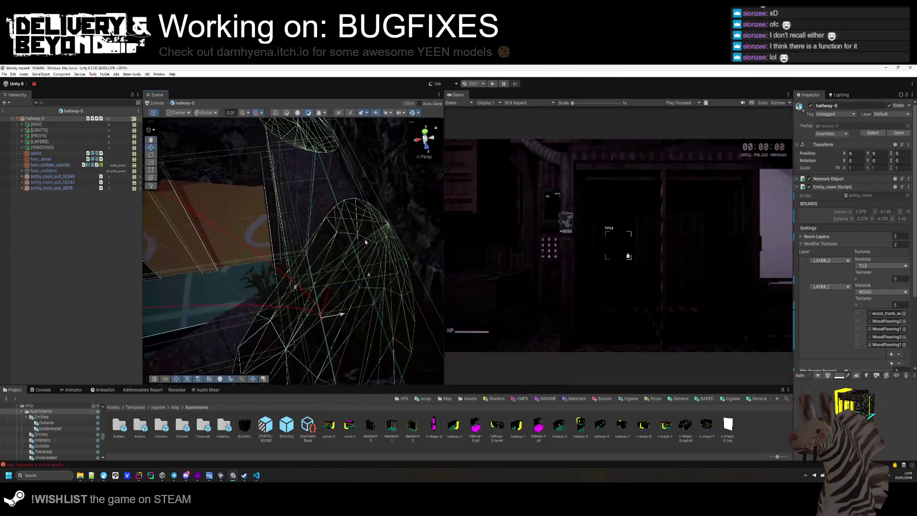
left_click(365, 243)
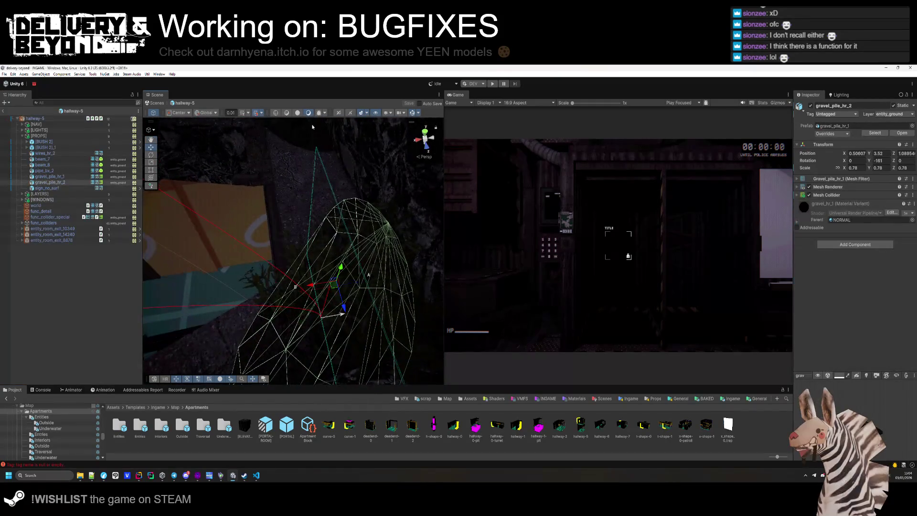
left_click(843, 115)
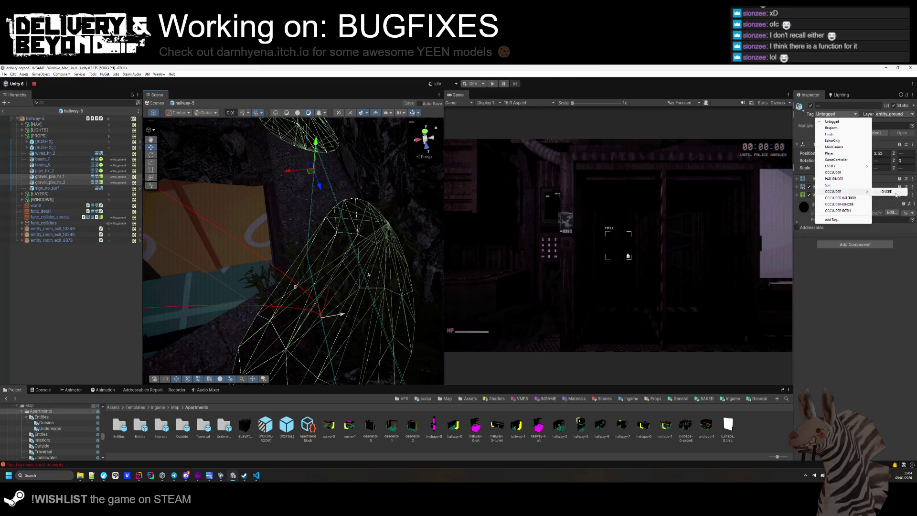
left_click(891, 191)
left_click(38, 118)
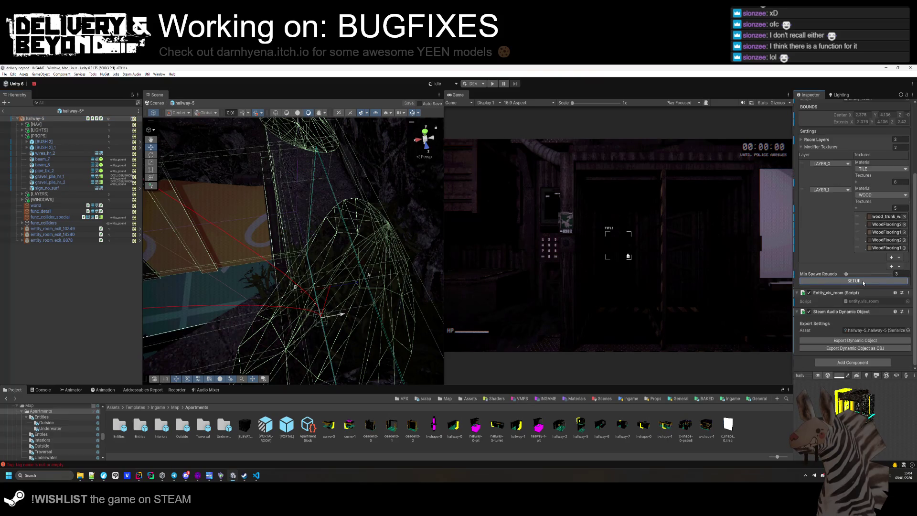
- Frame hallway-5, then open the hallway-6 prefab and orbit around it
key("f")
mouse_move(221, 324)
left_mouse_down()
mouse_move(189, 304)
mouse_move(229, 302)
mouse_move(240, 281)
left_mouse_up()
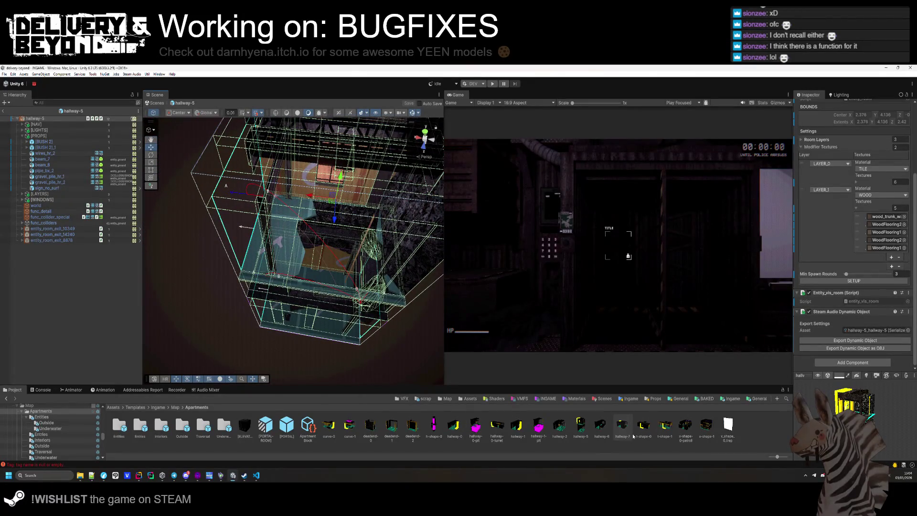
double_click(600, 428)
mouse_move(429, 340)
left_mouse_down()
mouse_move(384, 328)
mouse_move(383, 341)
left_mouse_up()
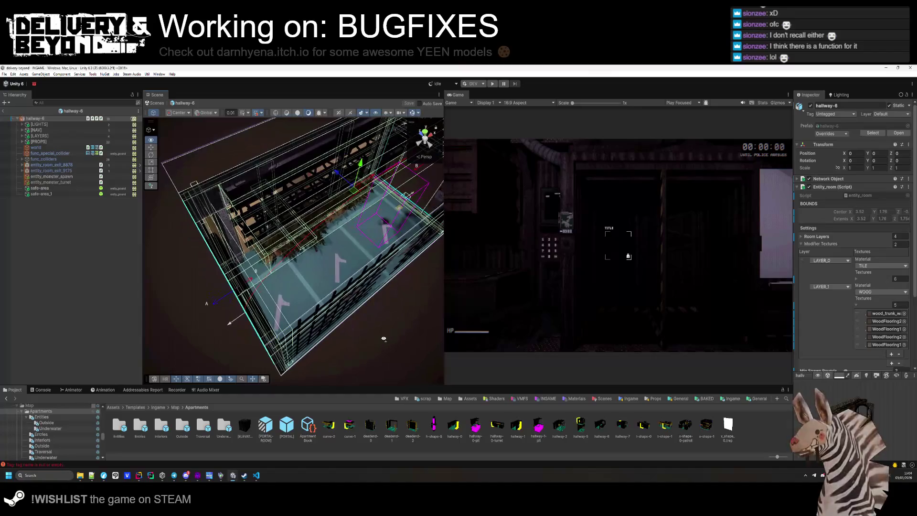
left_click(620, 424)
- Open hallway-7 and tag debris_2 and the other selected debris OCCLUDER/IGNORE
double_click(621, 424)
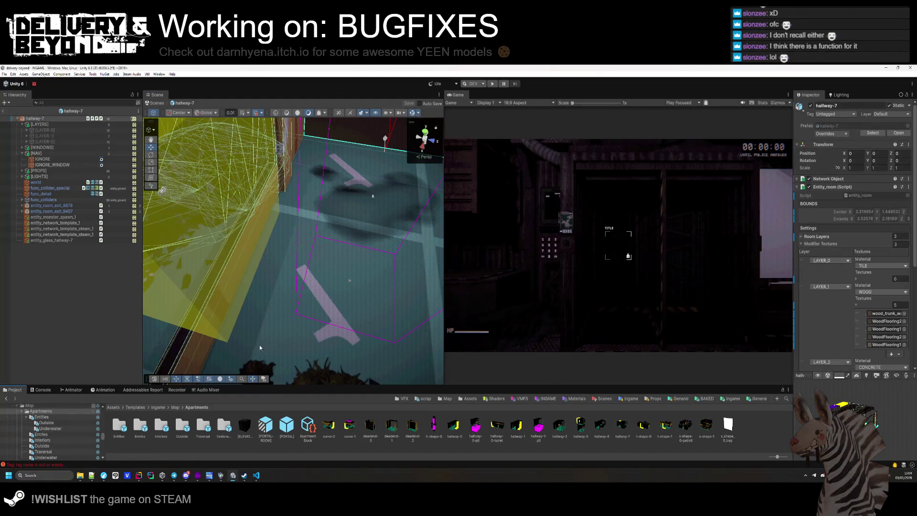
mouse_move(183, 303)
left_mouse_down()
mouse_move(331, 340)
mouse_move(352, 244)
left_mouse_up()
left_click(323, 227)
scroll(324, 227, "up", 3)
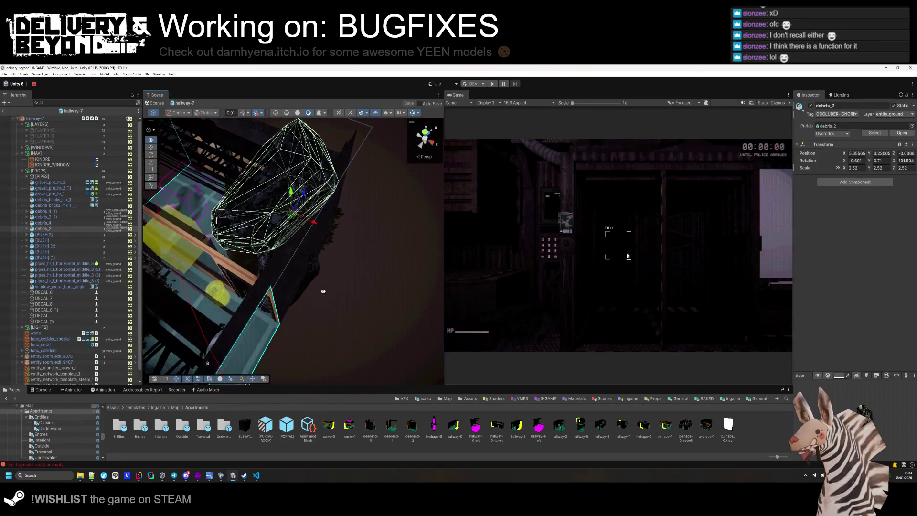
left_click(303, 289, "shift")
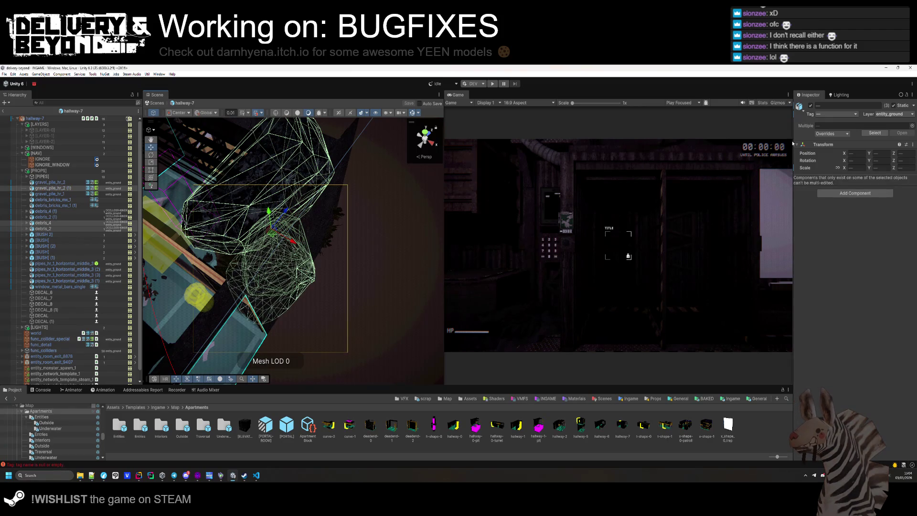
left_click(836, 113)
left_click(886, 192)
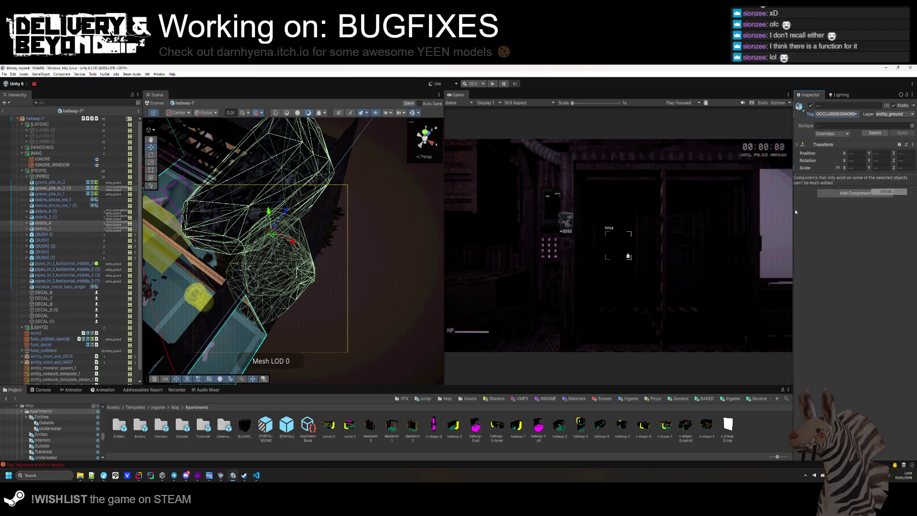
- Tag debris_2 (1) and debris_4 (1) as OCCLUDER/IGNORE
left_click_drag(372, 295, 382, 299)
scroll(382, 299, "up", 5)
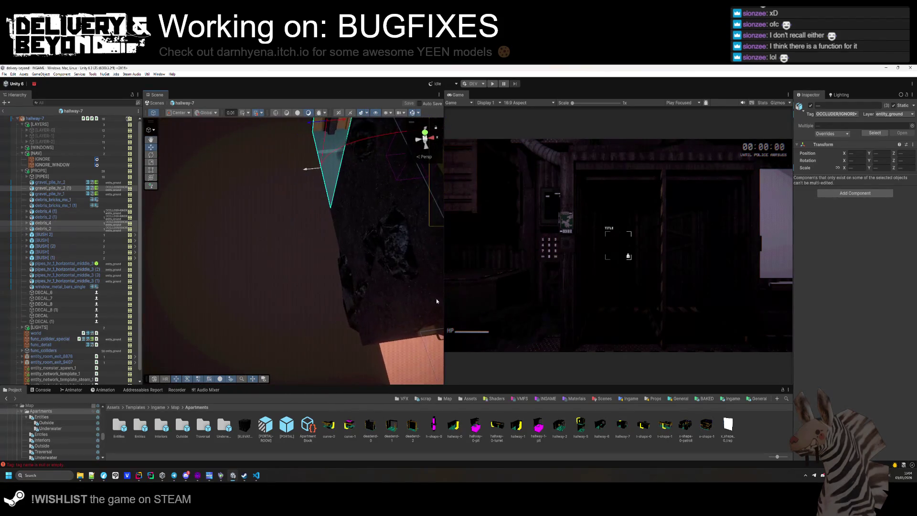
left_click(403, 261)
left_click(369, 244, "shift")
key("f")
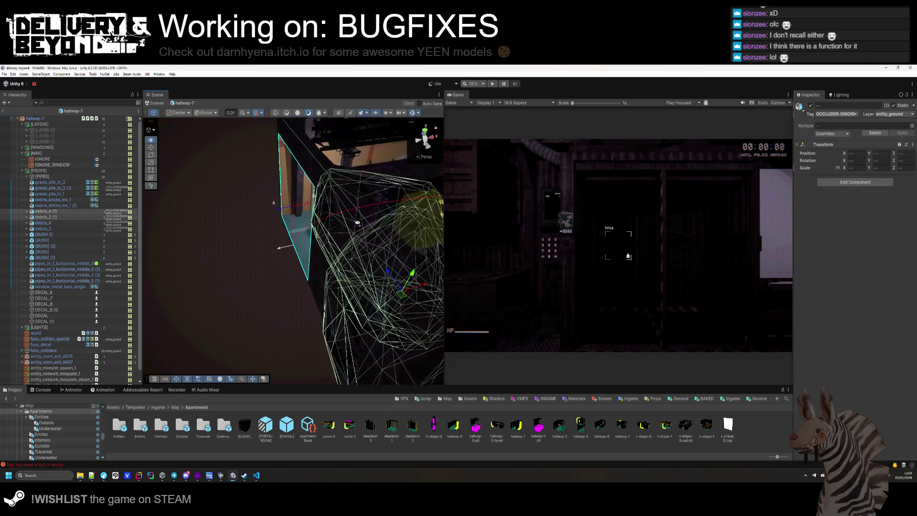
left_click(836, 114)
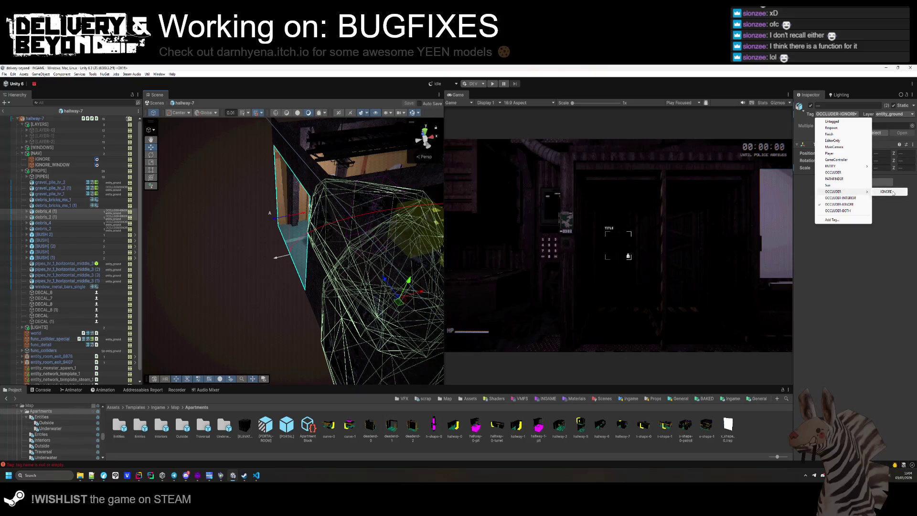
left_click(887, 192)
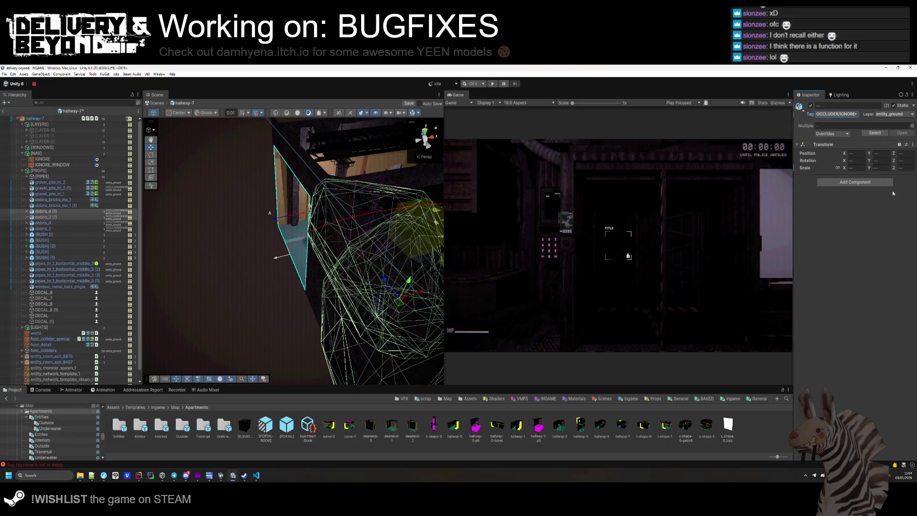
- Select the hallway-7 root and look down on the room floor
left_click(63, 120)
scroll(824, 258, "down", 4)
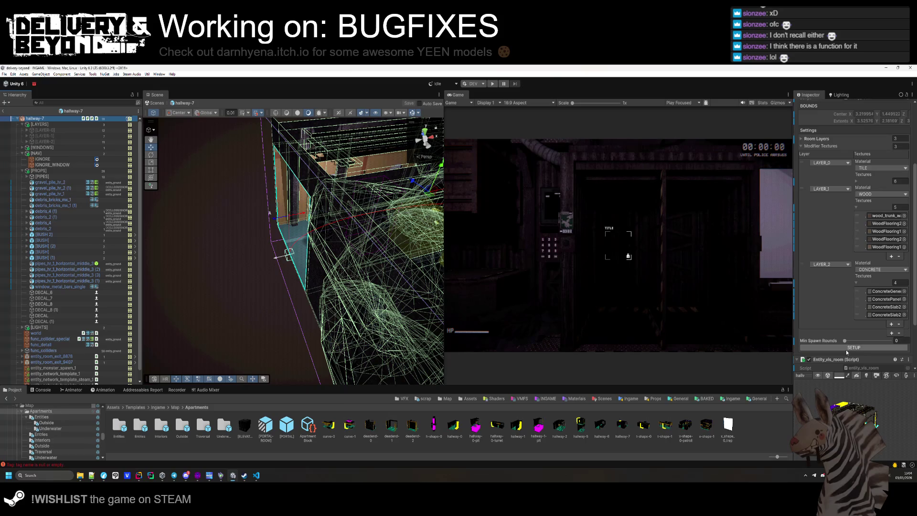
mouse_move(306, 285)
left_mouse_down()
mouse_move(461, 333)
mouse_move(497, 334)
mouse_move(620, 247)
mouse_move(310, 250)
mouse_move(311, 266)
mouse_move(262, 235)
mouse_move(230, 303)
mouse_move(220, 255)
mouse_move(30, 283)
left_mouse_up()
- Tag gravel_pile_hr_2 as OCCLUDER/IGNORE
left_click(50, 182)
key("f")
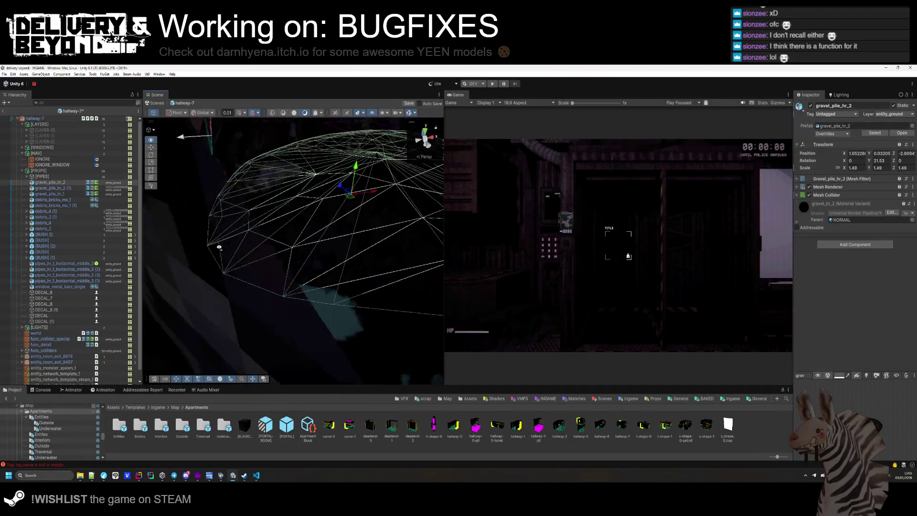
left_click(836, 113)
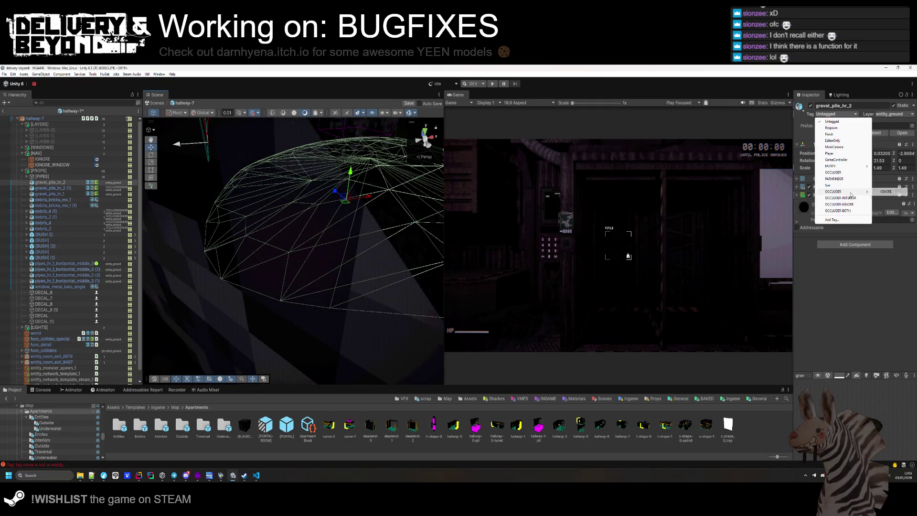
left_click(875, 194)
- Rerun the Entity_room SETUP on the hallway-7 root to rebuild the room
left_click(35, 119)
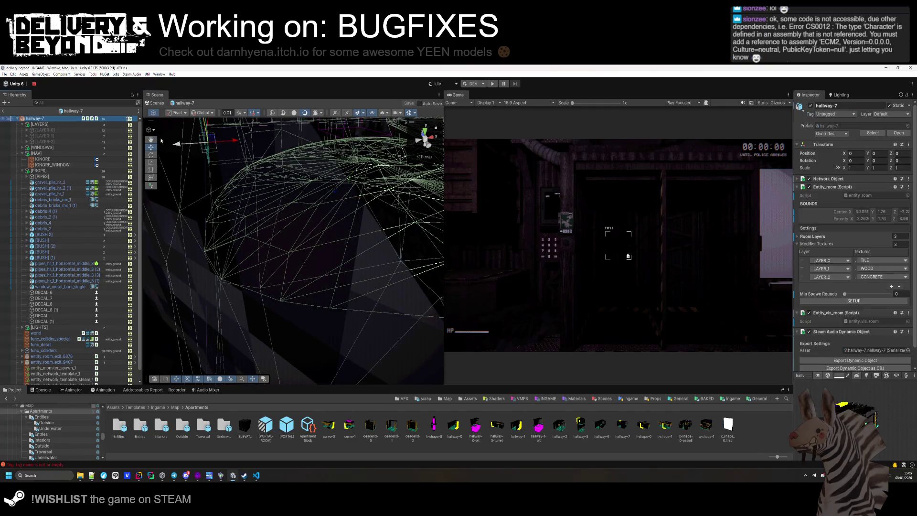
key("f")
scroll(845, 207, "down", 8)
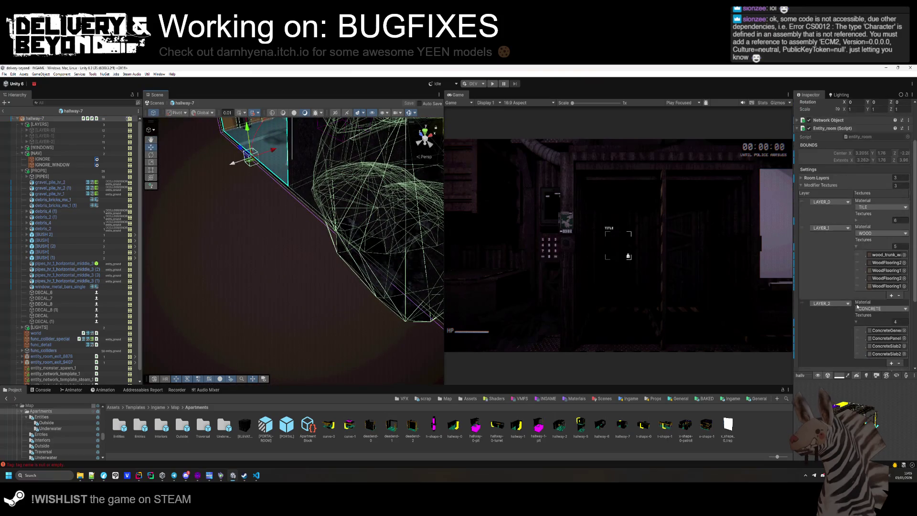
left_click(843, 289)
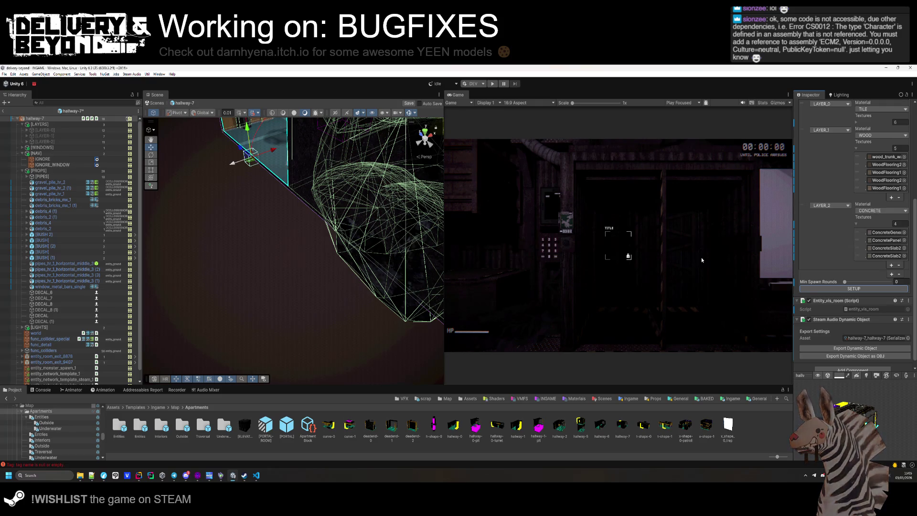
mouse_move(360, 161)
left_mouse_down()
mouse_move(320, 240)
mouse_move(310, 240)
mouse_move(352, 257)
mouse_move(306, 191)
mouse_move(244, 246)
mouse_move(231, 213)
mouse_move(217, 206)
mouse_move(225, 219)
left_mouse_up()
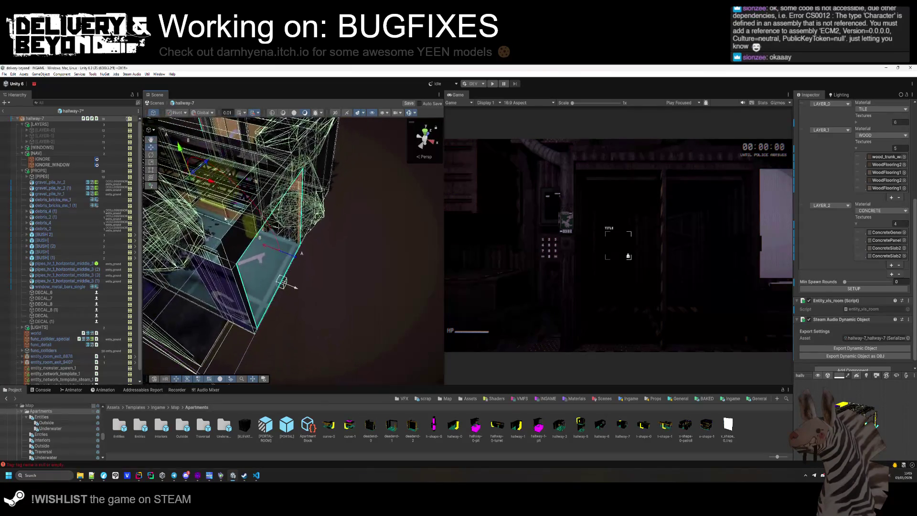
- Collapse the [PROPS], [LAYERS] and other expanded Hierarchy groups
left_click(22, 153)
left_click(22, 159)
left_click(22, 124)
left_click(35, 244)
left_click_drag(267, 246, 294, 259)
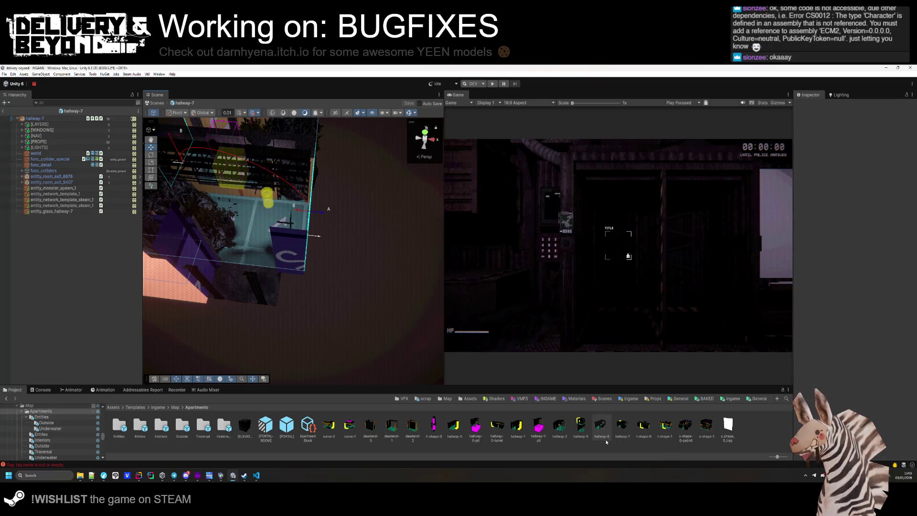
- Open t-shape-0 and rerun its room setup
double_click(643, 426)
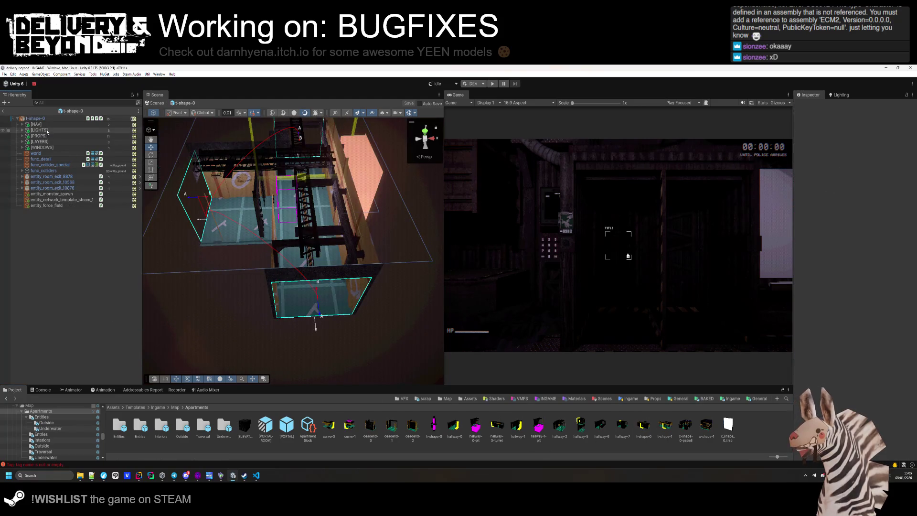
left_click(51, 124)
key("f")
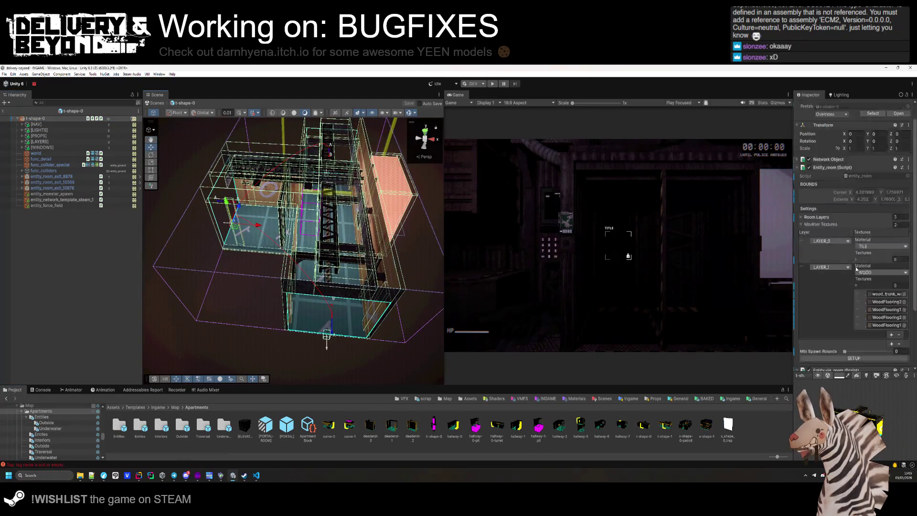
left_click(858, 300)
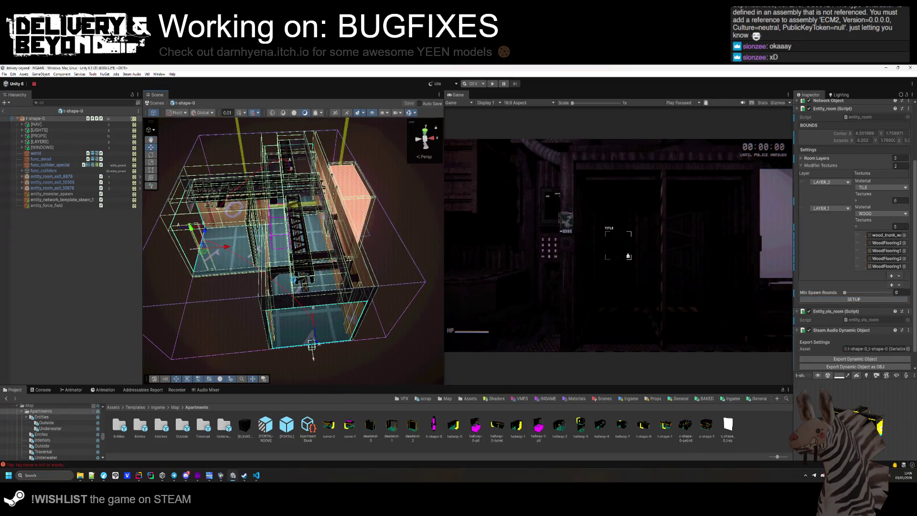
- Open the t-shape-1 prefab and save it with Ctrl+S
double_click(665, 424)
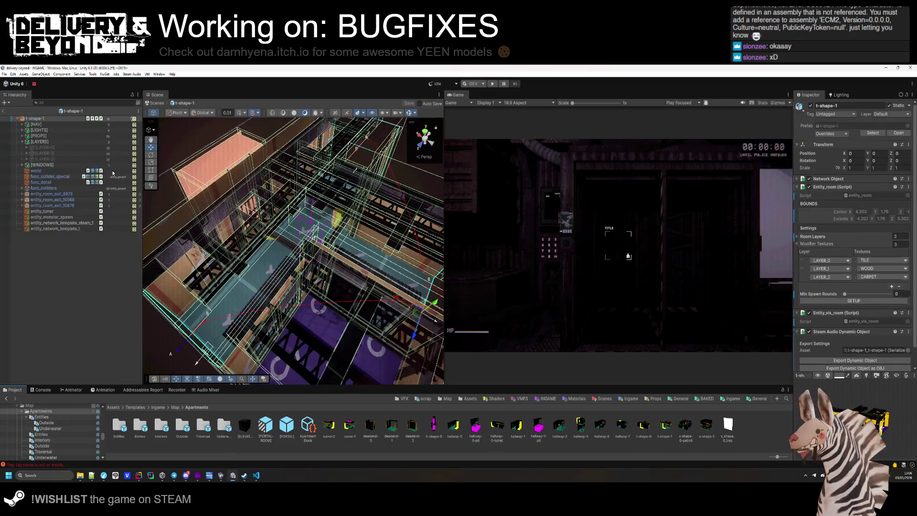
scroll(845, 286, "down", 10)
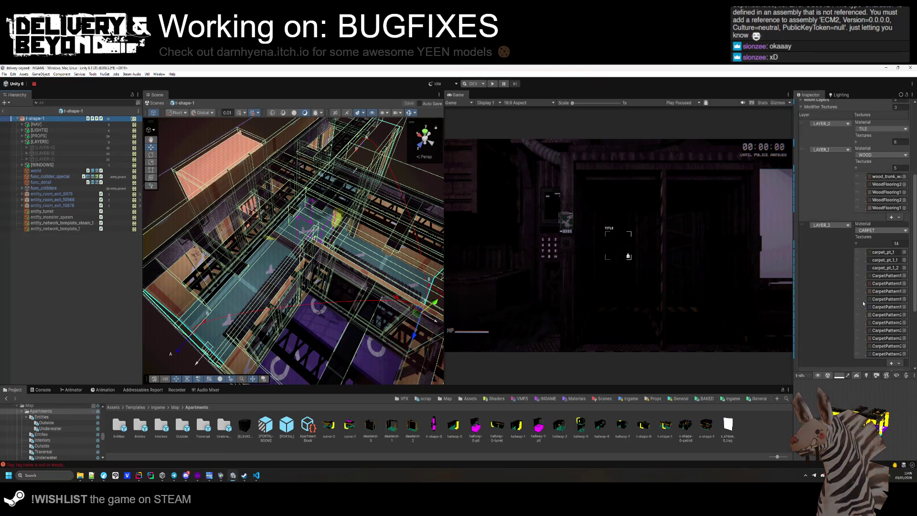
mouse_move(212, 250)
left_mouse_down()
mouse_move(134, 287)
mouse_move(59, 279)
left_mouse_up()
key("ctrl+s")
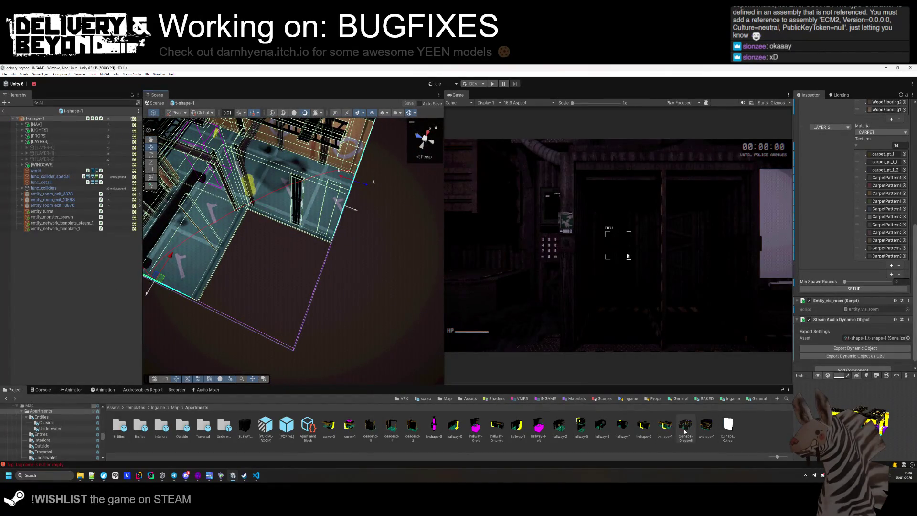
- Rerun the room setup for x-shape-0-patroll, then open x-shape-1
double_click(685, 425)
scroll(860, 287, "down", 4)
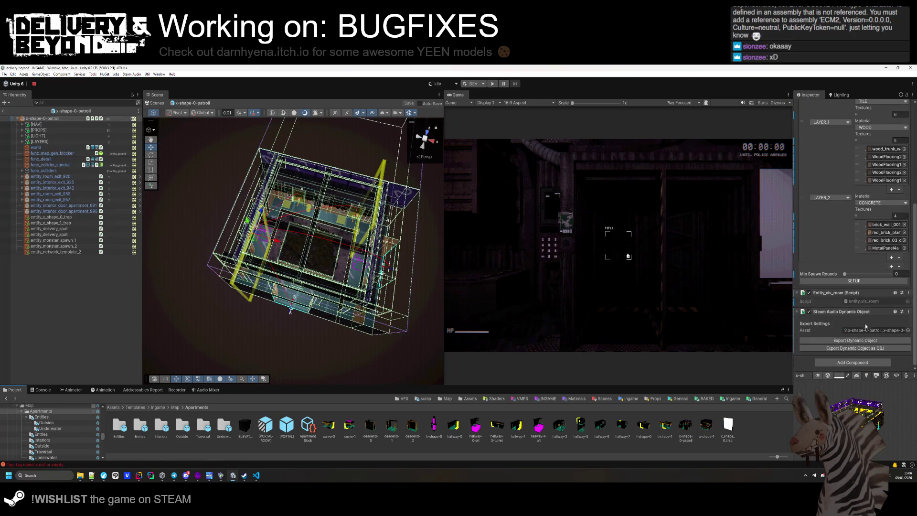
left_click(861, 280)
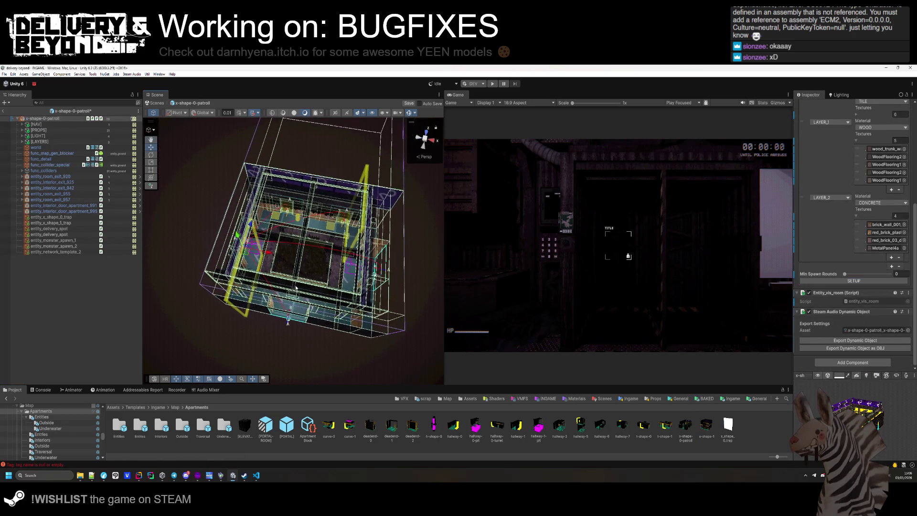
left_click_drag(301, 287, 296, 253)
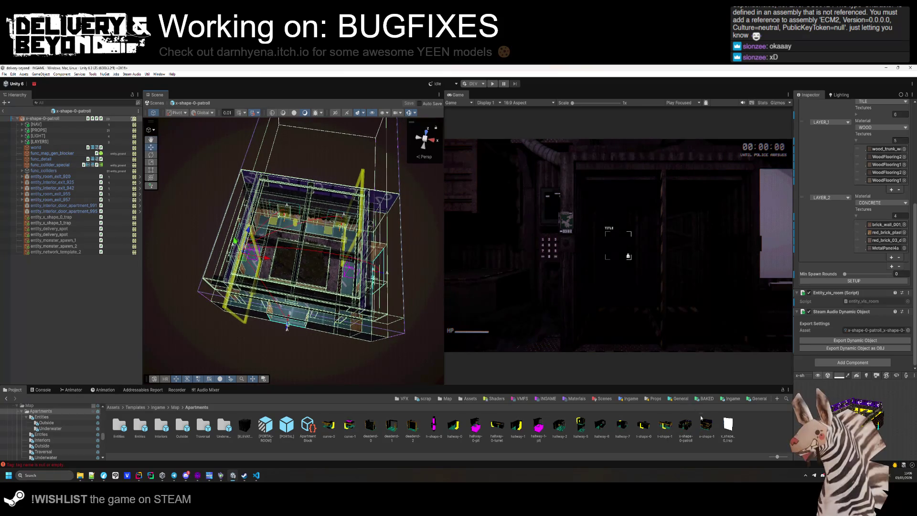
double_click(705, 424)
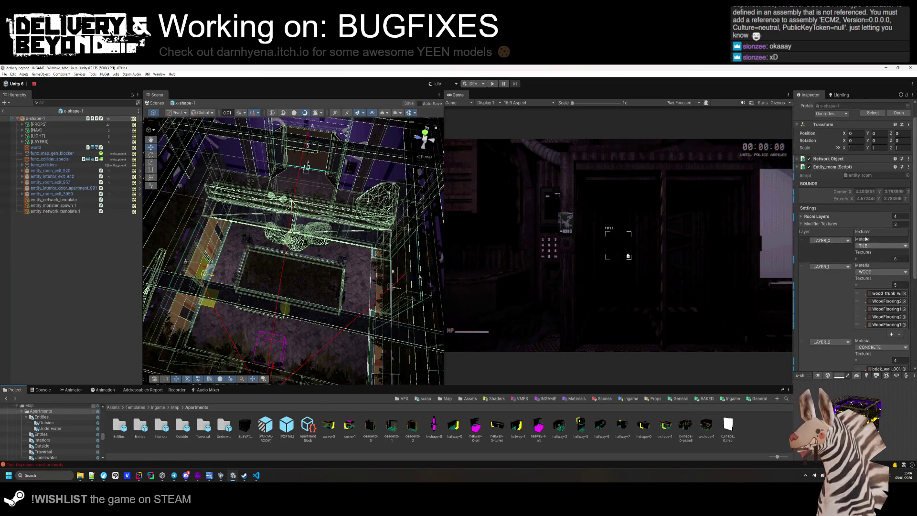
- Rerun the room setup for x-shape-1
scroll(863, 253, "down", 4)
left_click(854, 280)
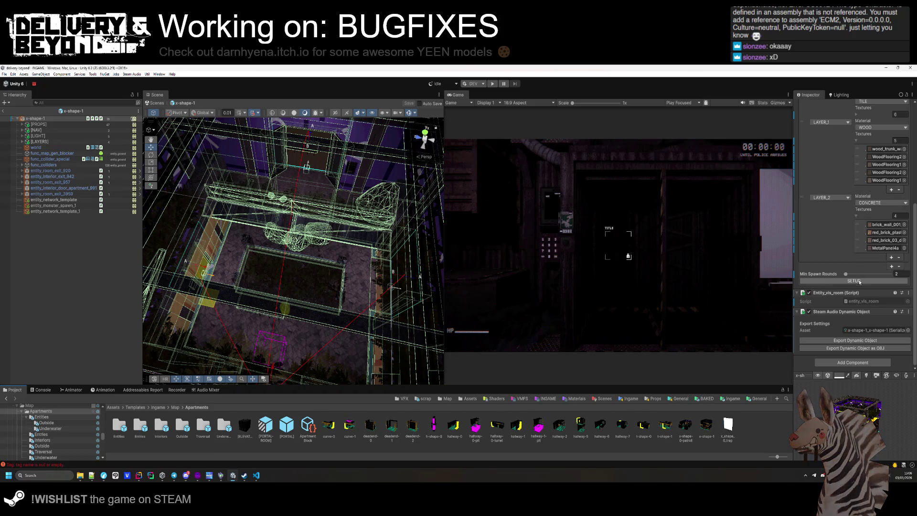
mouse_move(347, 285)
left_mouse_down()
mouse_move(257, 303)
mouse_move(246, 322)
mouse_move(409, 321)
mouse_move(451, 253)
mouse_move(363, 230)
left_mouse_up()
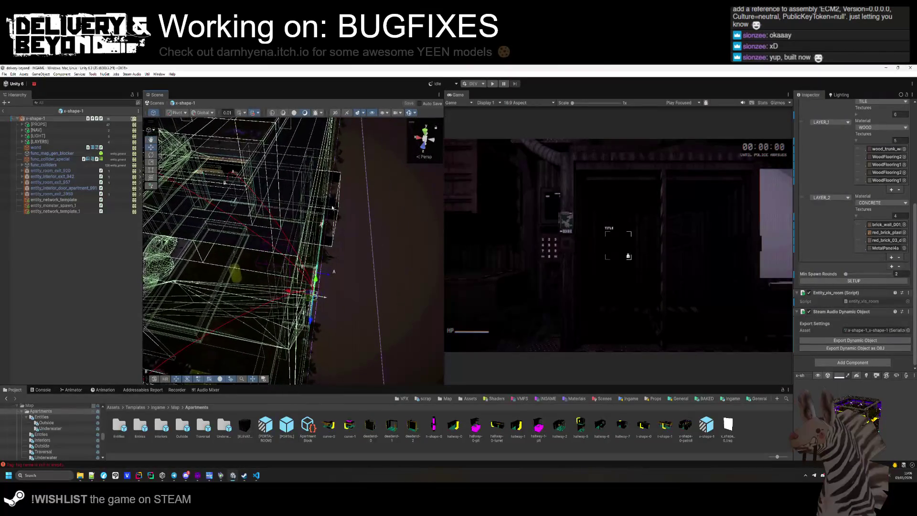
- Tag beam_7 and beam_6 as OCCLUDER/IGNORE
left_click(326, 215)
key("f")
left_click(836, 114)
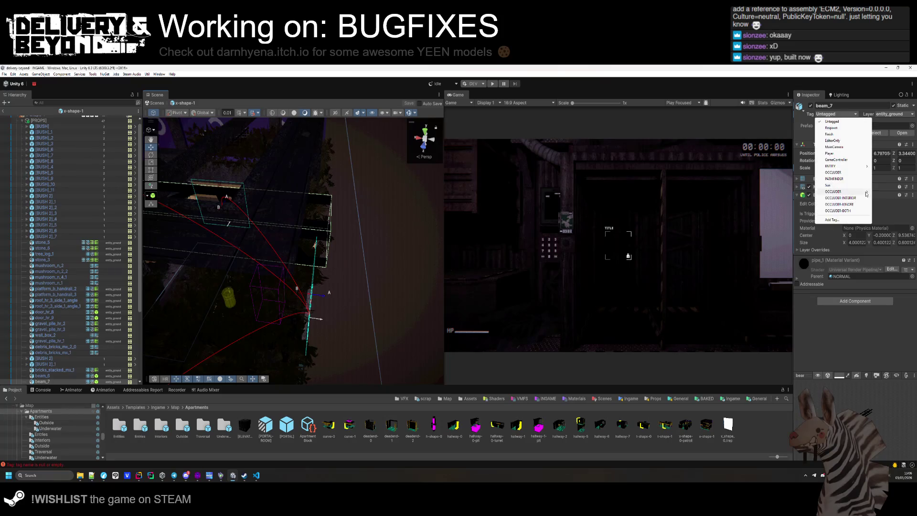
left_click(885, 192)
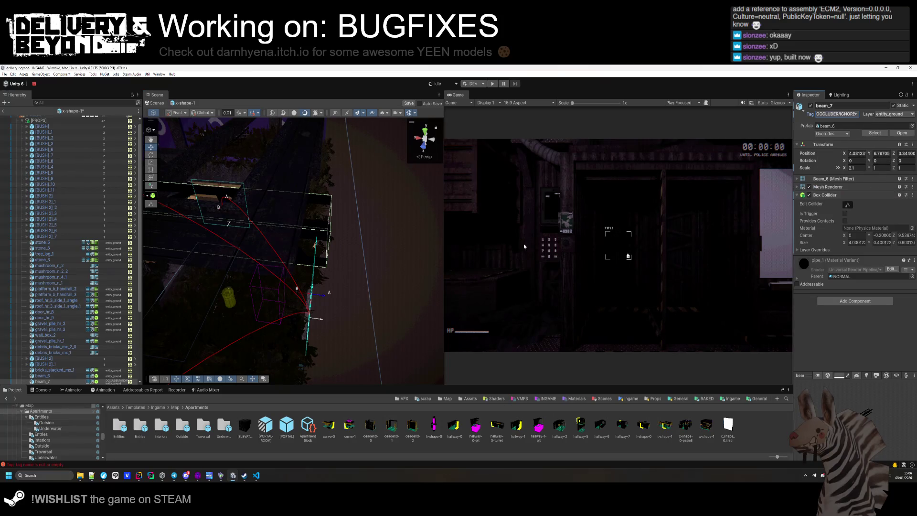
left_click_drag(185, 218, 314, 209)
left_click(315, 209)
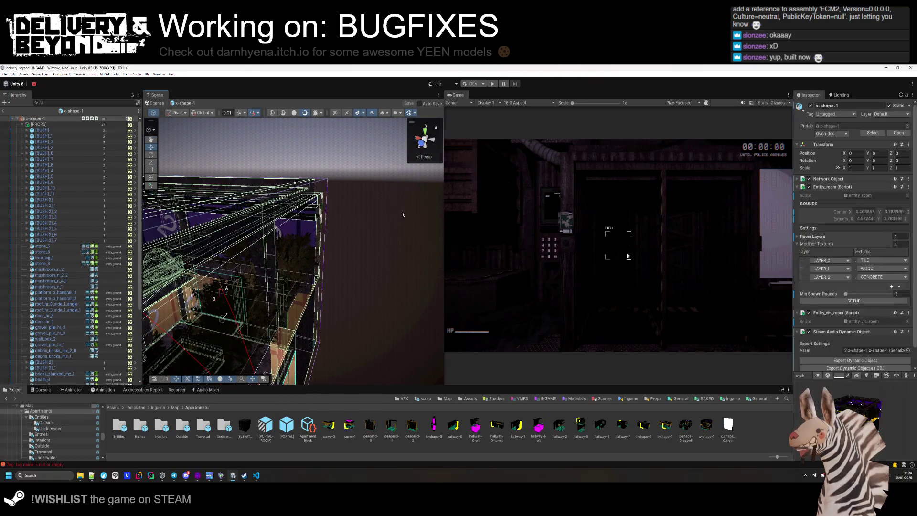
left_click(317, 208)
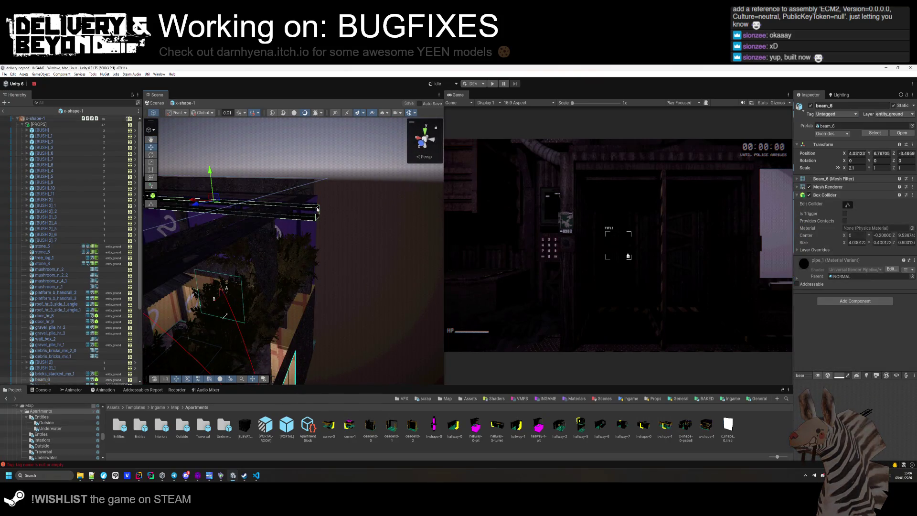
left_click(827, 117)
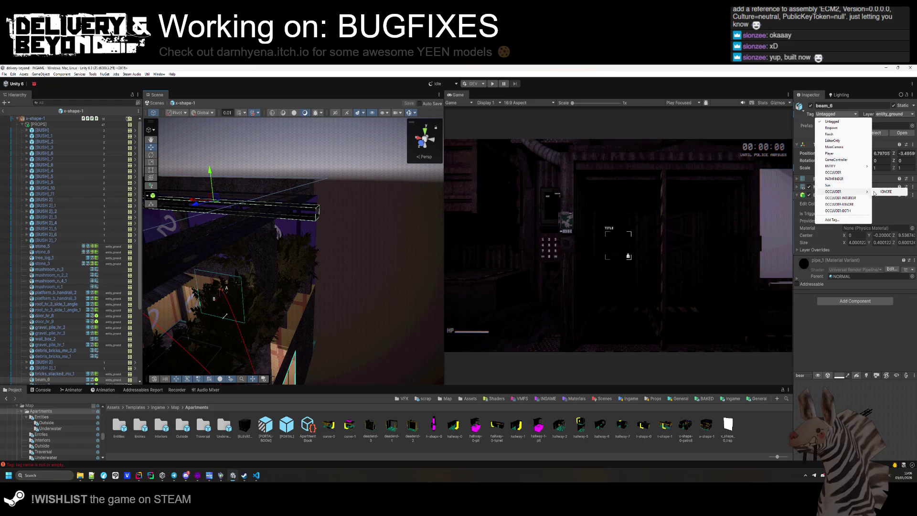
left_click(874, 193)
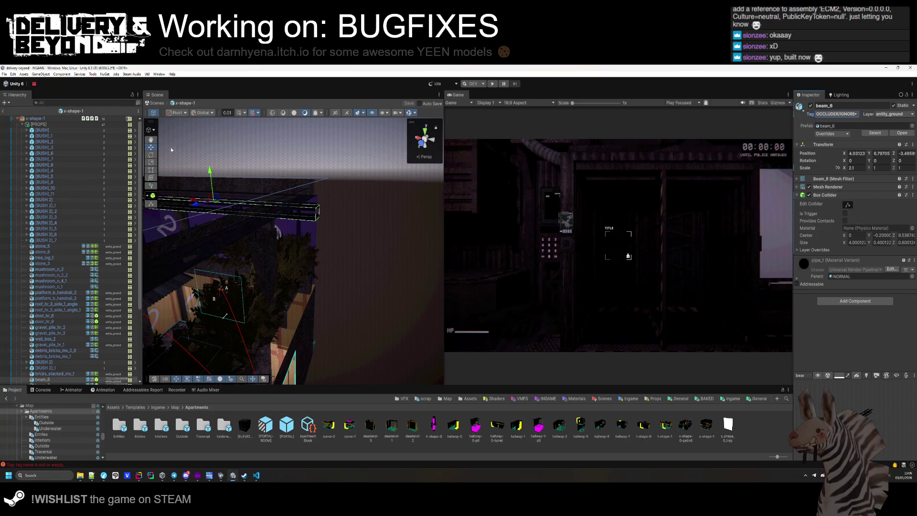
- Review the x-shape-1 room, collapse [PROPS], deselect, and go up to the Map folder
left_click(38, 119)
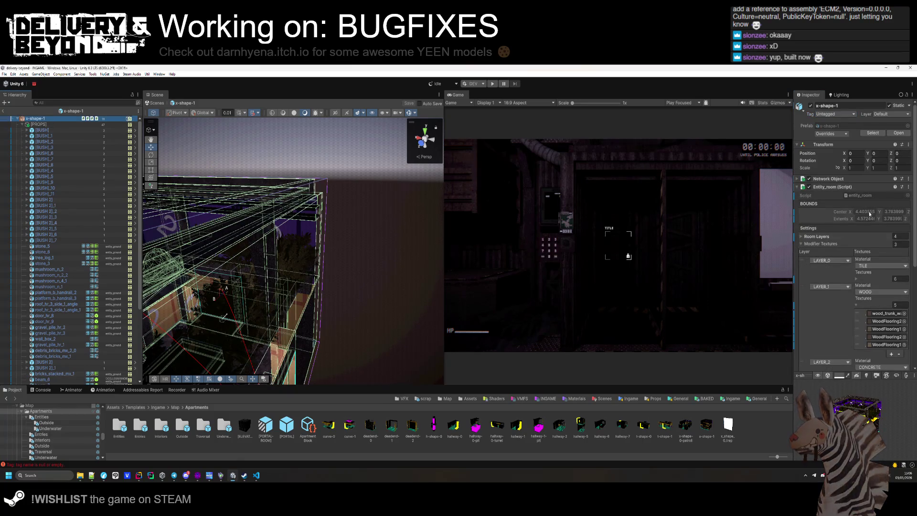
scroll(853, 293, "down", 2)
mouse_move(346, 257)
left_mouse_down()
mouse_move(354, 313)
mouse_move(405, 277)
mouse_move(509, 308)
mouse_move(568, 296)
mouse_move(299, 254)
mouse_move(318, 274)
mouse_move(451, 292)
mouse_move(434, 252)
mouse_move(408, 282)
mouse_move(385, 211)
mouse_move(264, 280)
mouse_move(189, 255)
mouse_move(270, 240)
left_mouse_up()
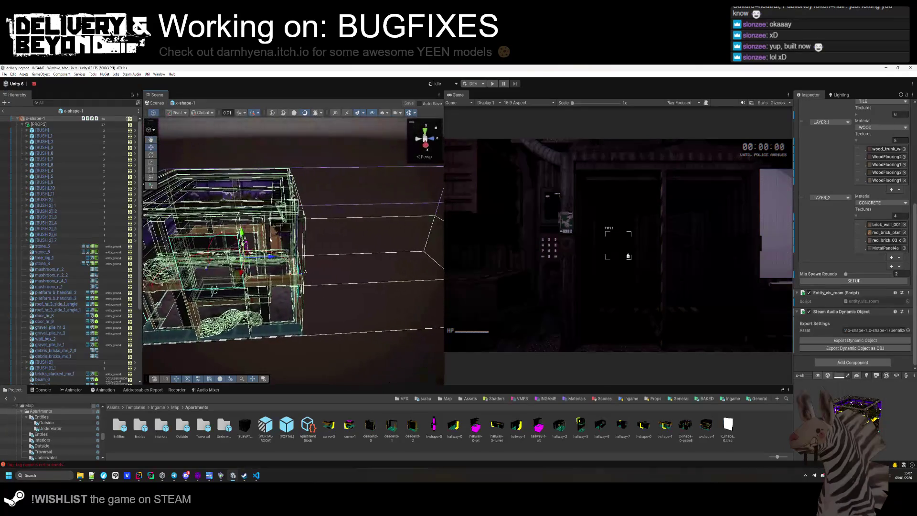
left_click(23, 125)
left_click(57, 287)
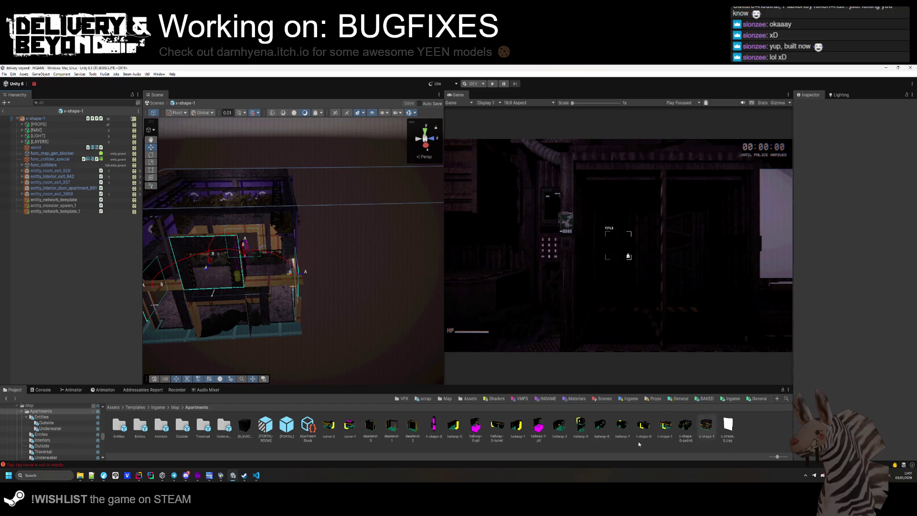
left_click(175, 407)
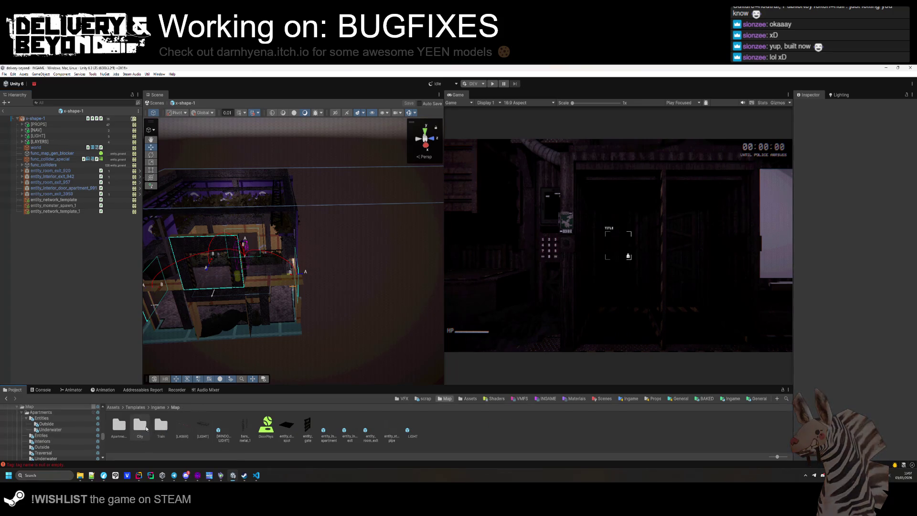
- Open Train > entry-0 and tag entity_world_background_17916 as OCCLUDER/IGNORE
double_click(160, 426)
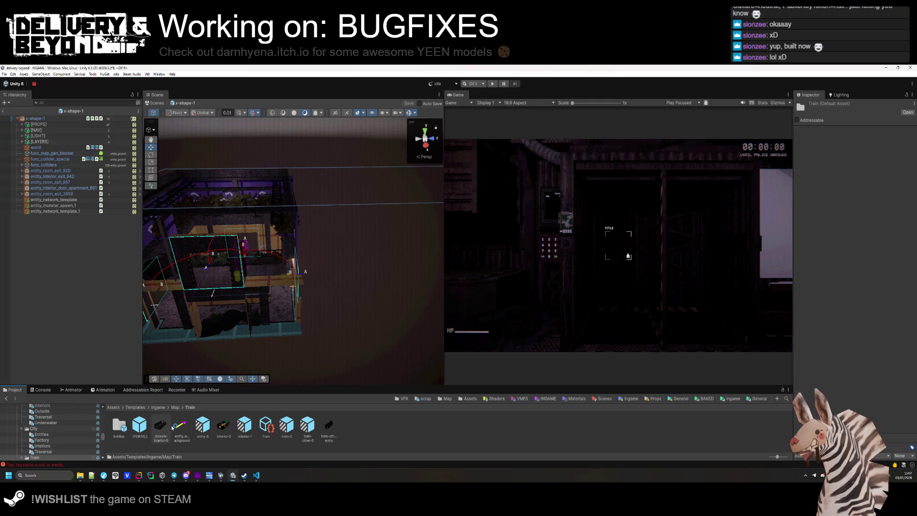
left_click(202, 424)
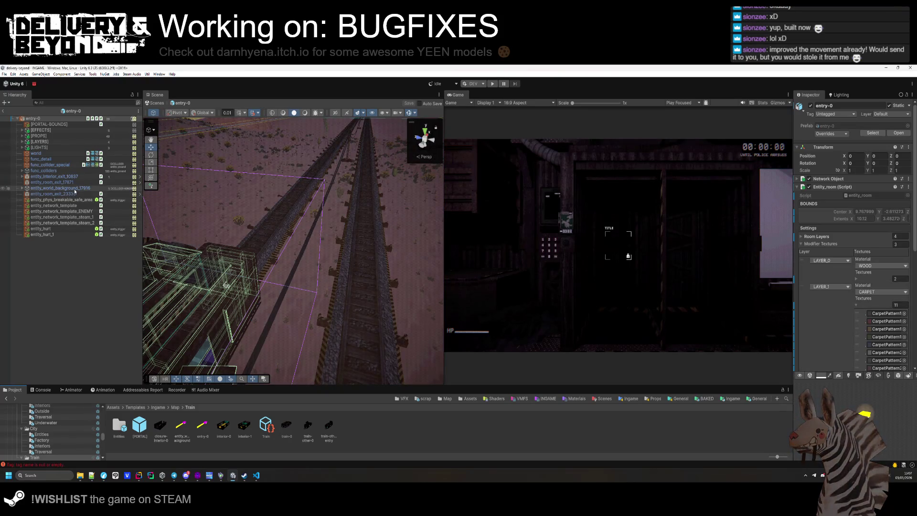
left_click(139, 188)
left_click(835, 114)
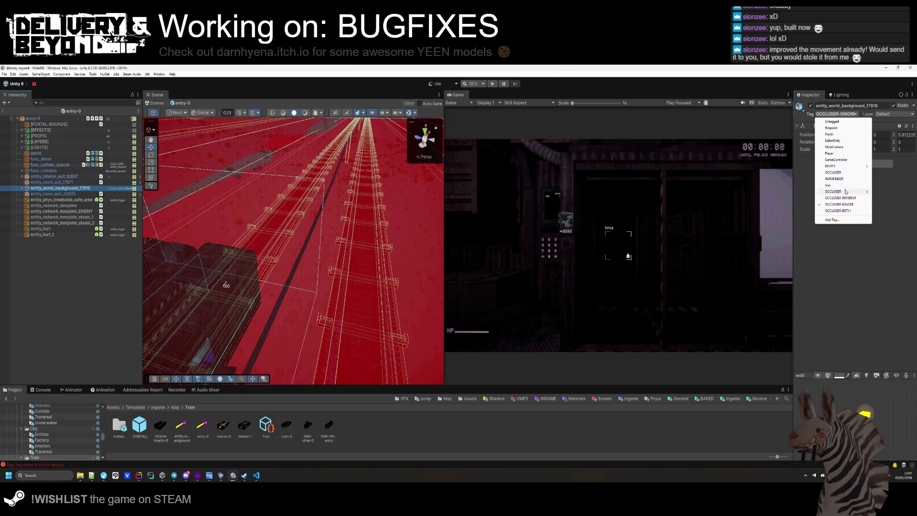
left_click(885, 191)
- Inspect the entry-0 room, orbiting to see the whole room box around the train
left_click(33, 118)
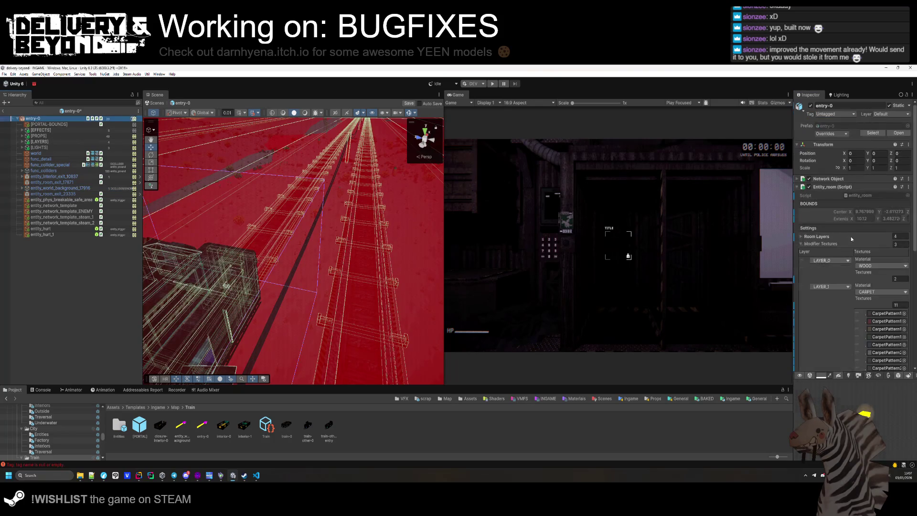
scroll(866, 268, "down", 3)
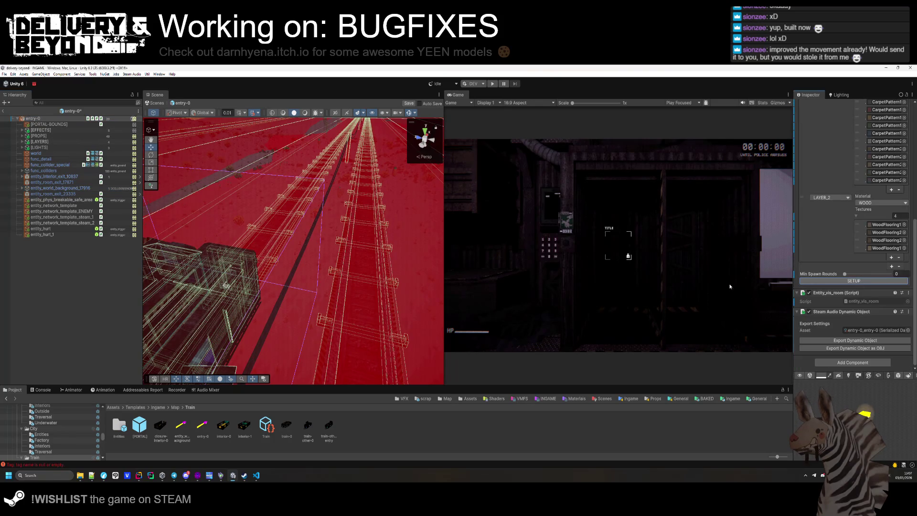
left_click(96, 311)
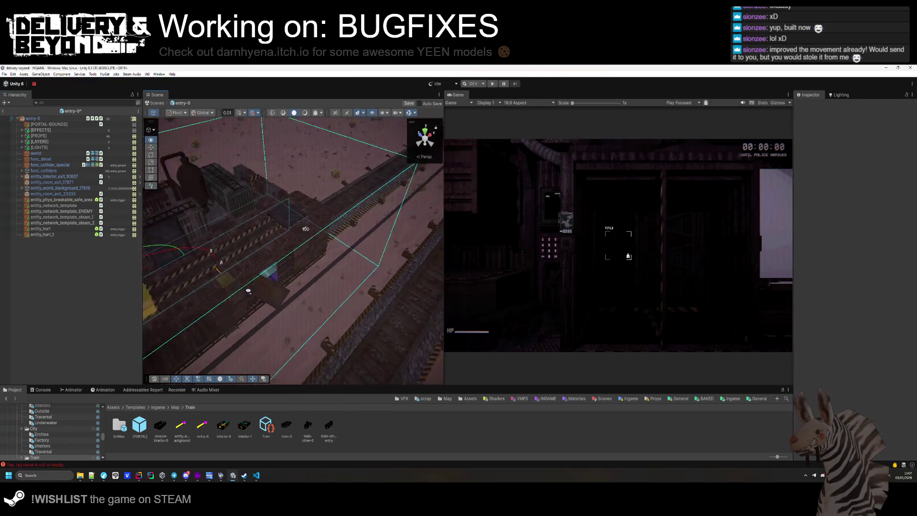
left_click_drag(249, 291, 246, 294)
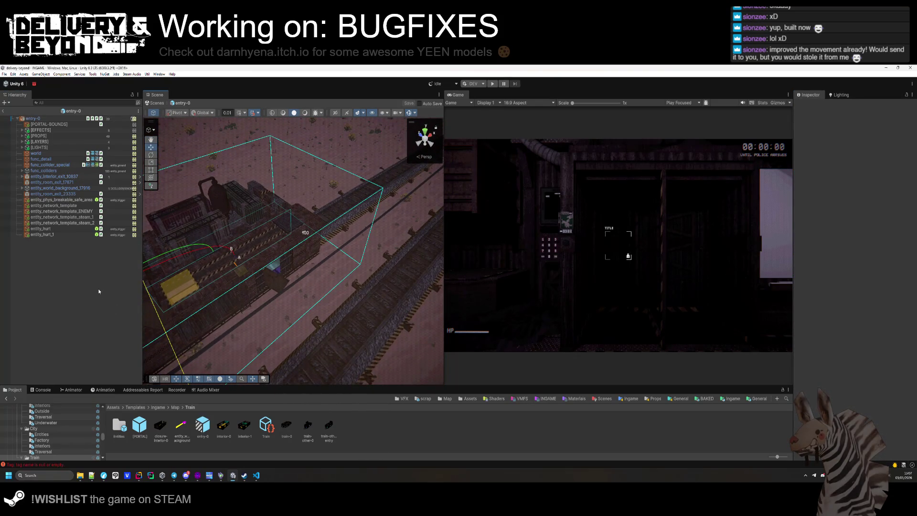
left_click(58, 121)
left_click_drag(305, 239, 330, 235)
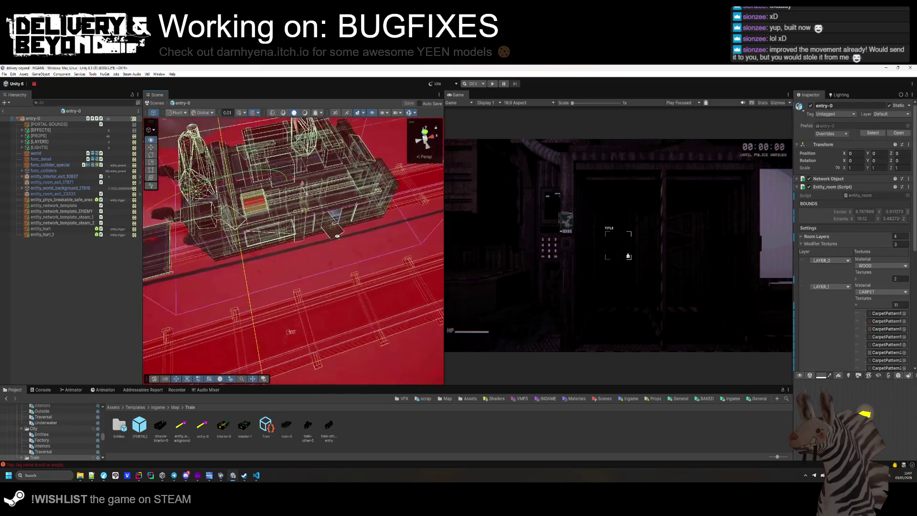
scroll(330, 235, "down", 10)
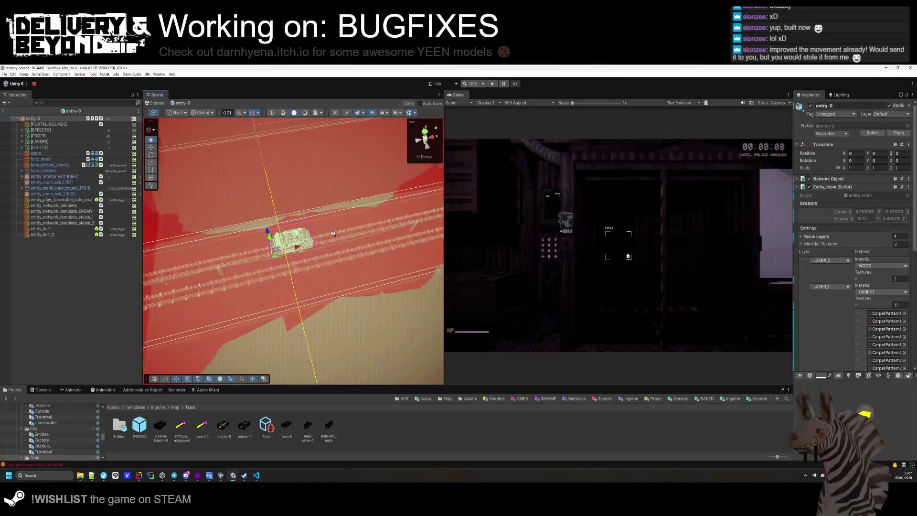
scroll(333, 234, "down", 3)
mouse_move(332, 234)
left_mouse_down()
mouse_move(338, 214)
mouse_move(299, 222)
mouse_move(219, 307)
mouse_move(369, 174)
left_mouse_up()
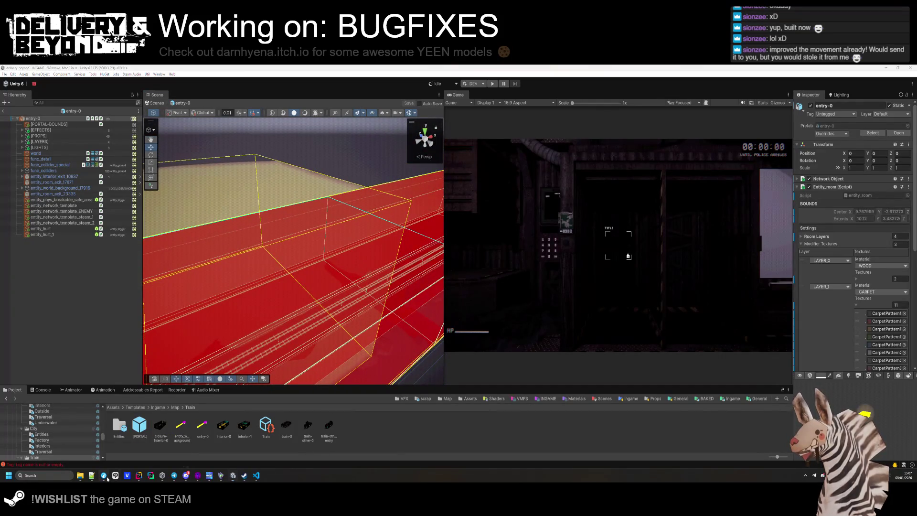
mouse_move(104, 475)
left_click(125, 448)
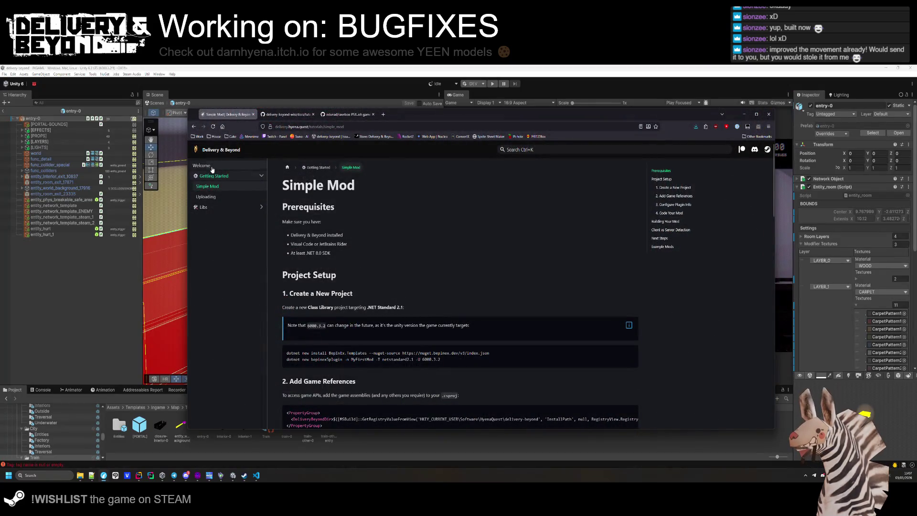
left_click(201, 165)
scroll(330, 332, "down", 5)
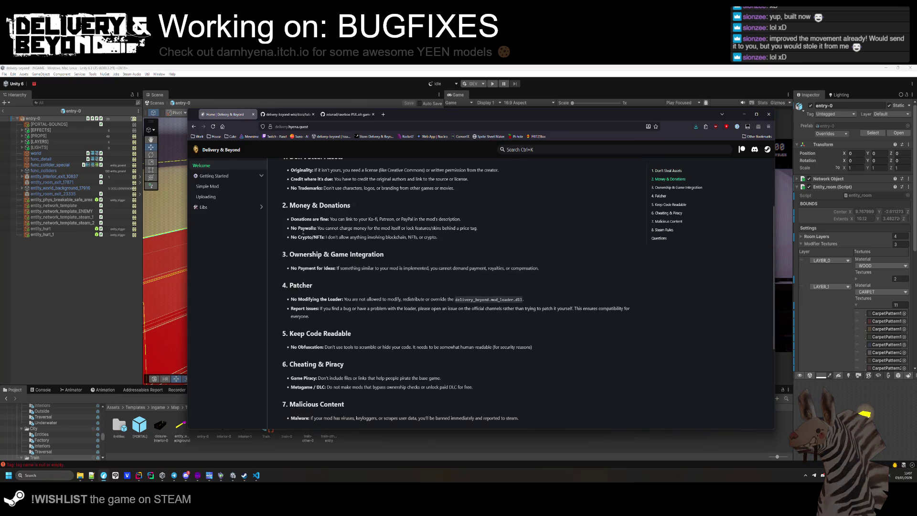
scroll(306, 269, "up", 3)
left_click_drag(381, 318, 311, 289)
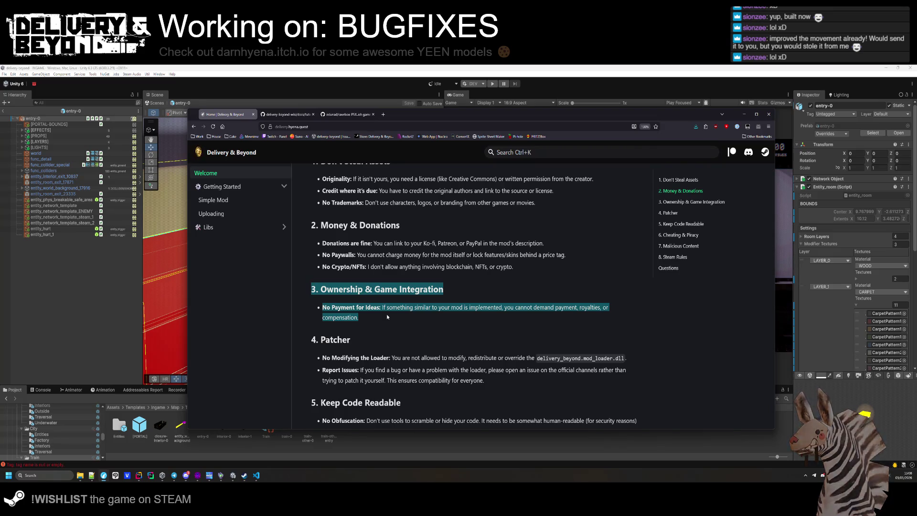
key("alt+Tab")
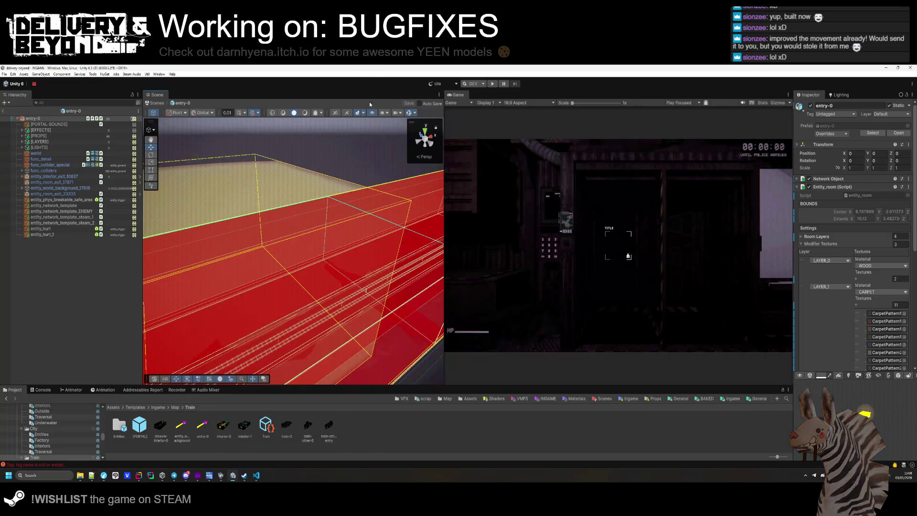
- Frame the entry-0 room in view, then clear the selection
scroll(210, 288, "up", 5)
scroll(209, 288, "down", 5)
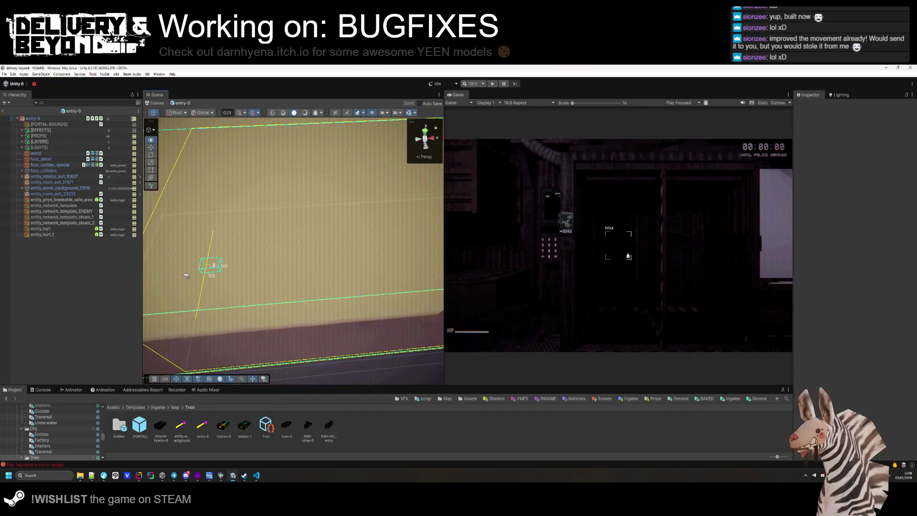
left_click(67, 119)
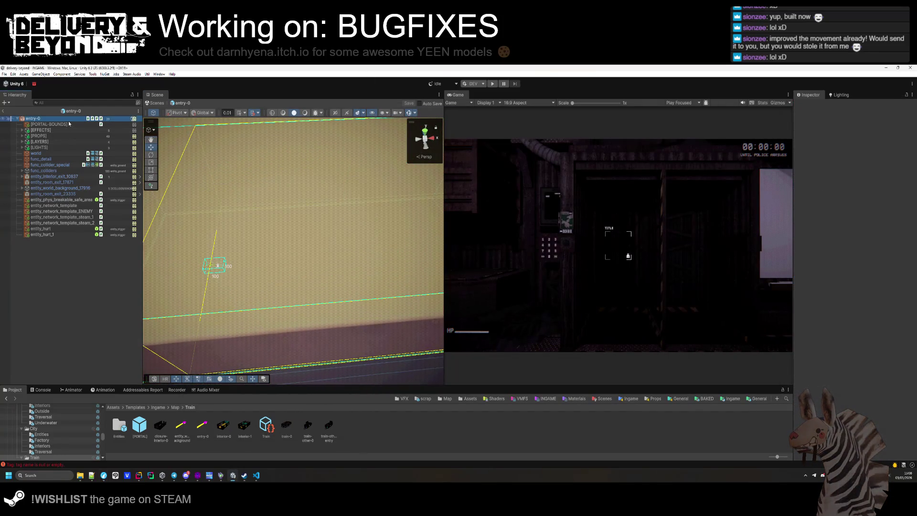
key("f")
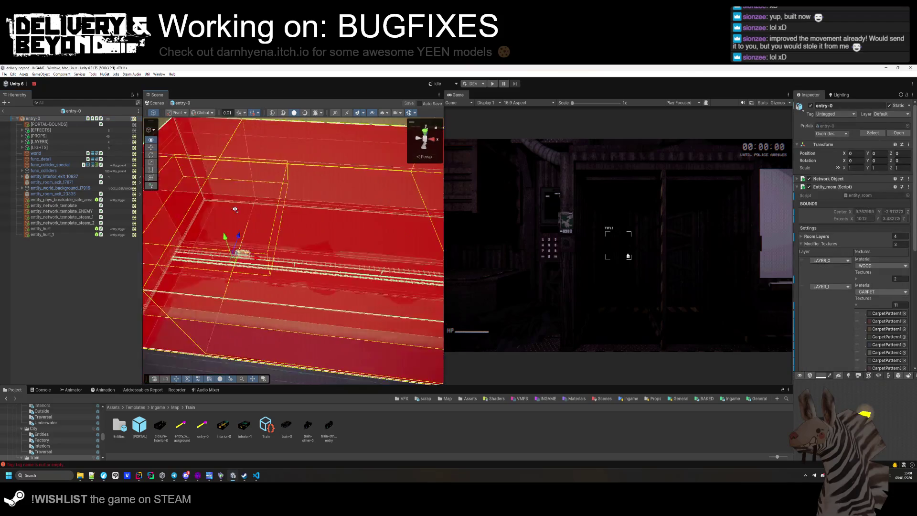
scroll(230, 204, "down", 5)
scroll(153, 286, "up", 5)
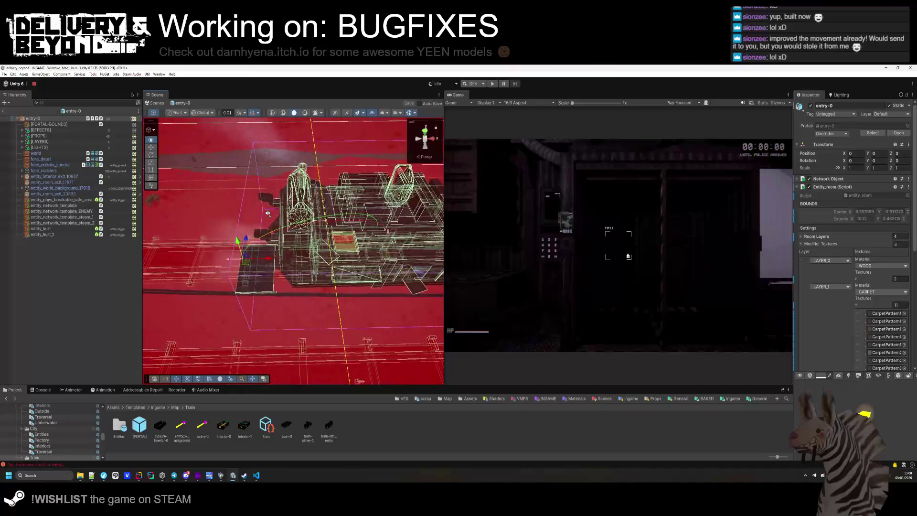
left_click(136, 304)
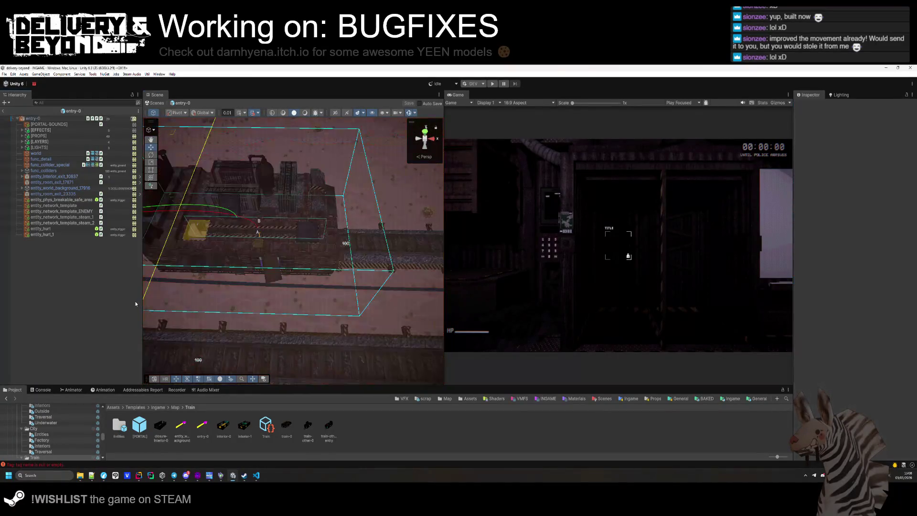
- Open interior-0, then save the interior-1 prefab and view the train car lengthwise
double_click(223, 432)
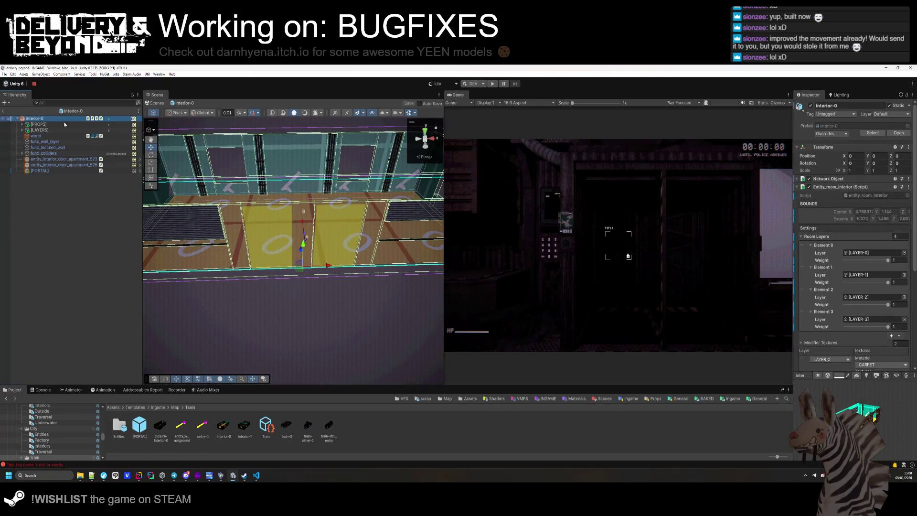
scroll(850, 277, "down", 5)
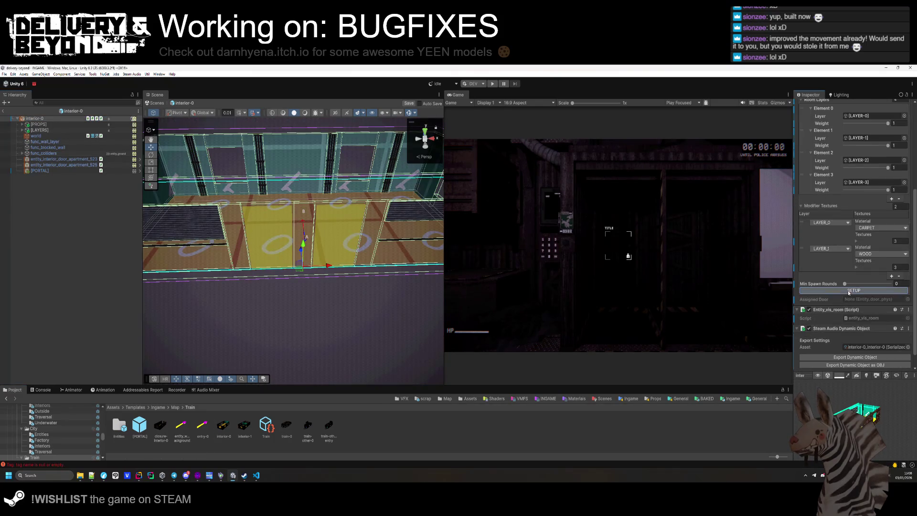
left_click(251, 426)
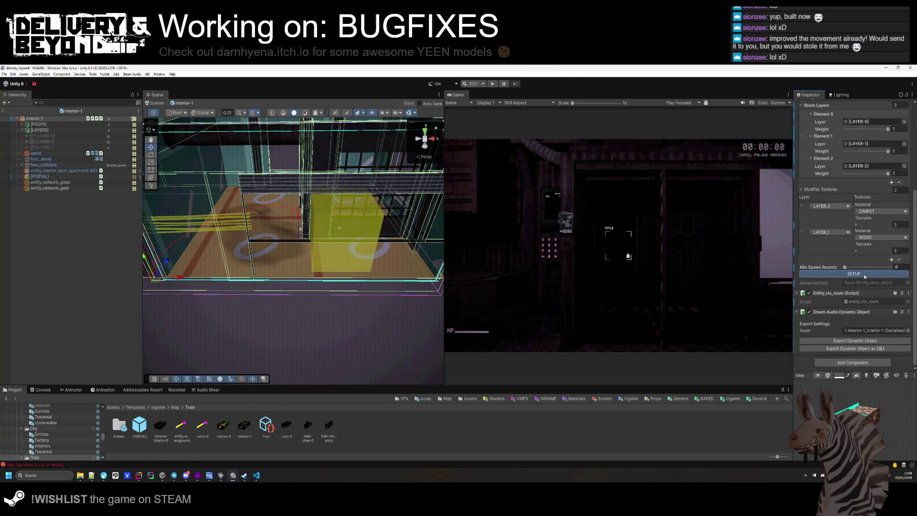
key("ctrl+s")
scroll(315, 224, "down", 10)
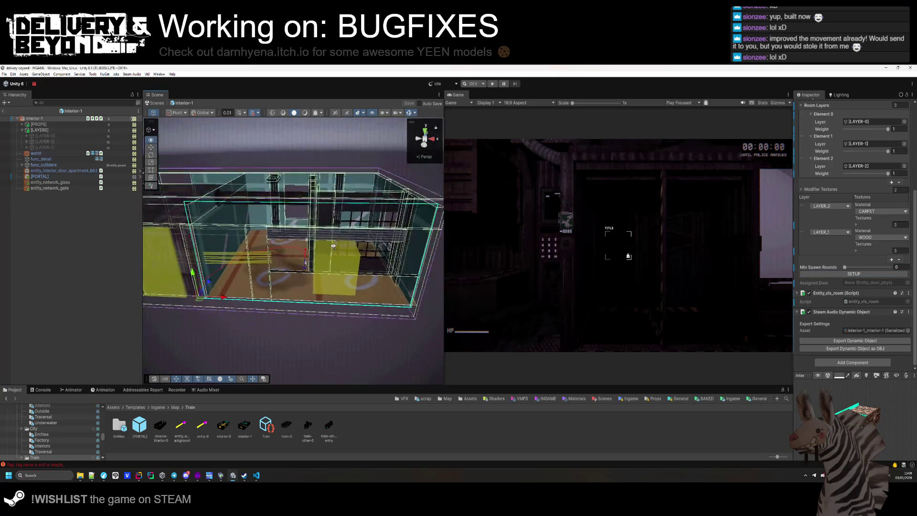
scroll(315, 224, "up", 5)
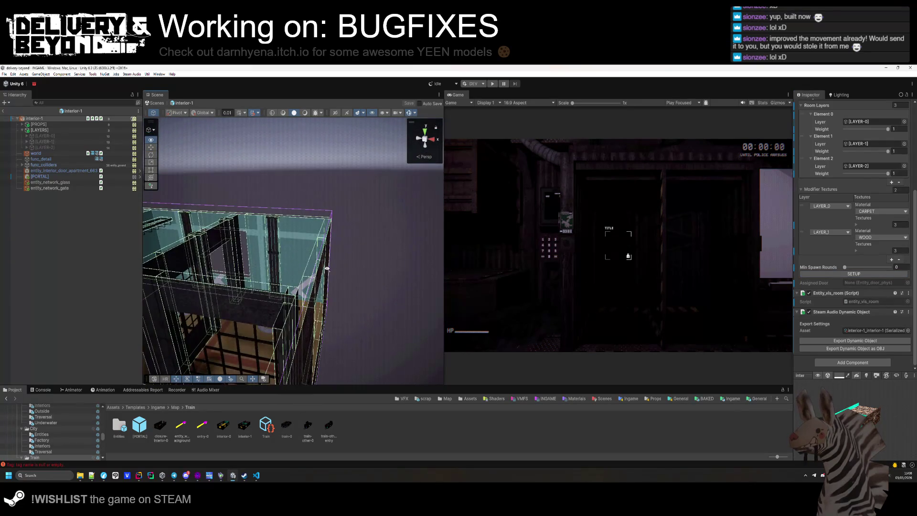
scroll(318, 295, "up", 3)
mouse_move(319, 294)
left_mouse_down()
mouse_move(363, 294)
mouse_move(325, 256)
left_mouse_up()
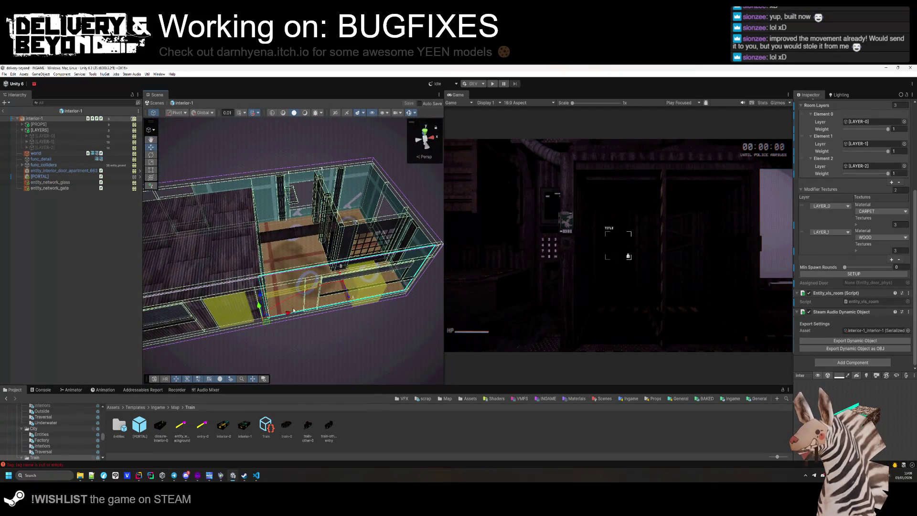
- Open and frame train-0, then run the room setup on train-other-0
double_click(286, 427)
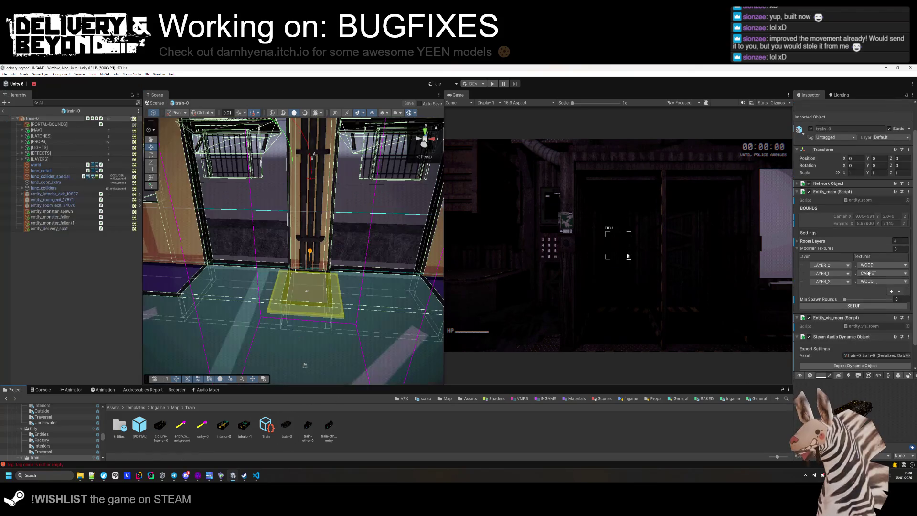
scroll(853, 258, "down", 5)
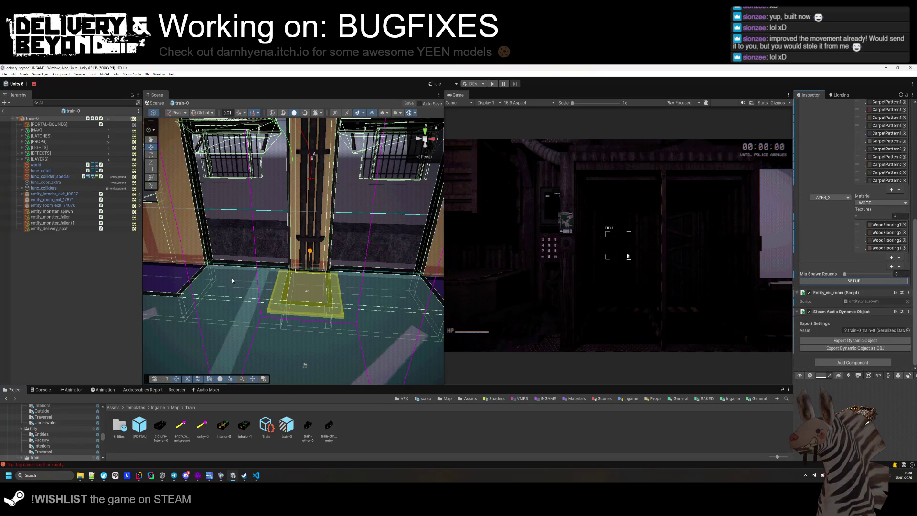
key("f")
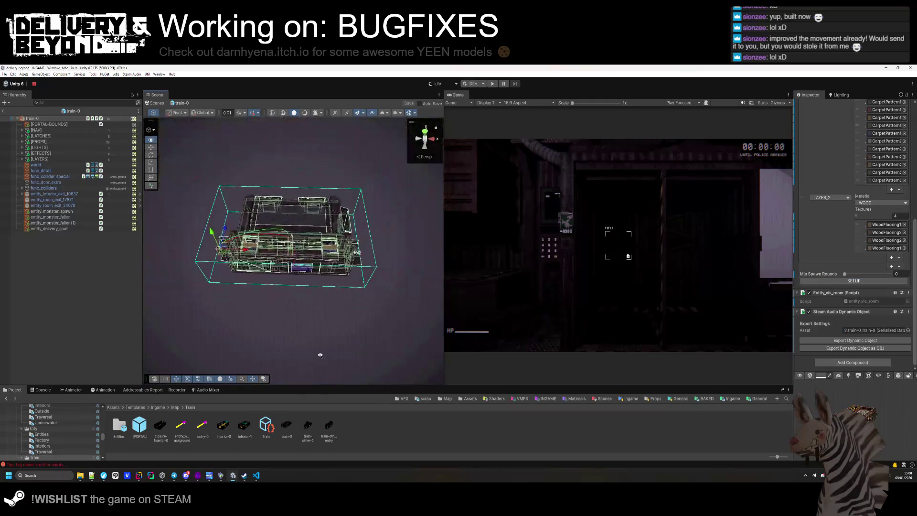
left_click(308, 426)
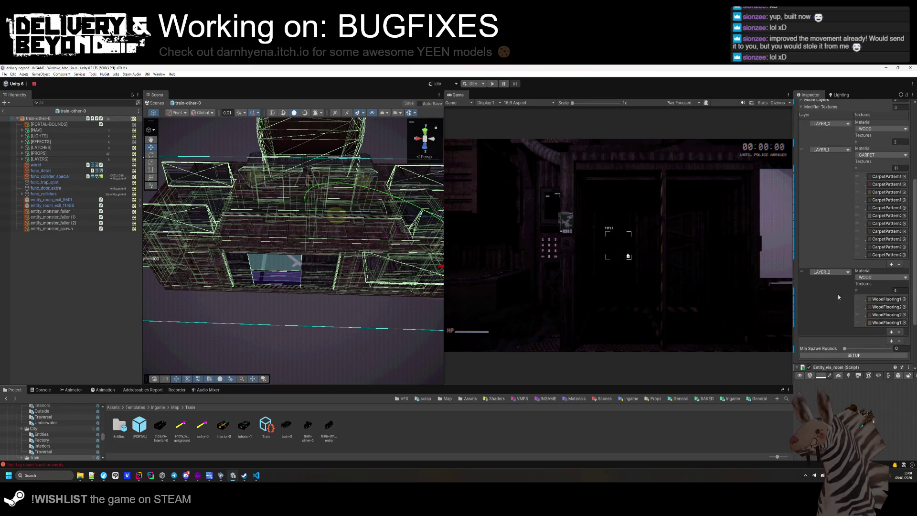
left_click(849, 354)
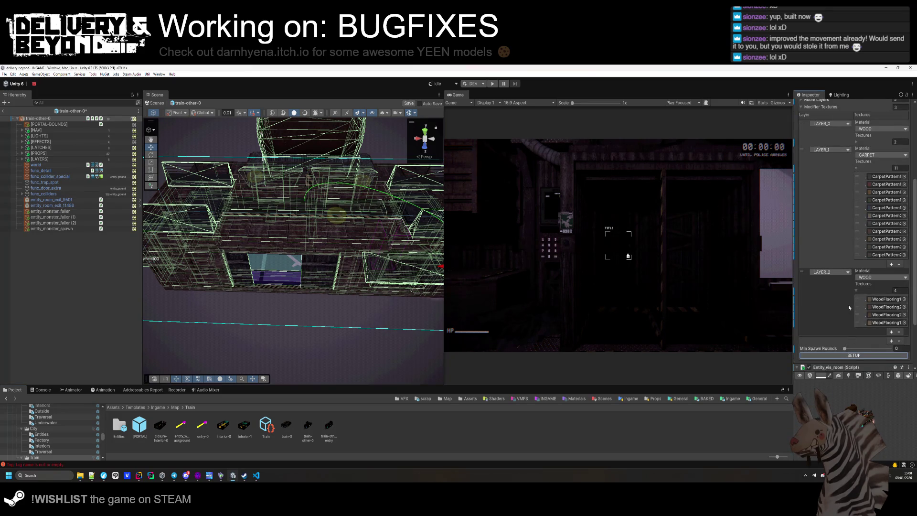
- Open train-other-entry, run its room setup, and clear the selection
double_click(327, 426)
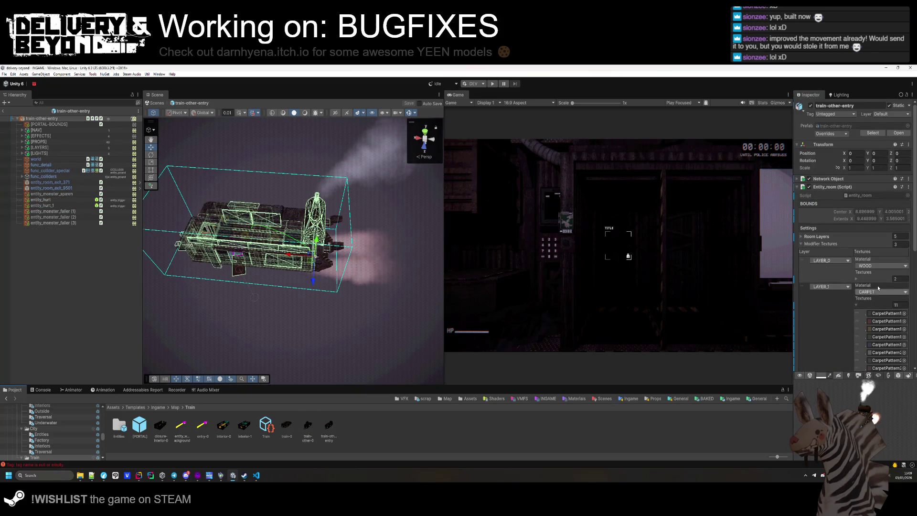
scroll(867, 284, "down", 10)
left_click(867, 283)
left_click(115, 288)
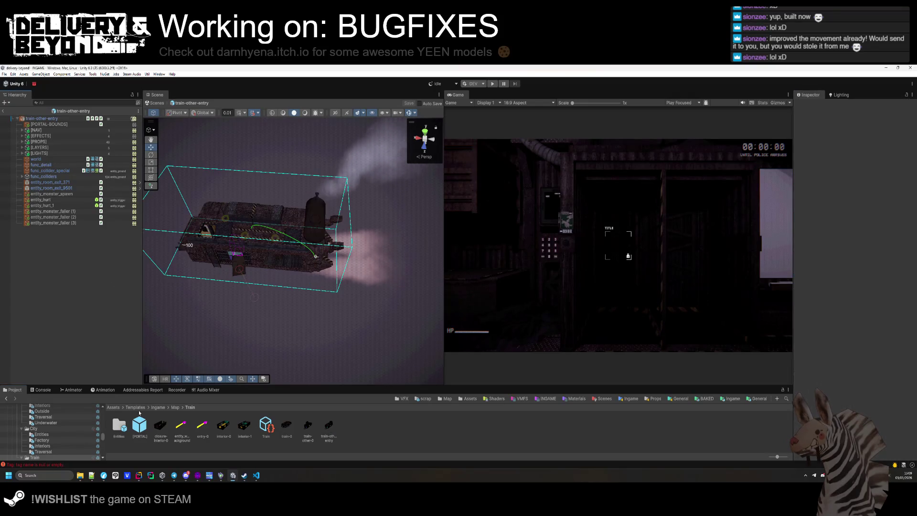
- Exit prefab mode to the INGAME scene, enter Play mode, then switch to the streaming dashboard
left_click(175, 408)
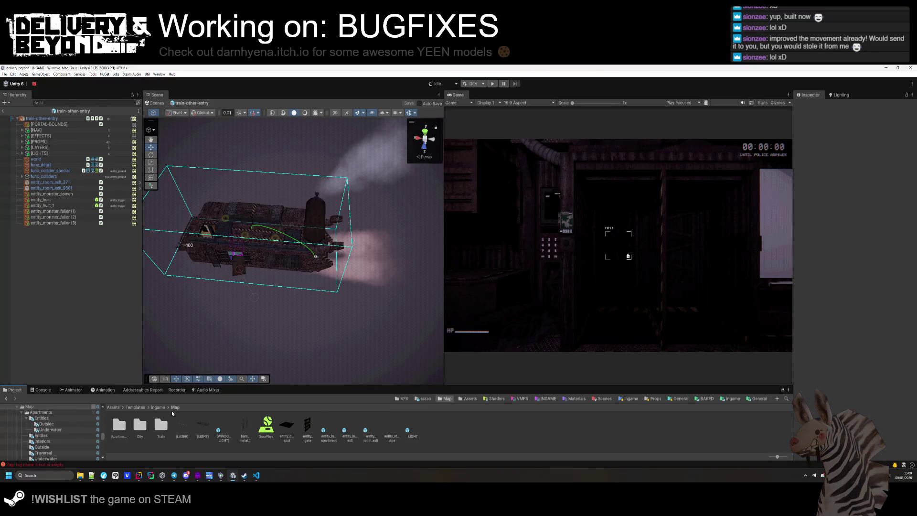
left_click(2, 111)
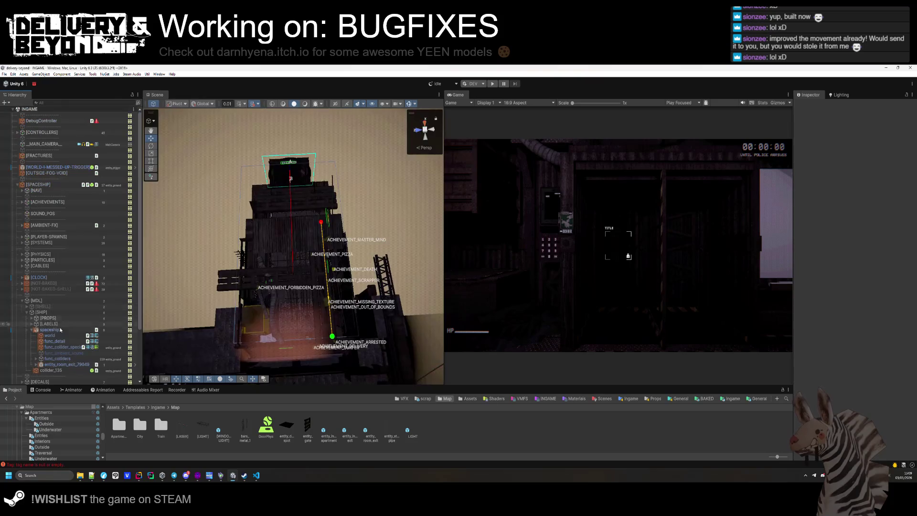
left_click_drag(181, 158, 173, 119)
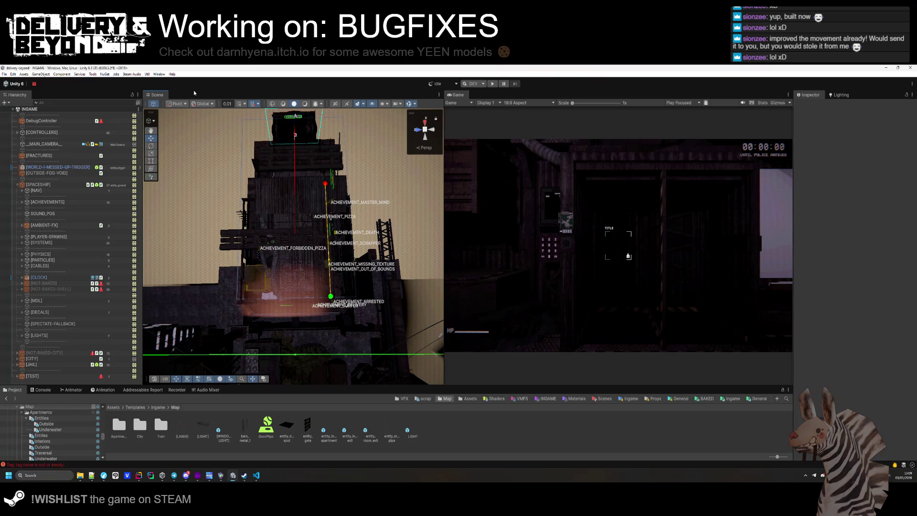
left_click(491, 84)
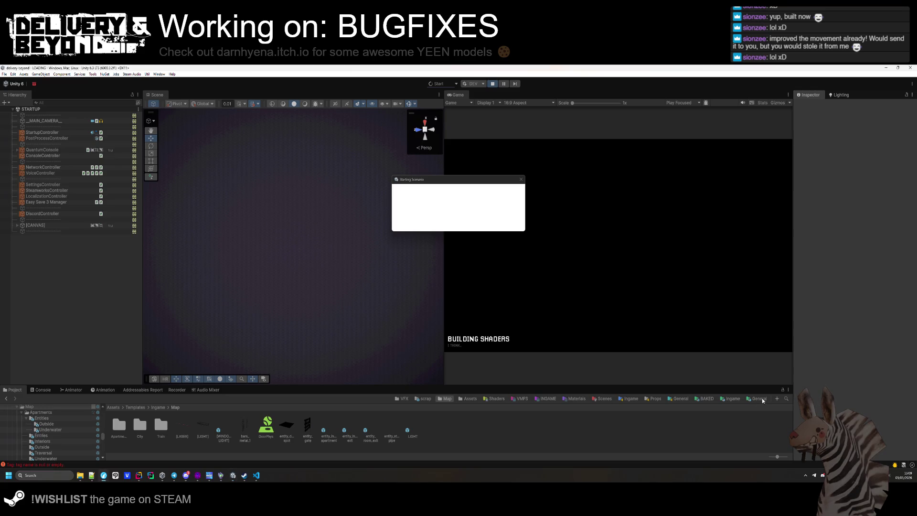
key("alt+Tab")
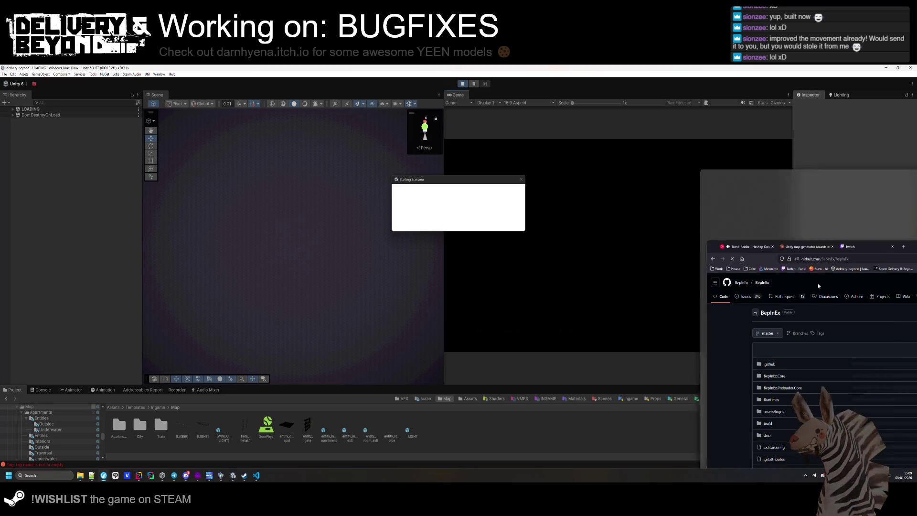
- Switch to the browser and scroll through all 15 open BepInEx pull requests
key("alt+Tab")
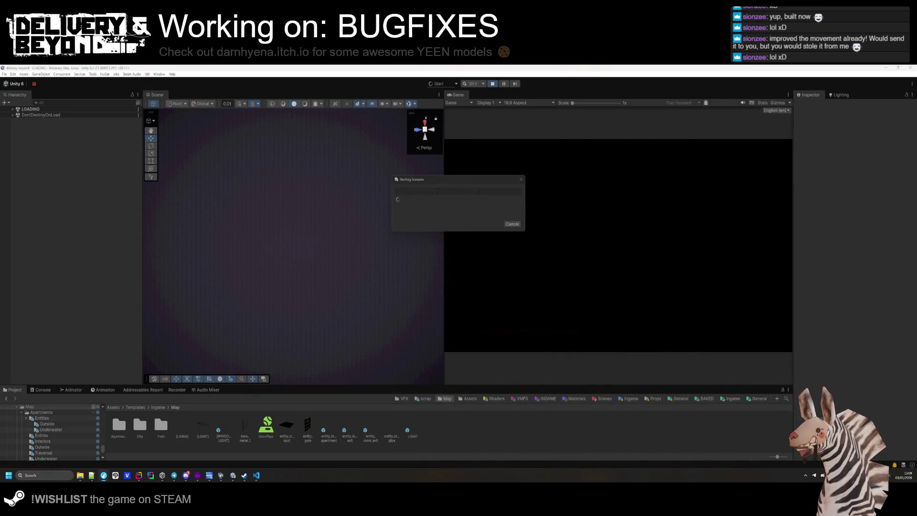
key("alt+Tab")
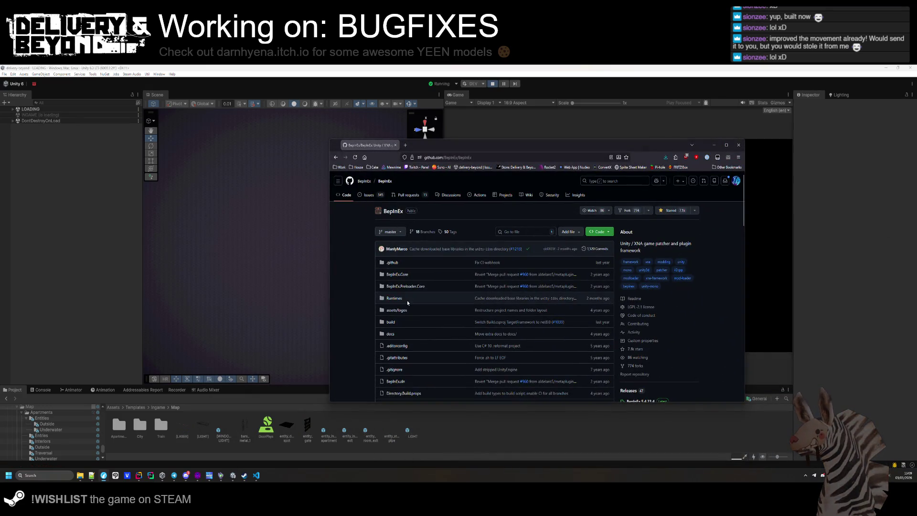
scroll(397, 229, "down", 1)
scroll(397, 229, "up", 1)
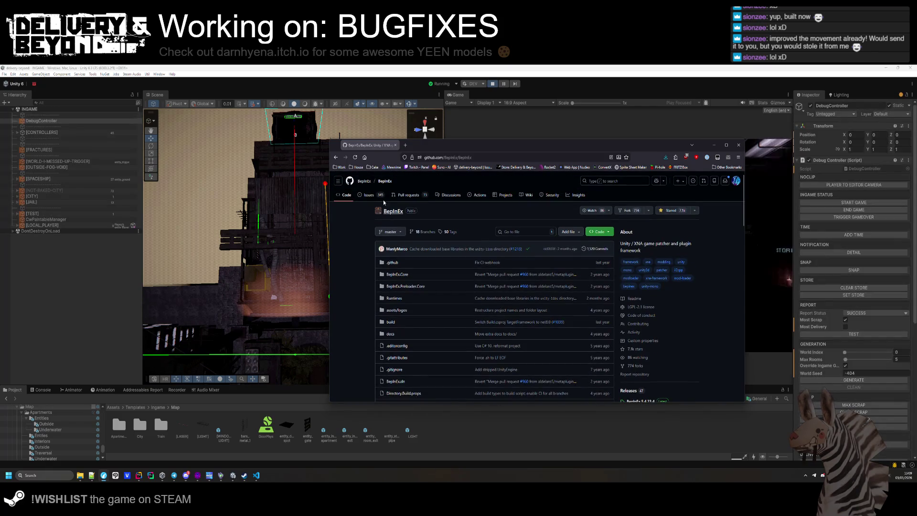
left_click(403, 196)
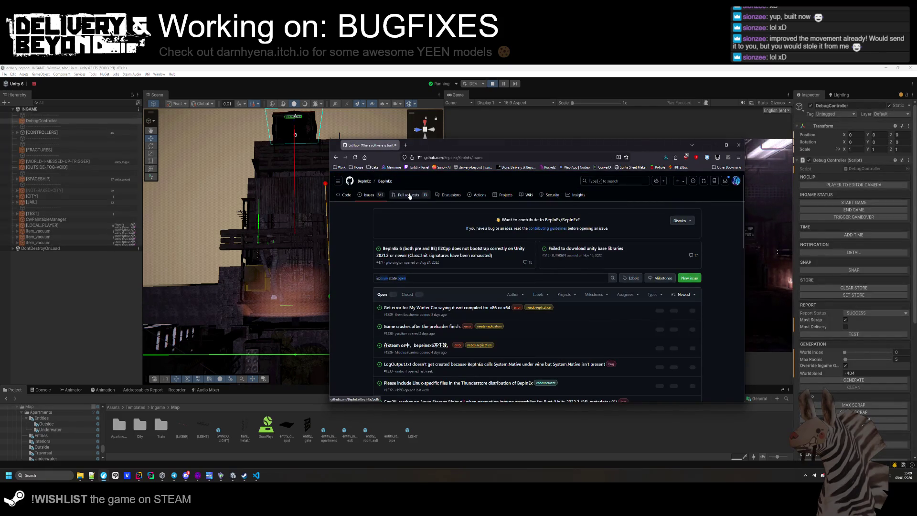
scroll(440, 265, "down", 1)
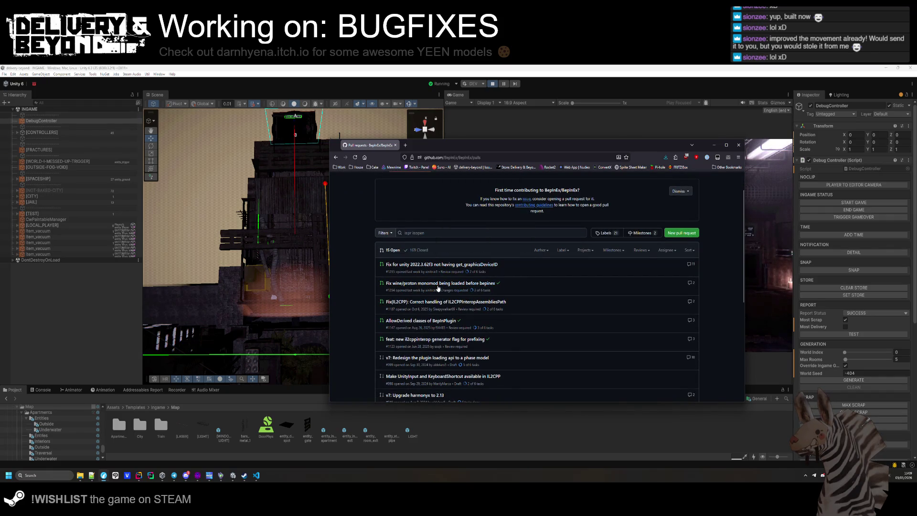
scroll(438, 287, "down", 1)
scroll(452, 277, "down", 1)
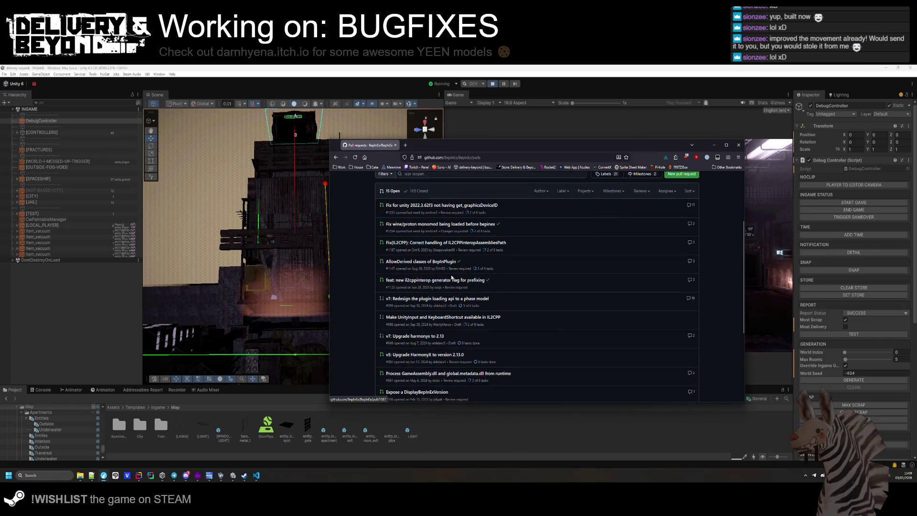
scroll(451, 277, "down", 1)
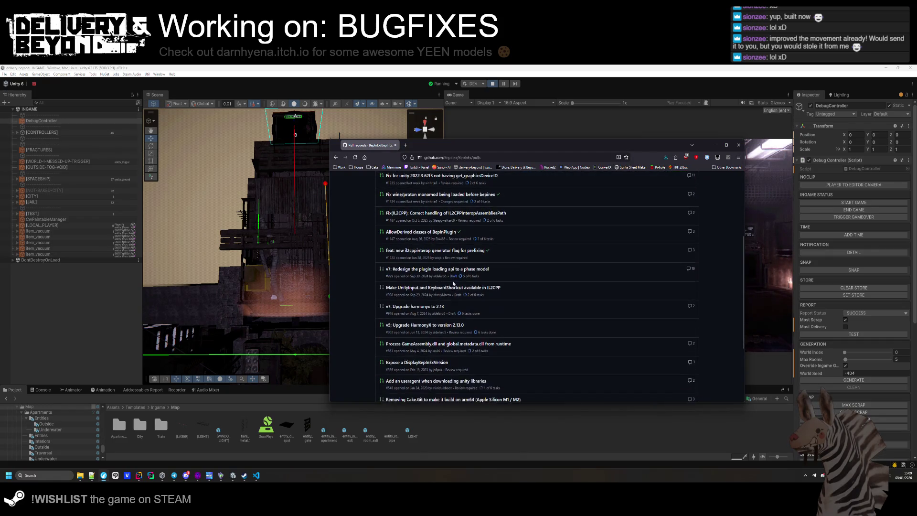
scroll(442, 306, "down", 1)
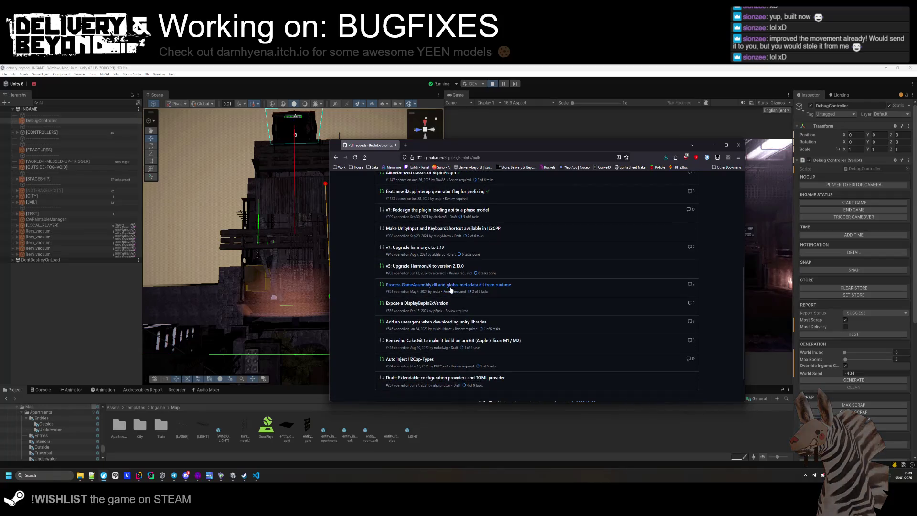
scroll(436, 291, "down", 2)
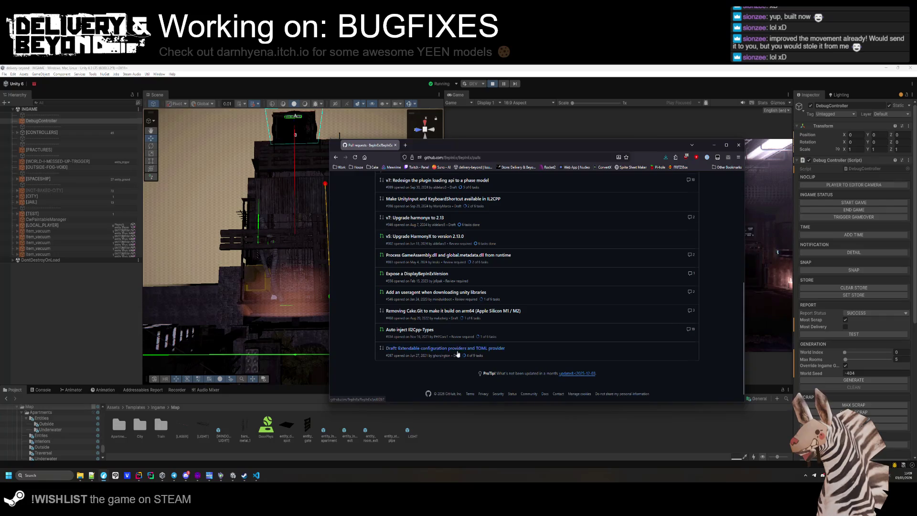
scroll(457, 354, "up", 5)
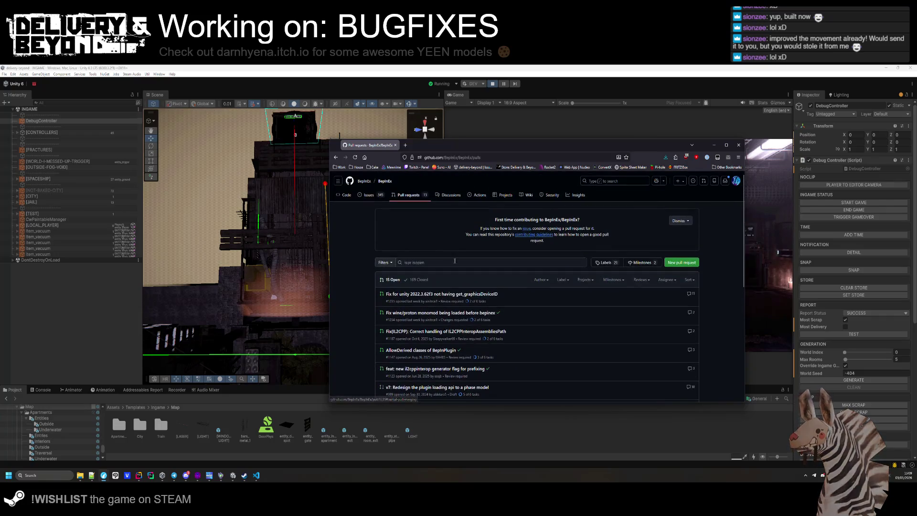
- Show the closed pull requests, then search the BepInEx issues for 'lo'
left_click(415, 281)
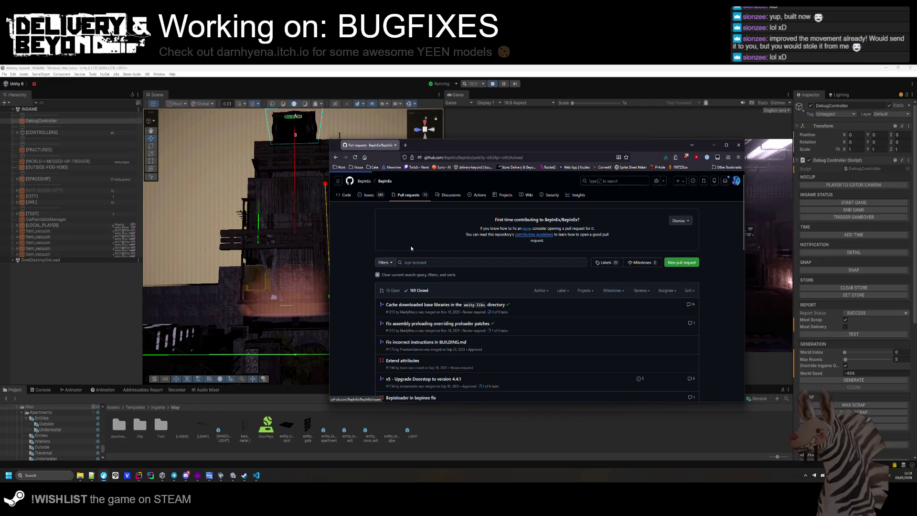
left_click(430, 278)
type("log")
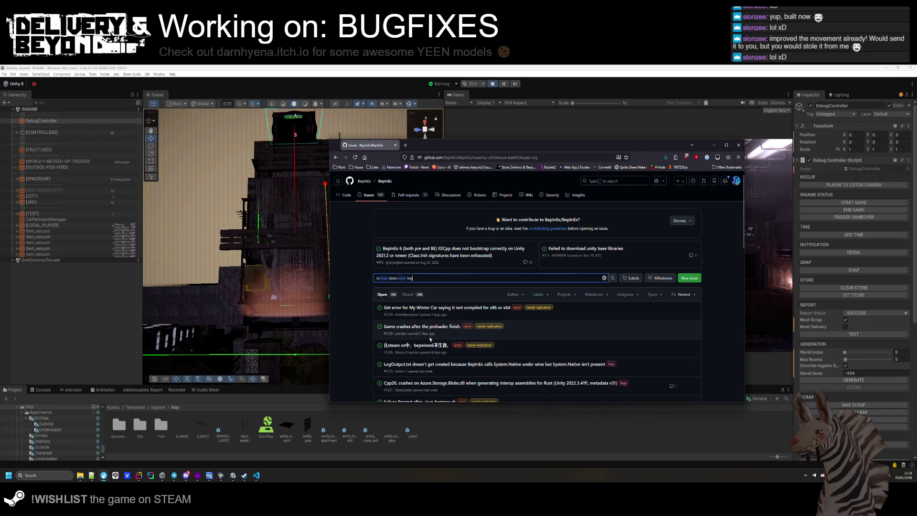
- Browse older BepInEx issues down to the Lethal Company audio crash, then return to Unity
scroll(445, 308, "down", 1)
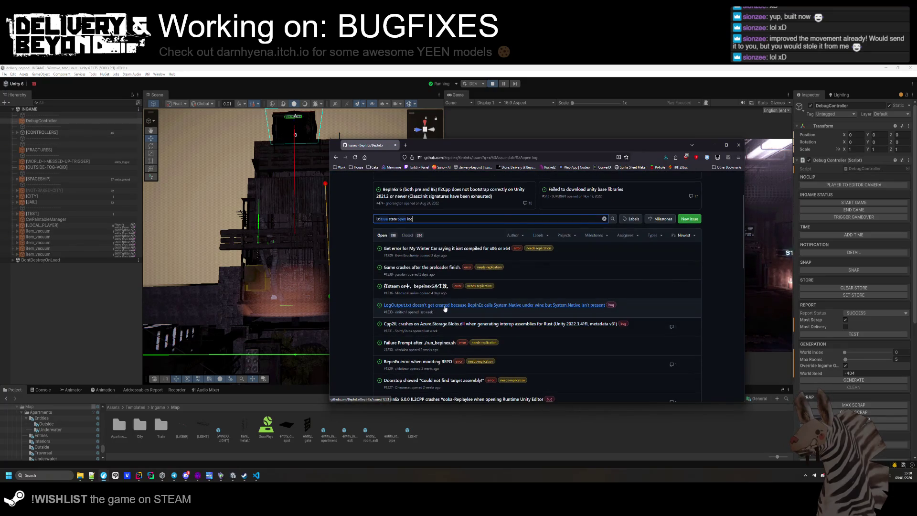
mouse_move(445, 308)
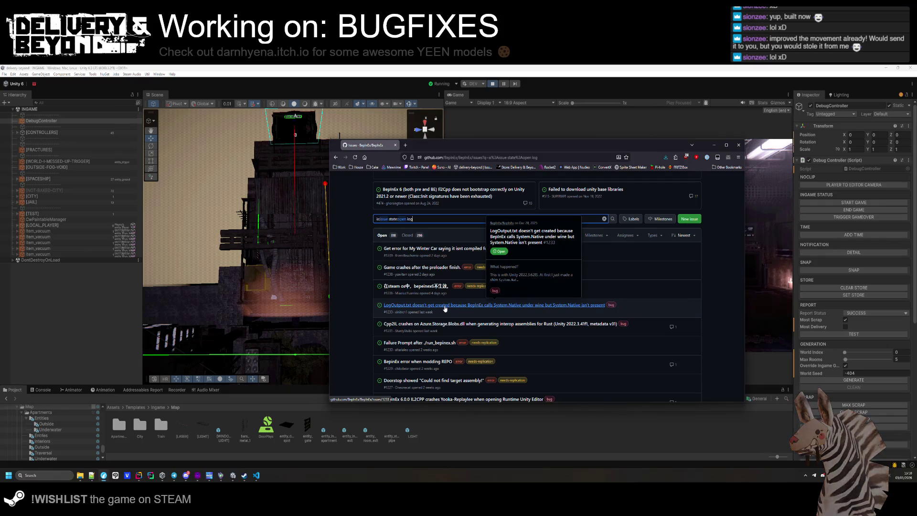
scroll(445, 309, "down", 5)
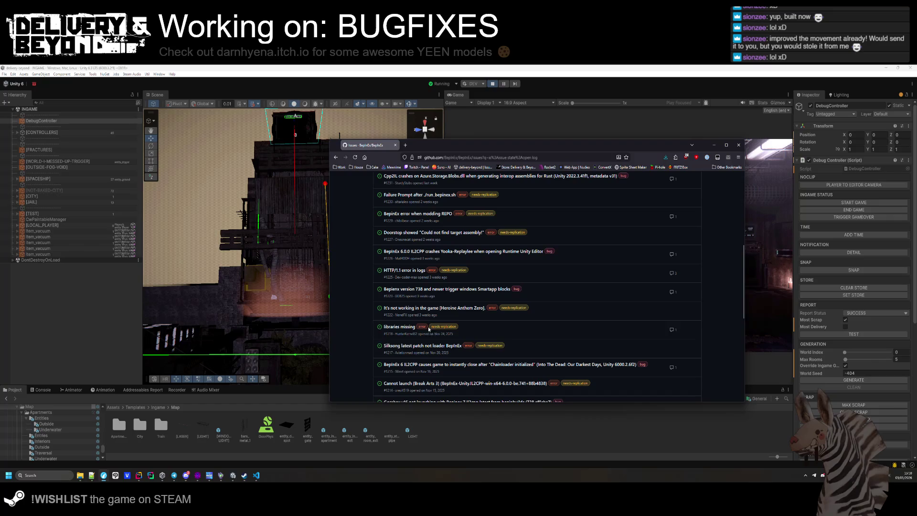
scroll(429, 319, "down", 2)
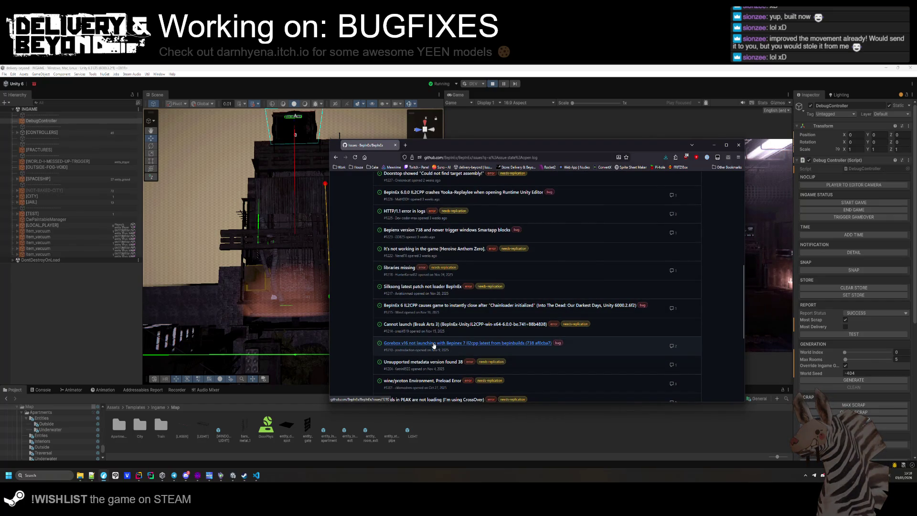
scroll(432, 342, "down", 1)
mouse_move(468, 314)
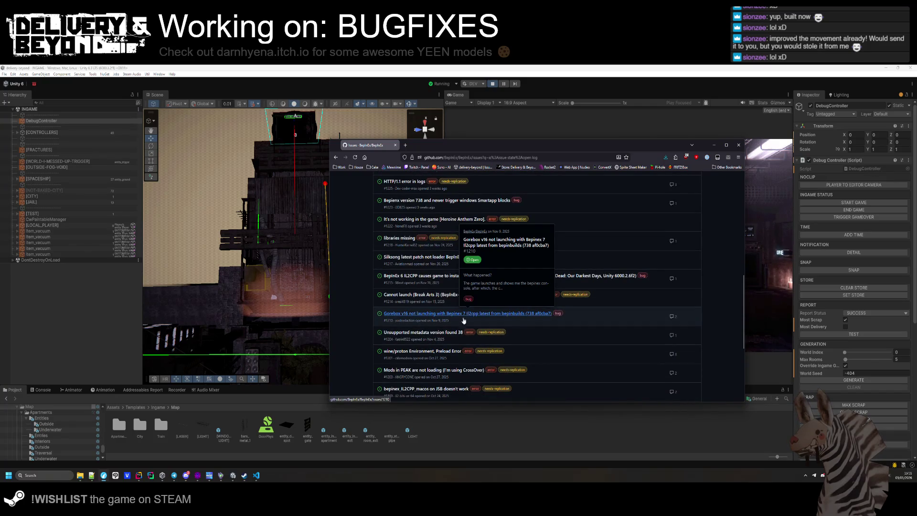
scroll(443, 330, "down", 3)
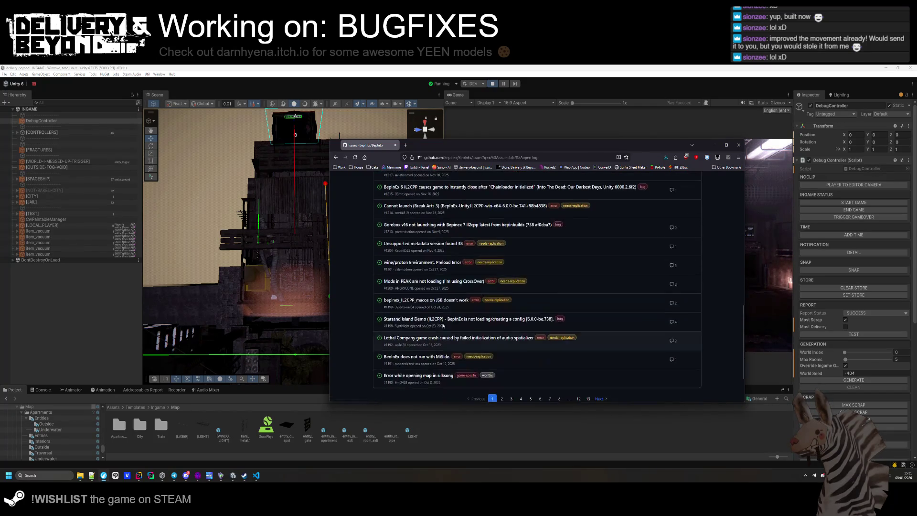
mouse_move(449, 286)
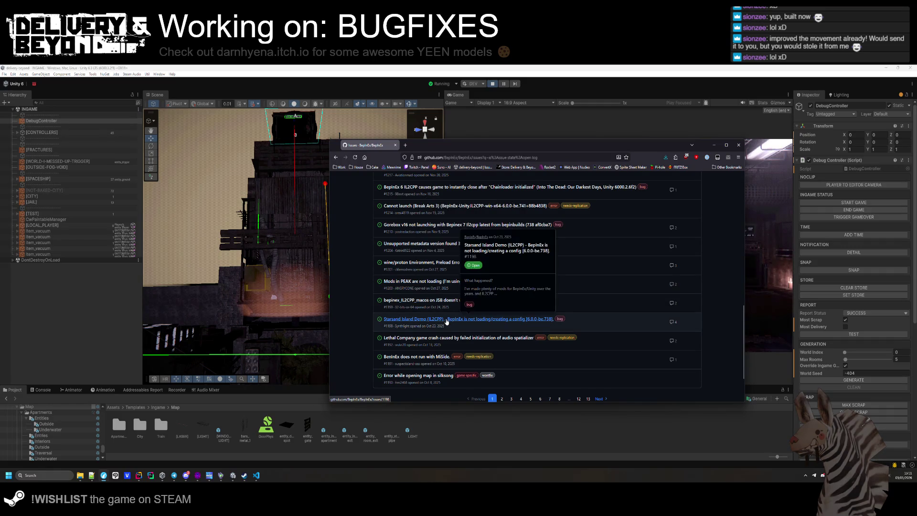
mouse_move(436, 342)
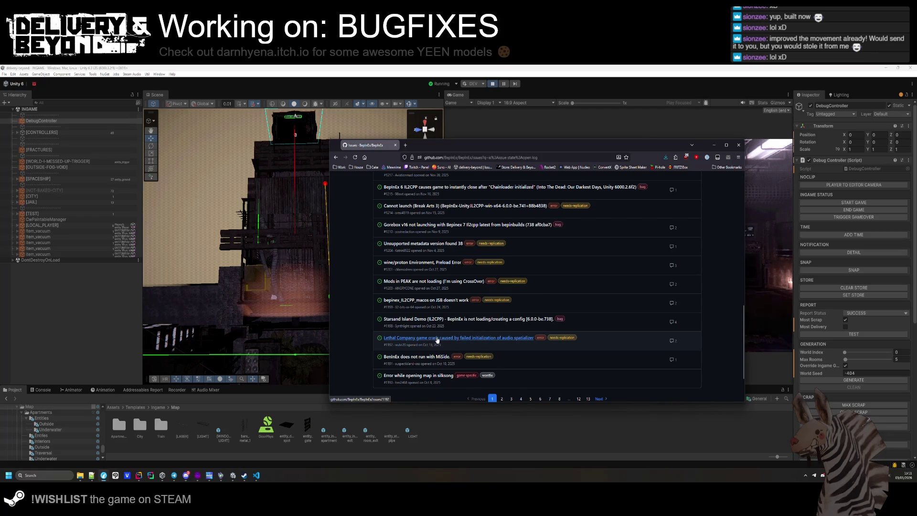
key("alt+Tab")
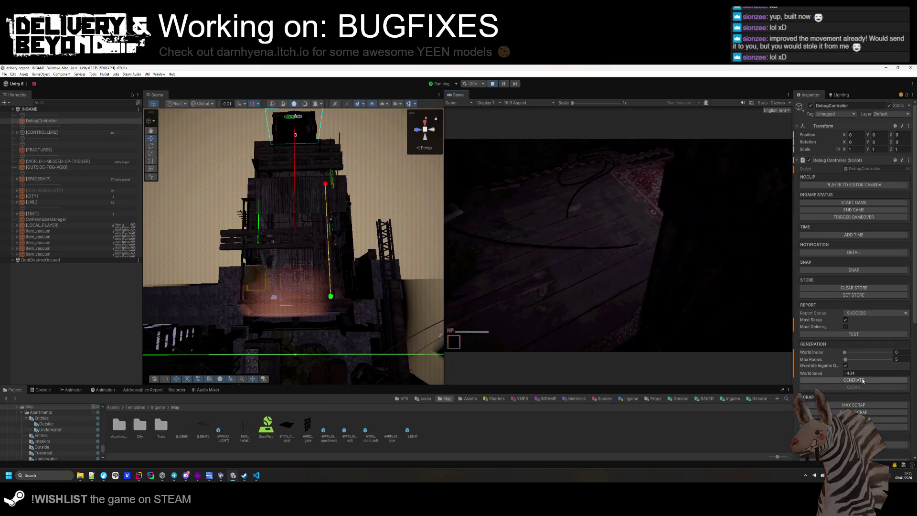
- Set the DebugController's Max Rooms to 15 and generate the level
mouse_move(306, 245)
left_mouse_down()
mouse_move(321, 172)
mouse_move(220, 217)
mouse_move(221, 207)
mouse_move(240, 236)
mouse_move(315, 206)
mouse_move(301, 210)
left_mouse_up()
left_click(899, 360)
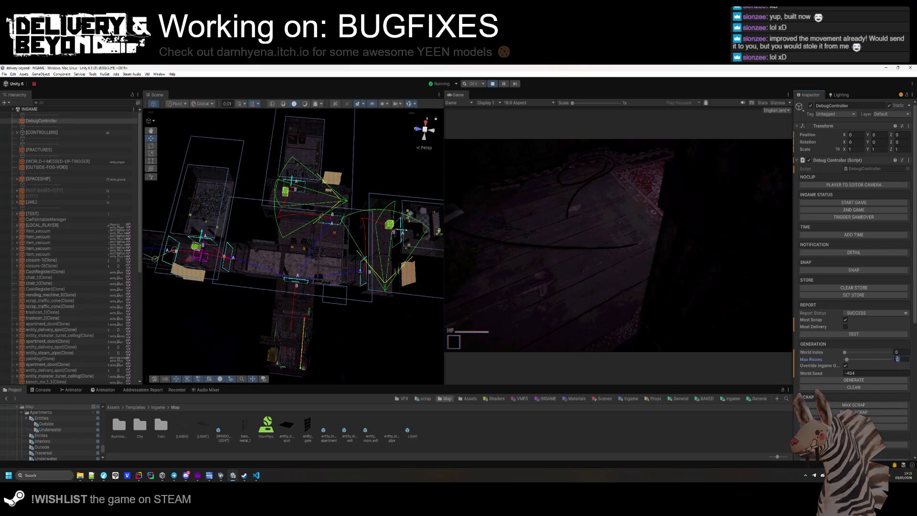
type("1")
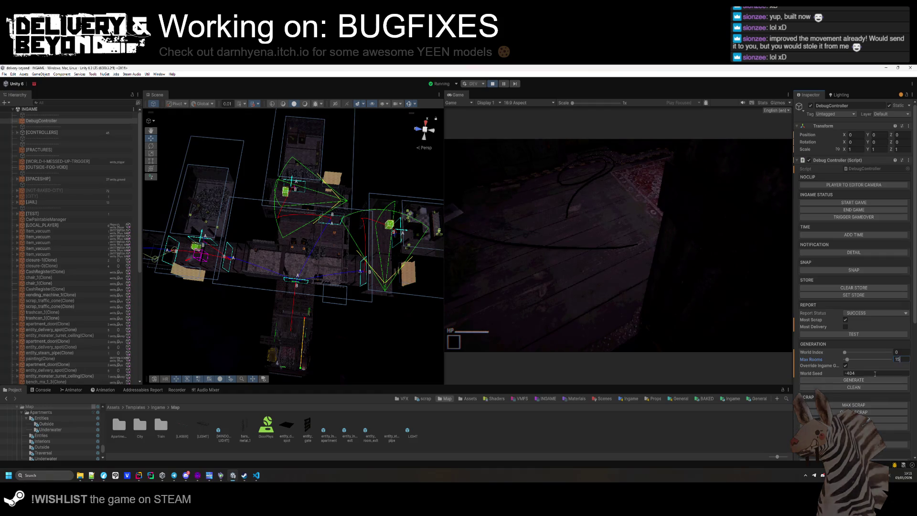
left_click(874, 380)
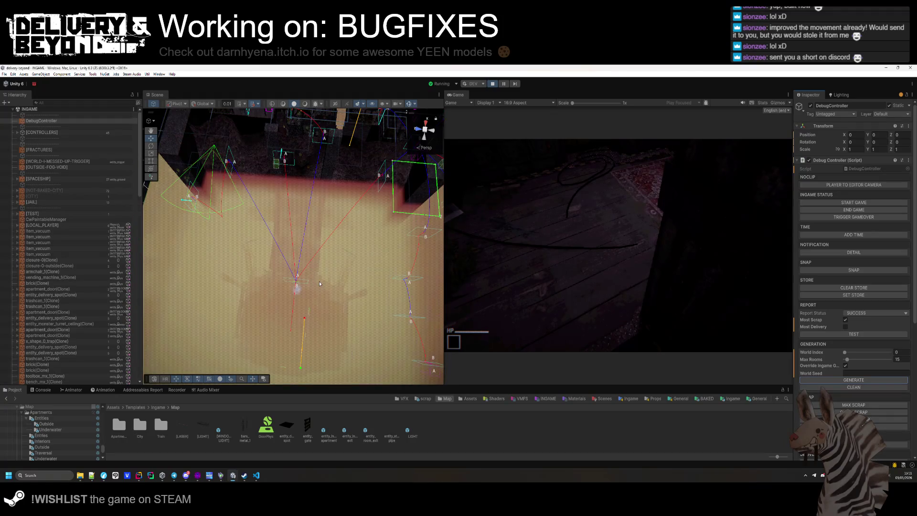
- Regenerate the level into a new room layout and view it from an angle
scroll(248, 280, "down", 10)
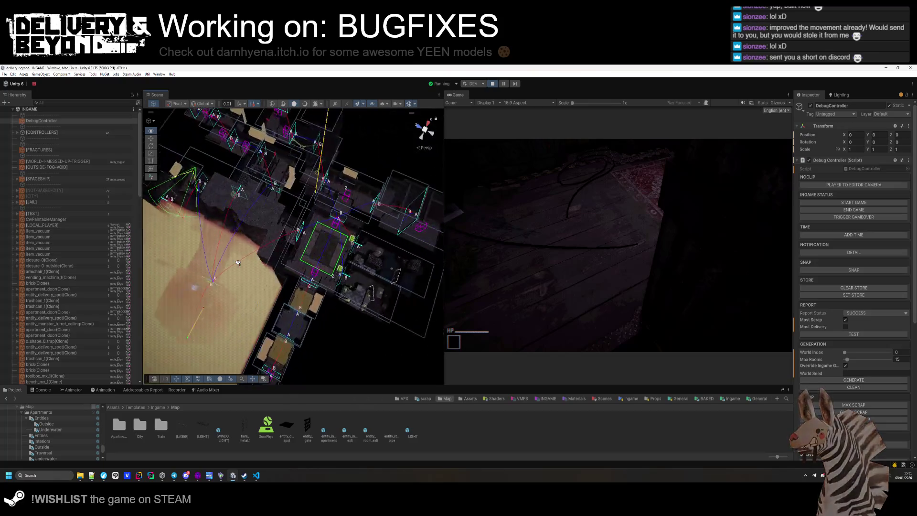
mouse_move(363, 229)
left_mouse_down()
mouse_move(415, 228)
mouse_move(301, 204)
mouse_move(345, 226)
mouse_move(418, 236)
mouse_move(267, 272)
mouse_move(290, 263)
mouse_move(287, 283)
left_mouse_up()
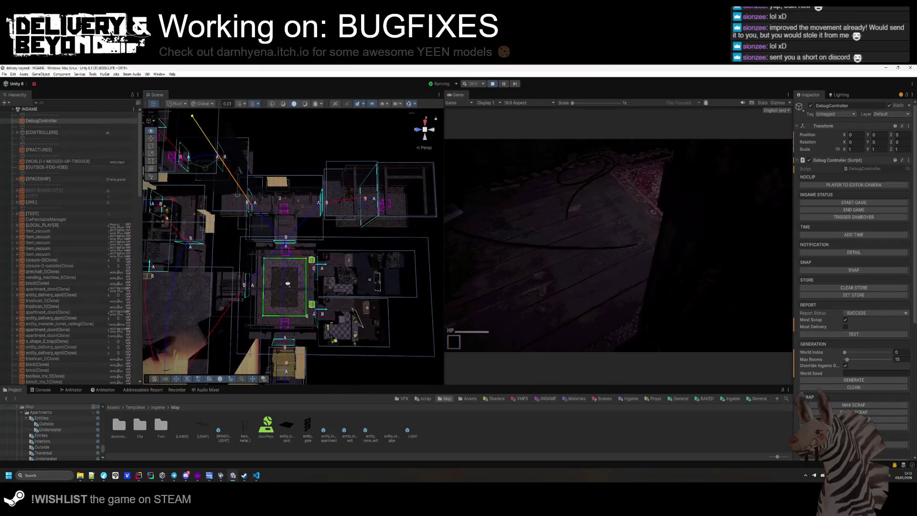
left_click(839, 381)
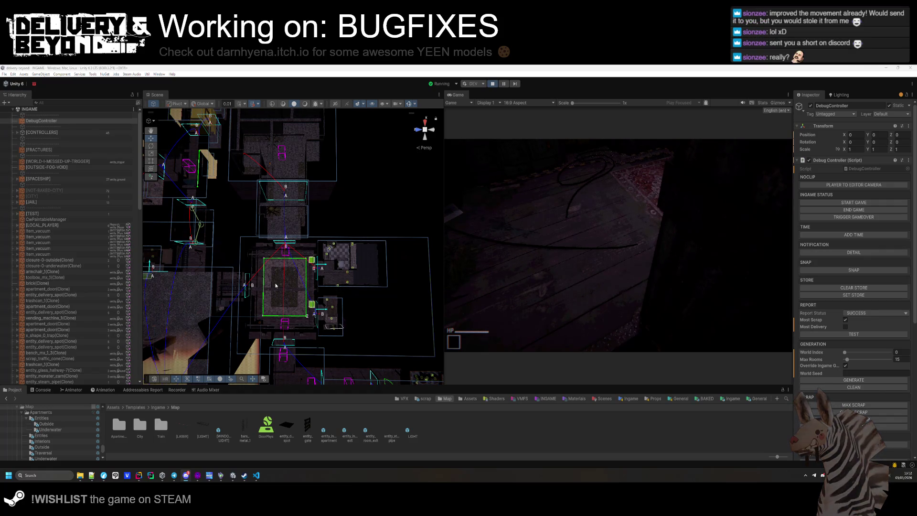
left_click_drag(312, 226, 182, 242)
- Clean the current map and regenerate the procedural level, inspecting it in the Scene view
left_click(844, 387)
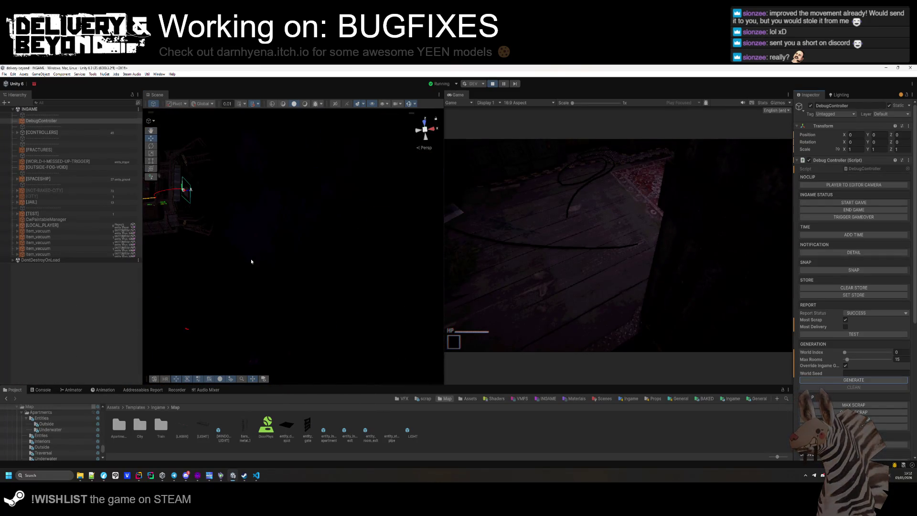
mouse_move(251, 260)
left_mouse_down()
mouse_move(319, 276)
mouse_move(337, 219)
mouse_move(114, 274)
left_mouse_up()
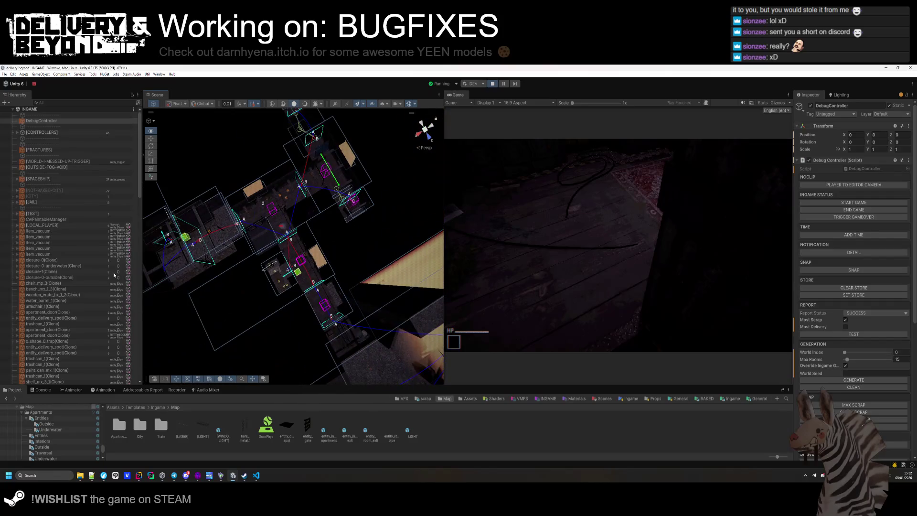
left_click(854, 387)
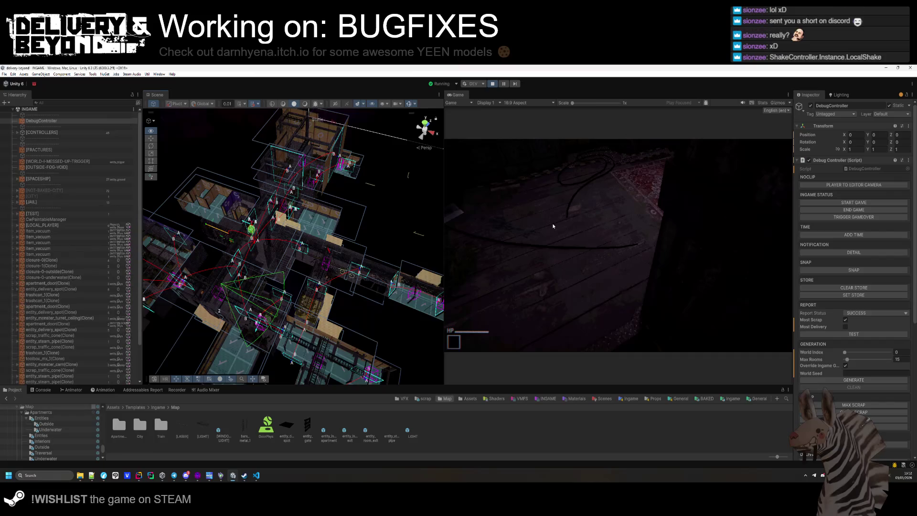
scroll(296, 261, "up", 10)
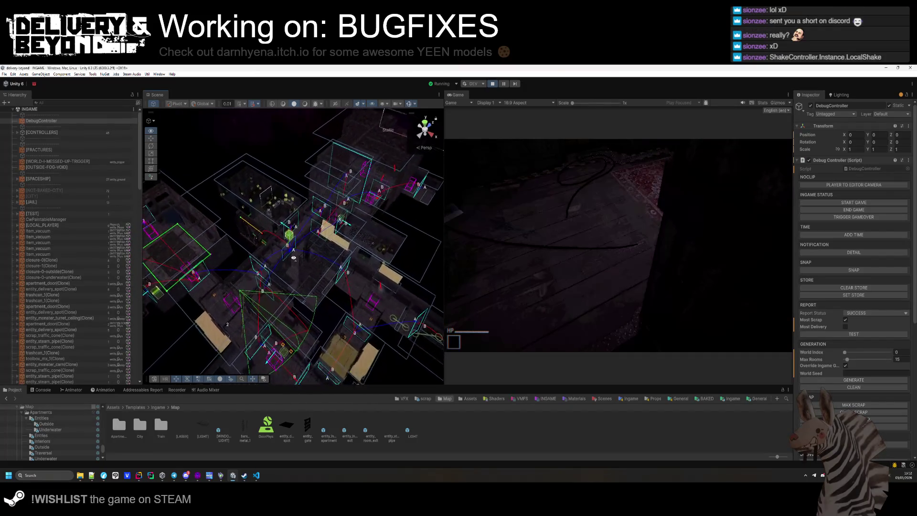
scroll(328, 243, "down", 6)
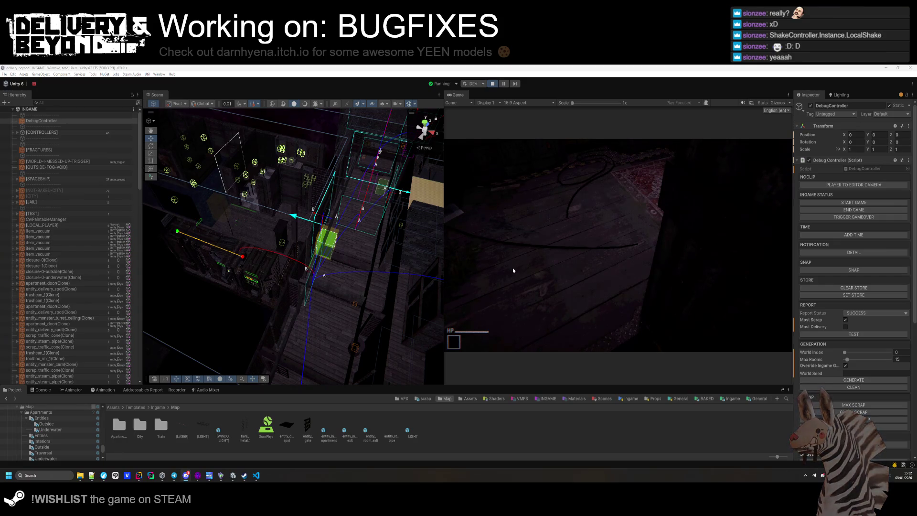
- Generate another fresh level layout and check it from a higher overview
left_click_drag(397, 267, 302, 281)
scroll(302, 282, "up", 10)
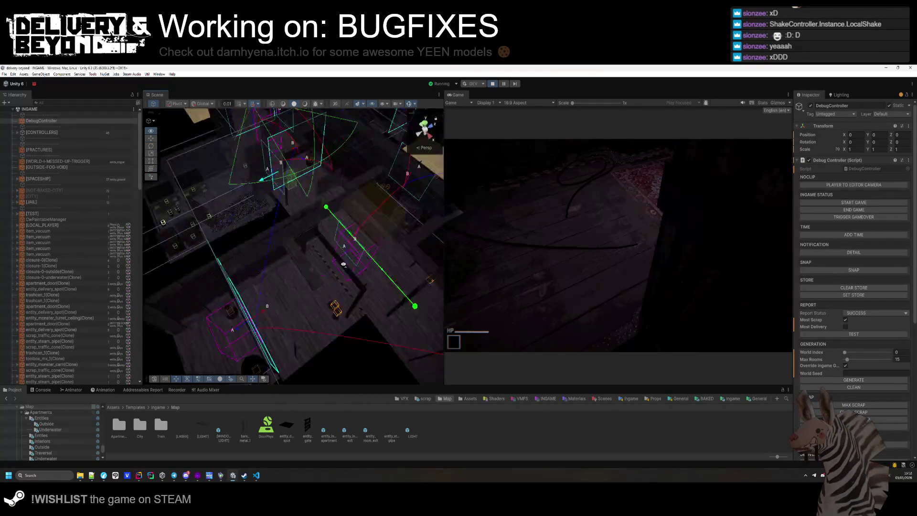
left_click(867, 380)
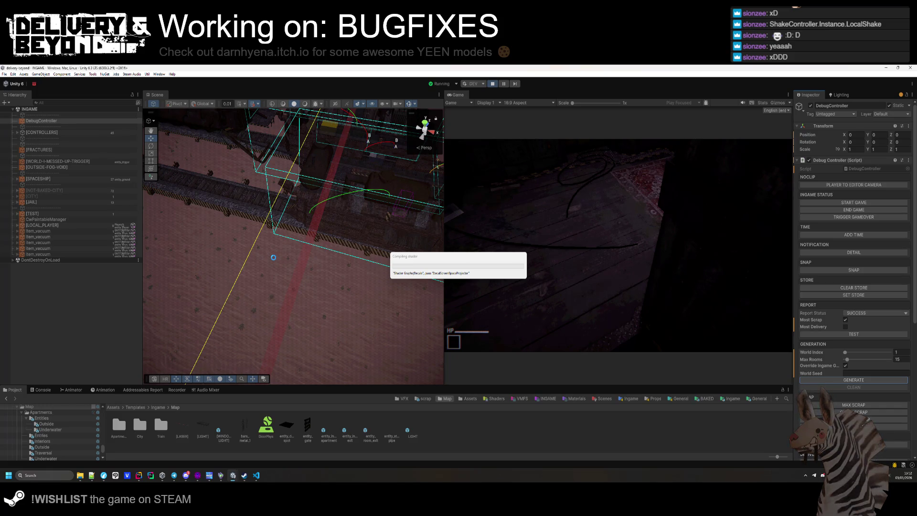
mouse_move(273, 257)
left_mouse_down()
mouse_move(302, 253)
mouse_move(296, 204)
mouse_move(335, 311)
mouse_move(332, 275)
mouse_move(311, 281)
mouse_move(407, 280)
mouse_move(465, 255)
left_mouse_up()
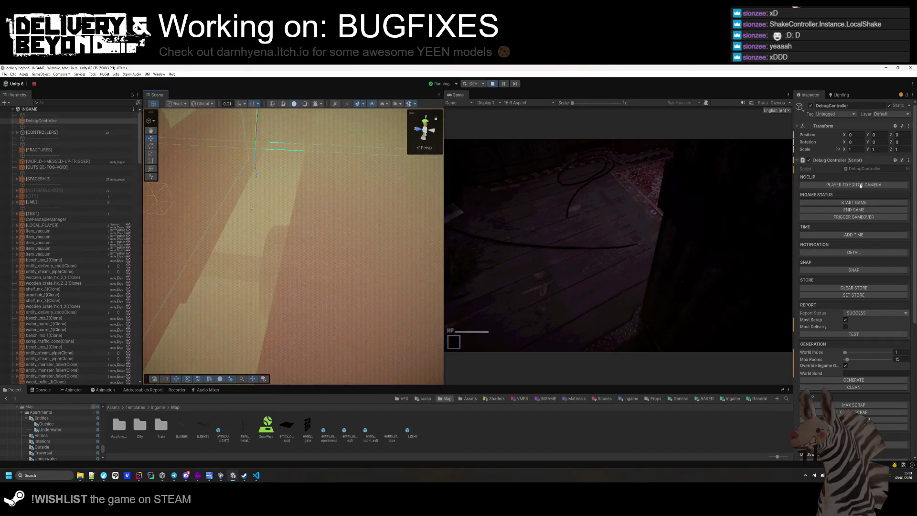
- Move the player to the scene camera position and enlarge the Game view panel
left_click(853, 185)
left_click(756, 232)
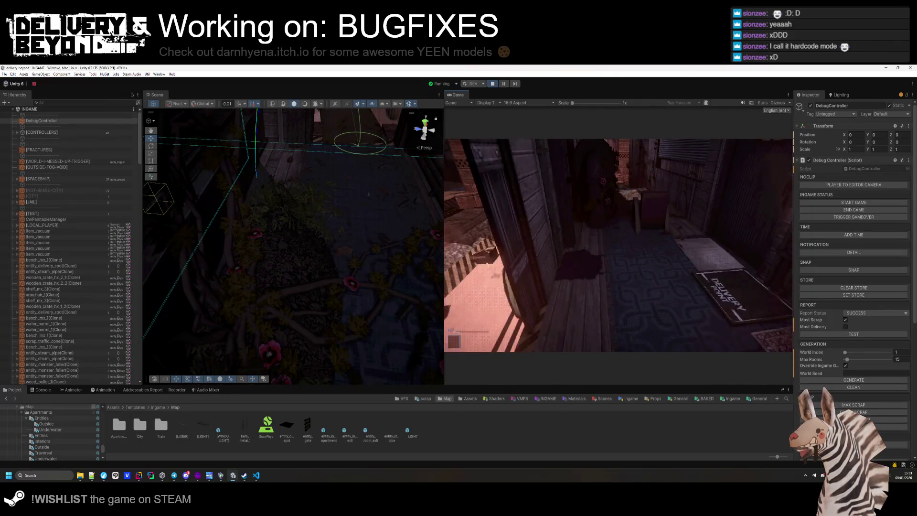
key("super")
left_click_drag(457, 95, 184, 95)
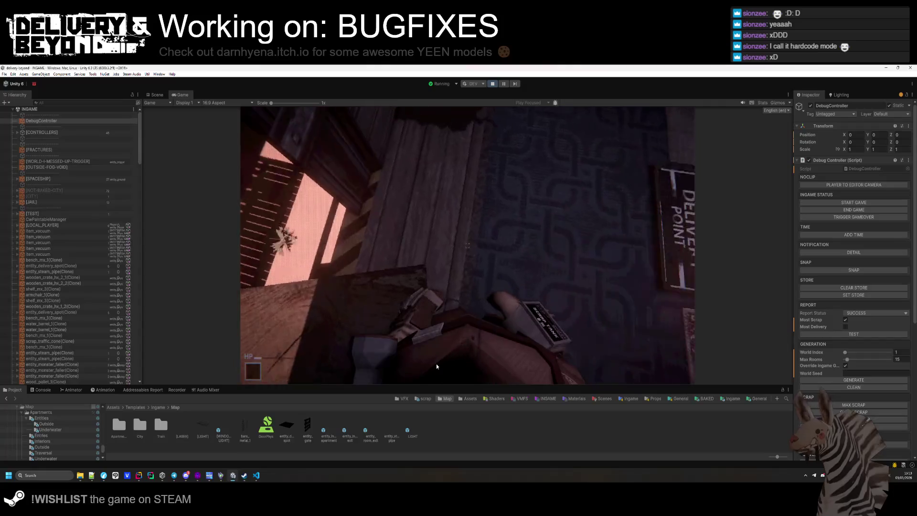
left_click_drag(441, 385, 441, 395)
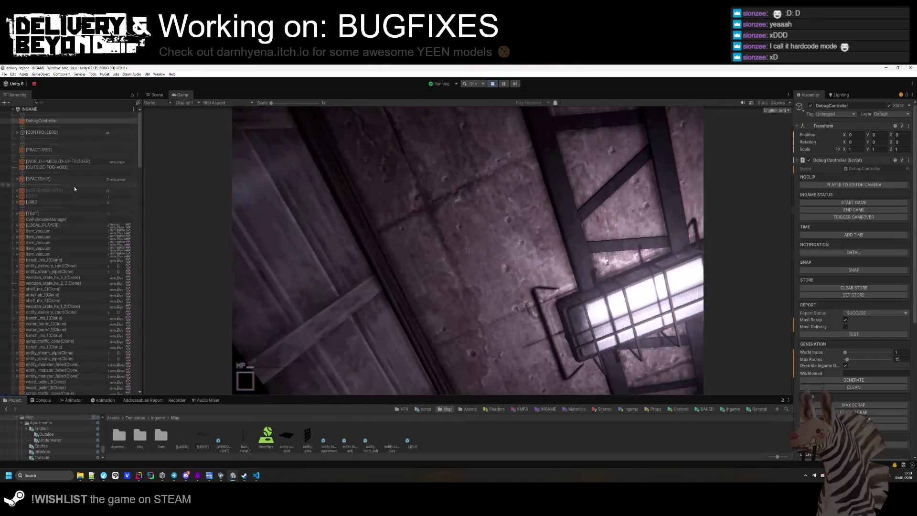
left_click(74, 185)
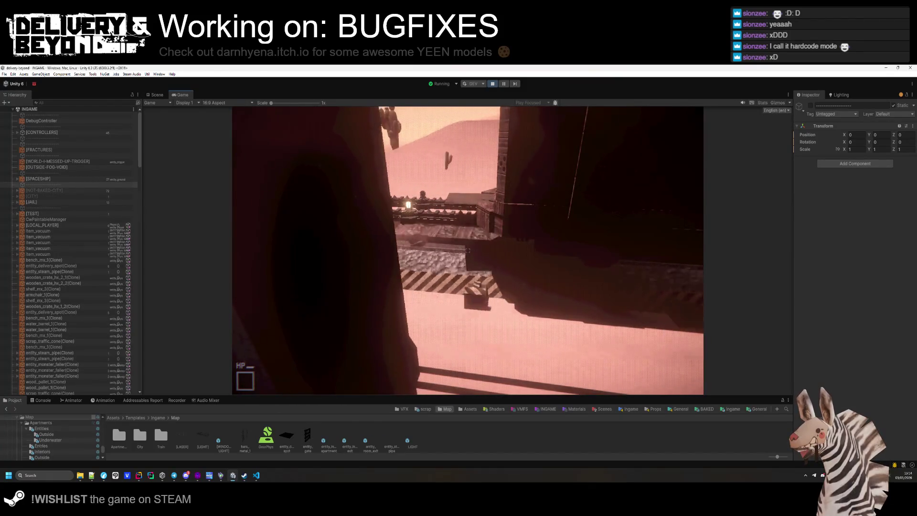
- Walk the player through the corridor onto the walkway and open the in-game Settings menu
key("w")
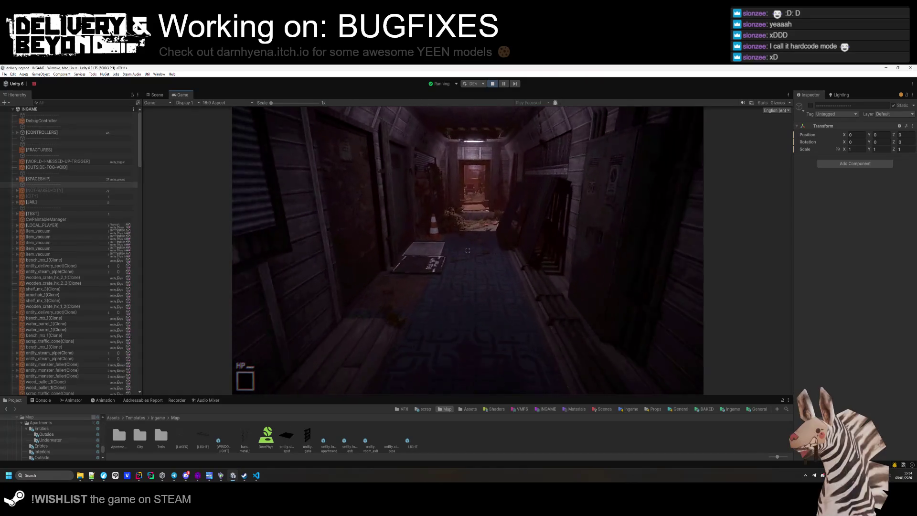
key("w")
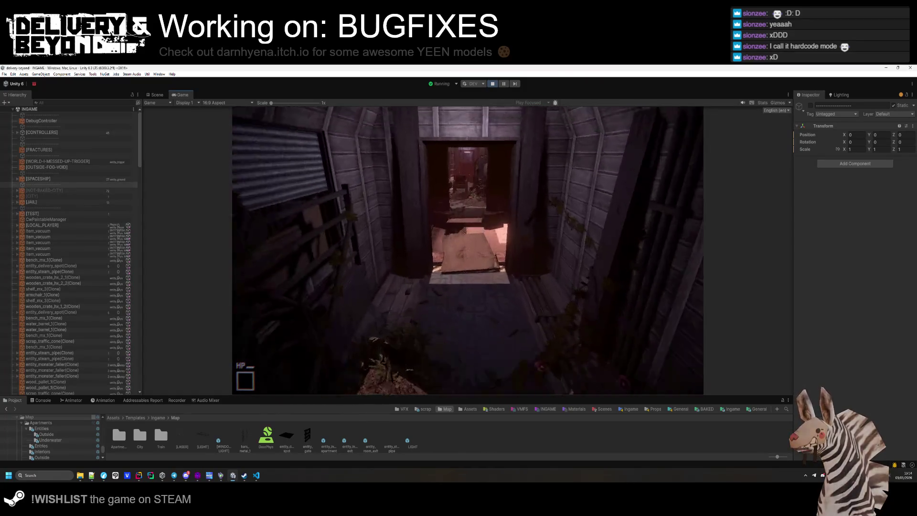
key("w")
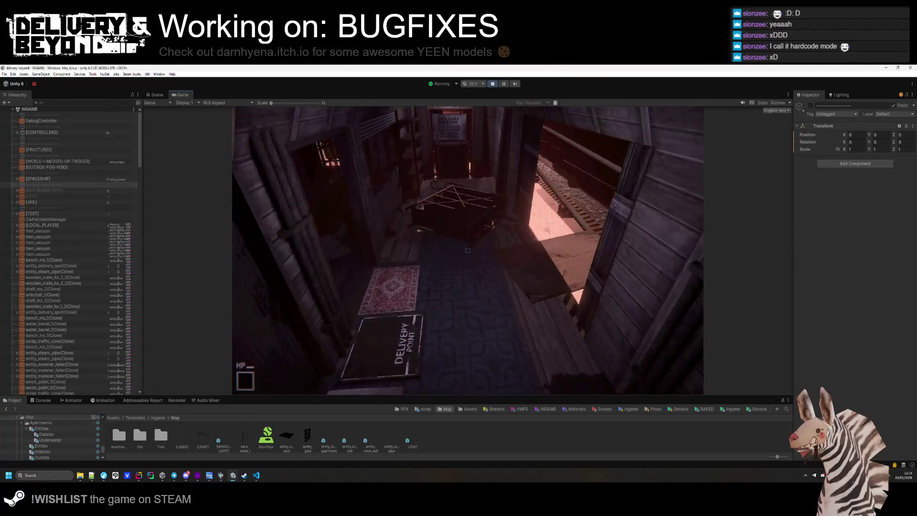
key("w")
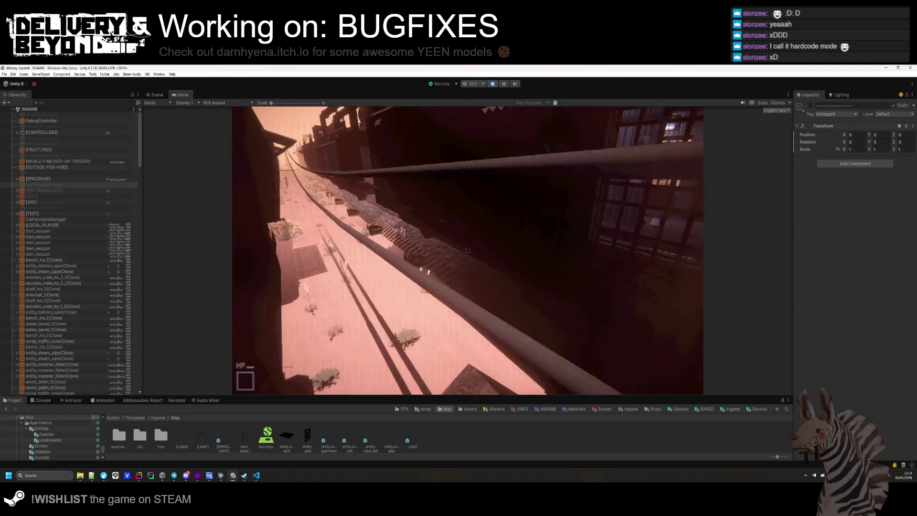
key("w")
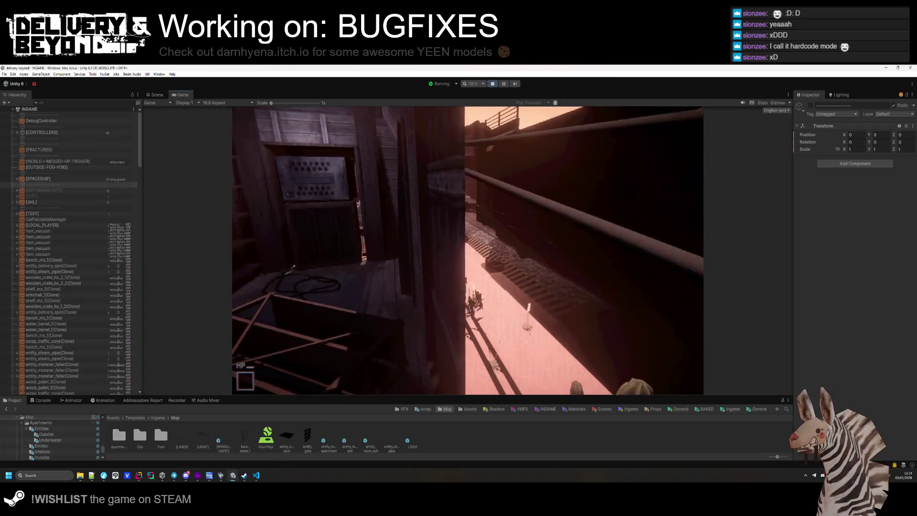
key("Escape")
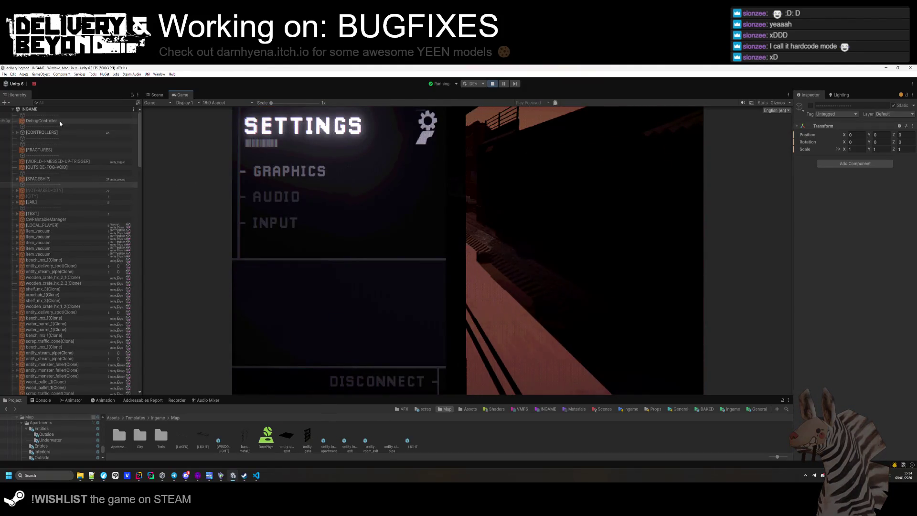
left_click(157, 95)
- Select DebugController, regenerate the level at World Index 2, and fly the camera around it
scroll(547, 264, "down", 10)
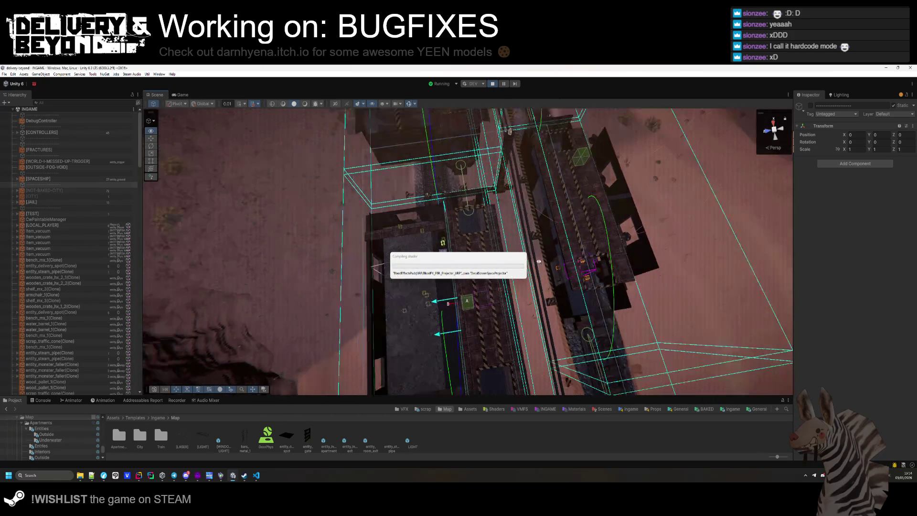
scroll(546, 265, "up", 5)
left_click(99, 123)
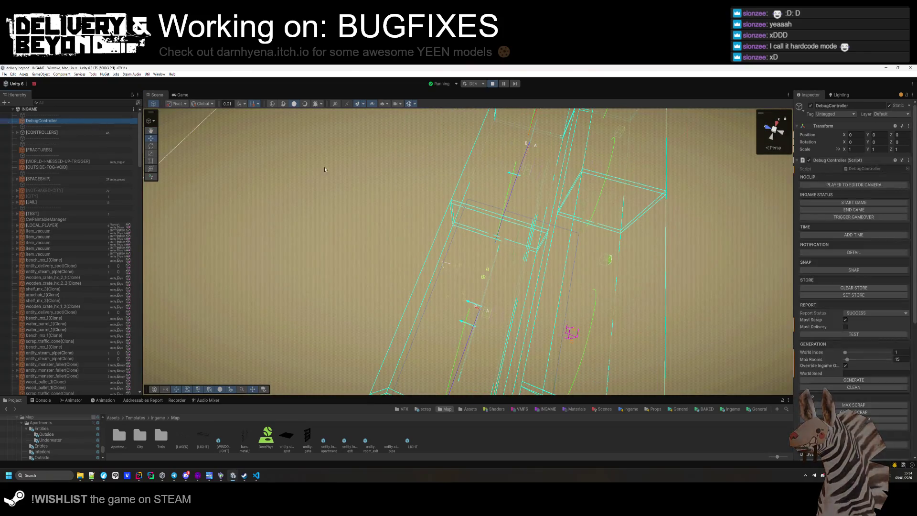
scroll(880, 396, "down", 1)
left_click(877, 362)
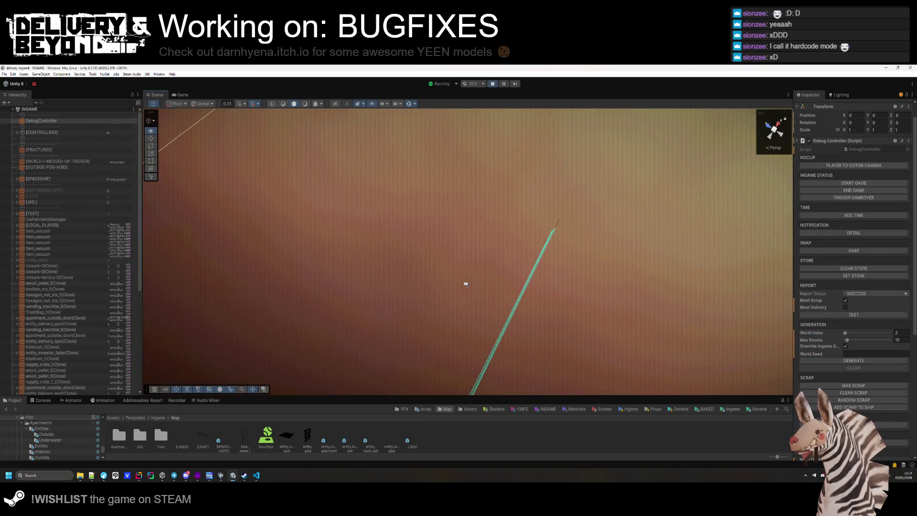
mouse_move(466, 285)
left_mouse_down()
mouse_move(329, 309)
mouse_move(429, 168)
mouse_move(434, 196)
mouse_move(317, 337)
mouse_move(389, 348)
mouse_move(450, 339)
mouse_move(492, 293)
mouse_move(673, 335)
mouse_move(430, 307)
mouse_move(571, 306)
mouse_move(630, 296)
mouse_move(546, 294)
mouse_move(563, 303)
mouse_move(448, 265)
mouse_move(390, 273)
left_mouse_up()
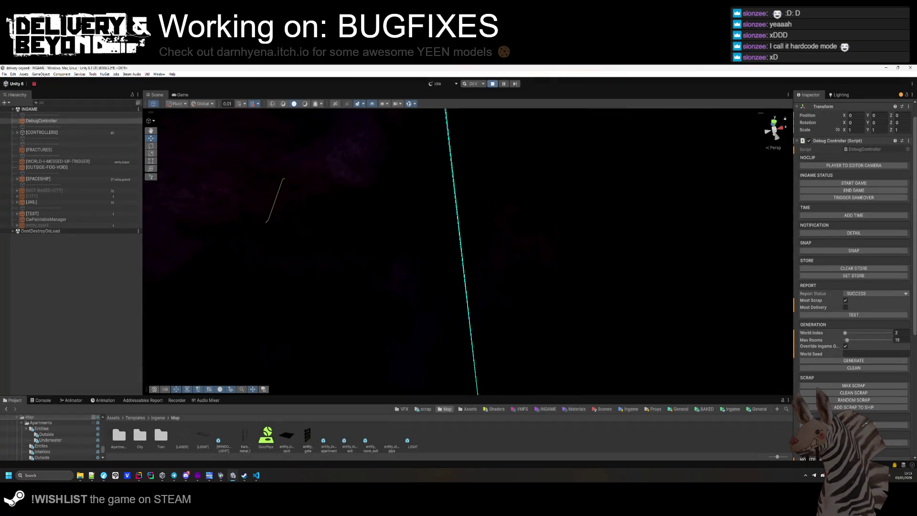
mouse_move(138, 475)
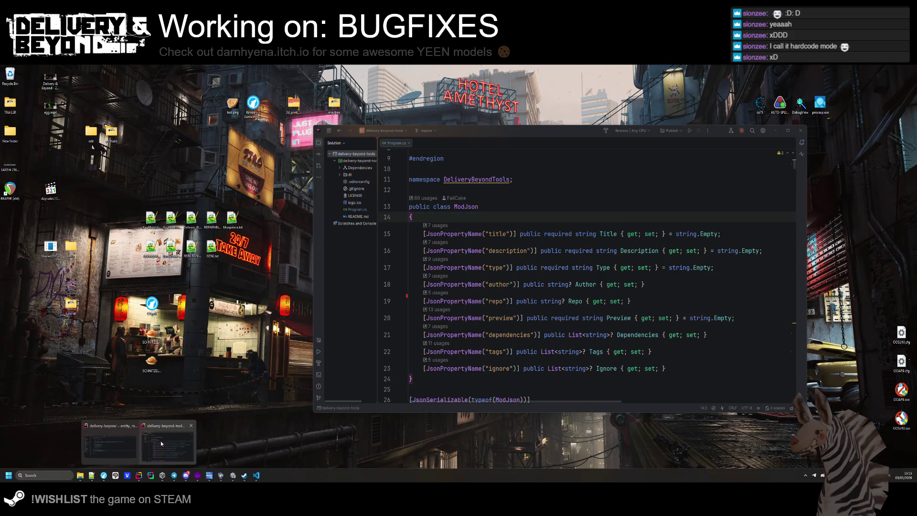
- Commit the Program.cs change as 'Remove "version" from mod.json' and push it to origin master
left_click(160, 440)
left_click(322, 154)
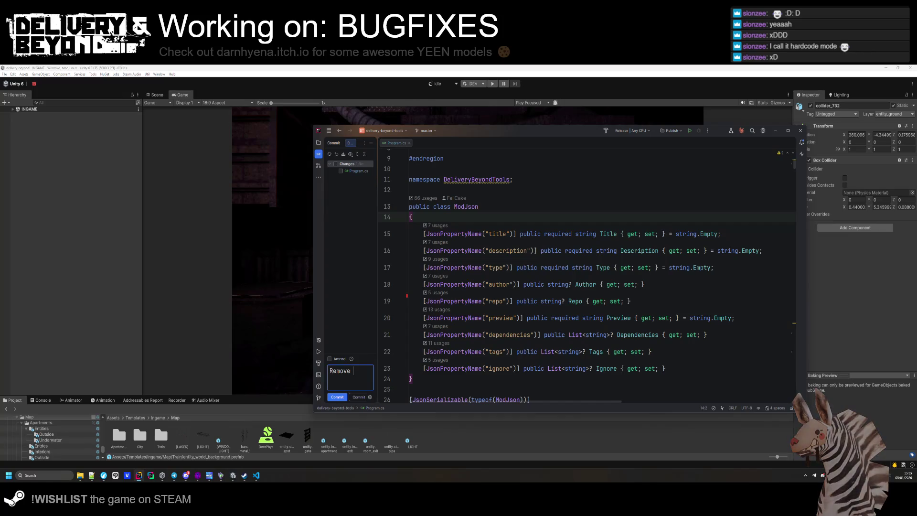
type("ve \"version\" from mod.json")
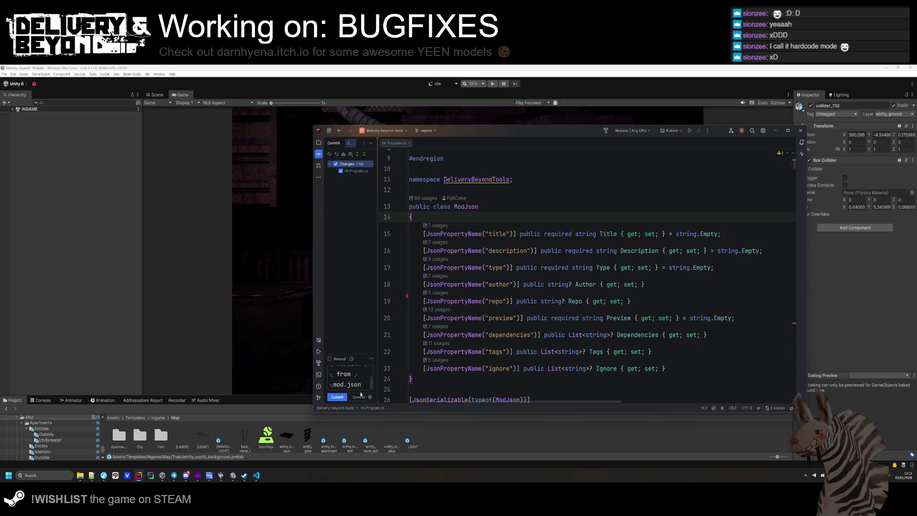
key("ctrl+alt+k")
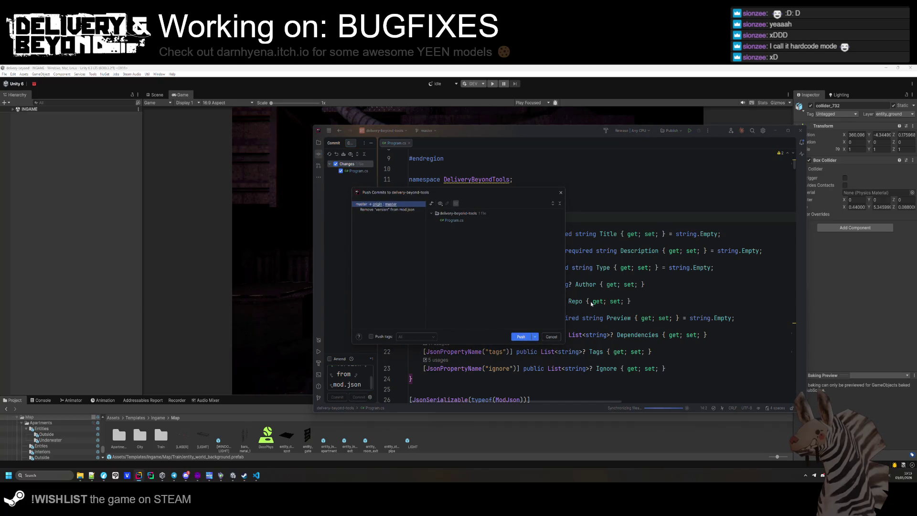
left_click(522, 336)
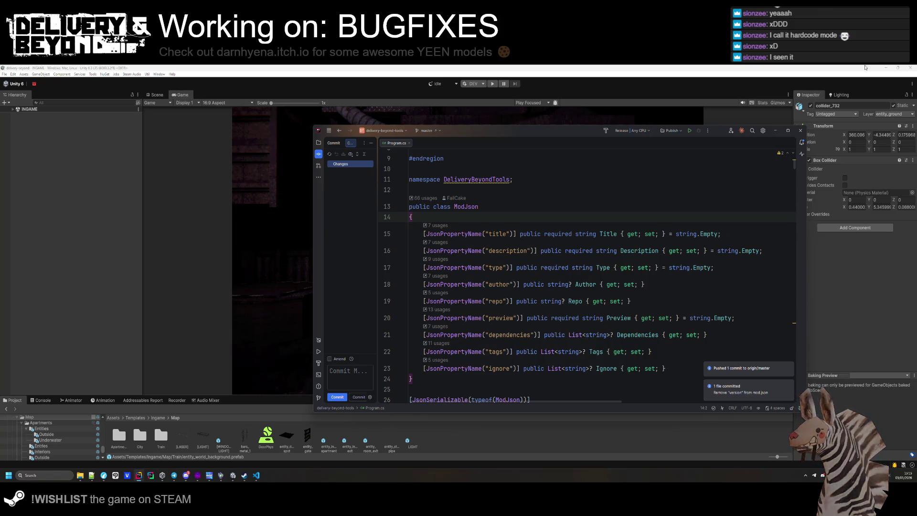
left_click(774, 131)
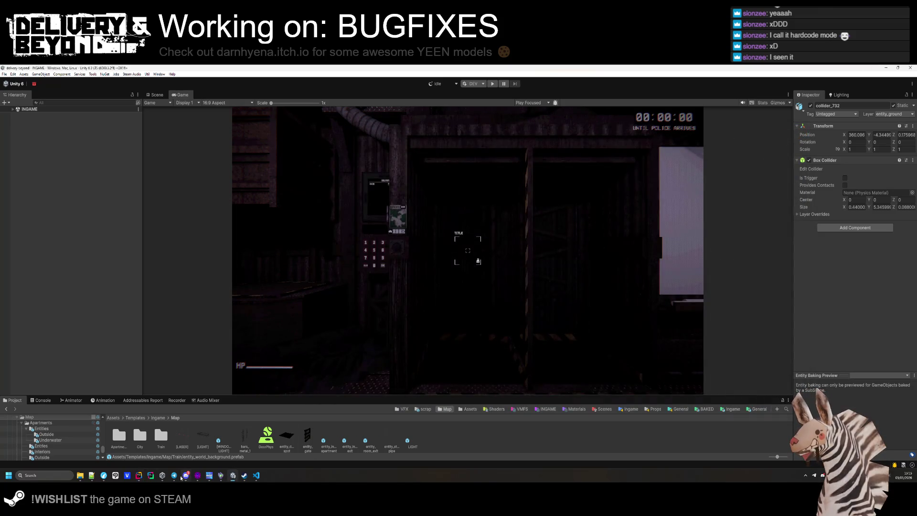
left_click(139, 475)
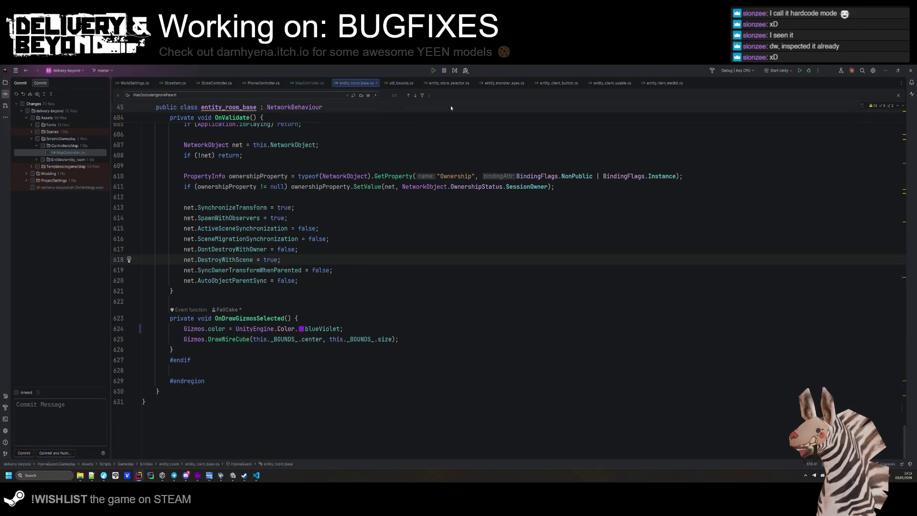
- Close all editor tabs and open CurseController.cs, highlighting CURSE_TYPE usages on line 69
middle_click(159, 83)
middle_click(159, 84)
middle_click(159, 83)
middle_click(159, 83)
key("shift")
key("shift")
type("CurseController")
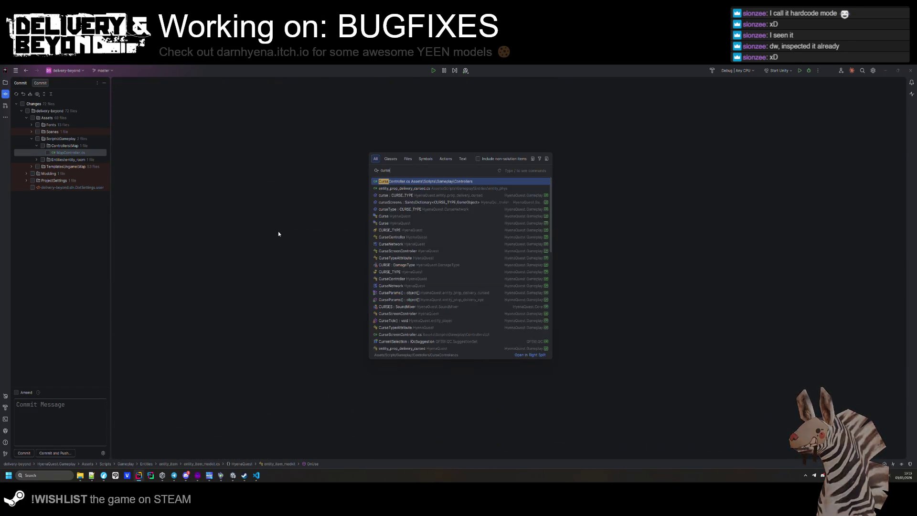
key("Return")
scroll(275, 235, "up", 20)
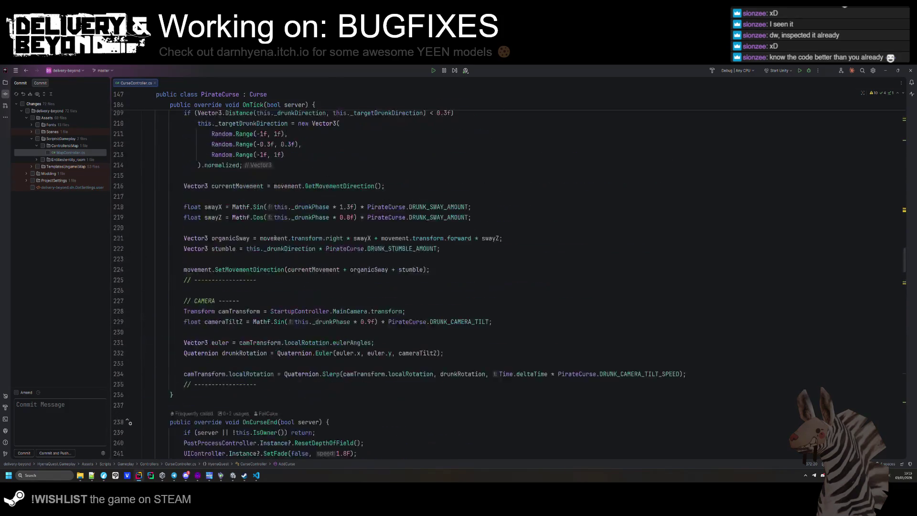
scroll(259, 236, "up", 20)
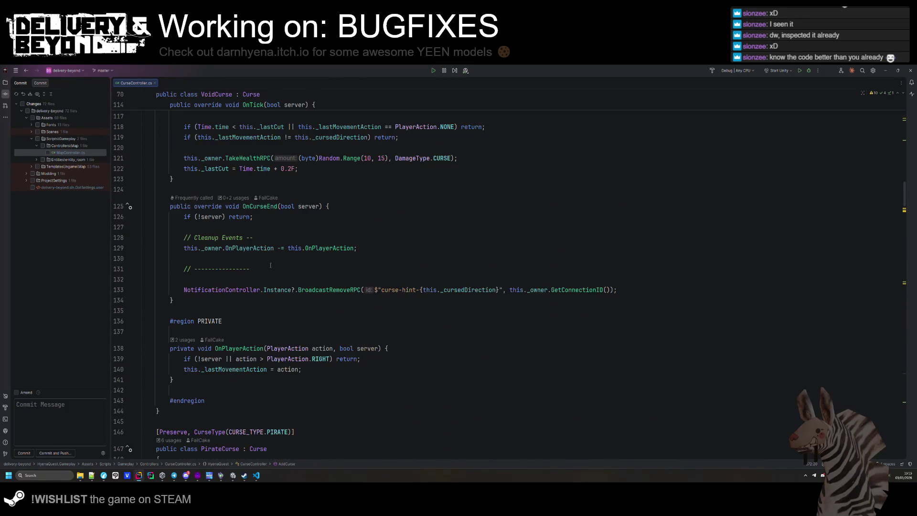
scroll(278, 279, "up", 4)
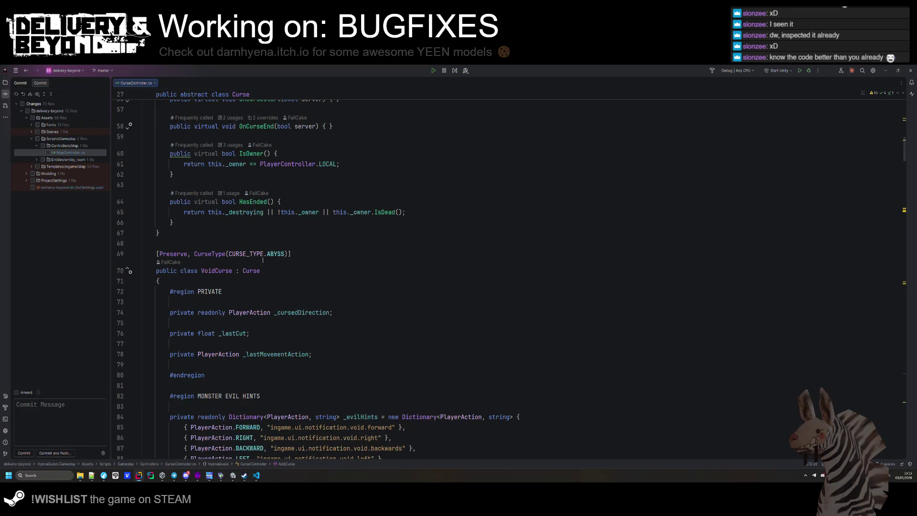
left_click(253, 254)
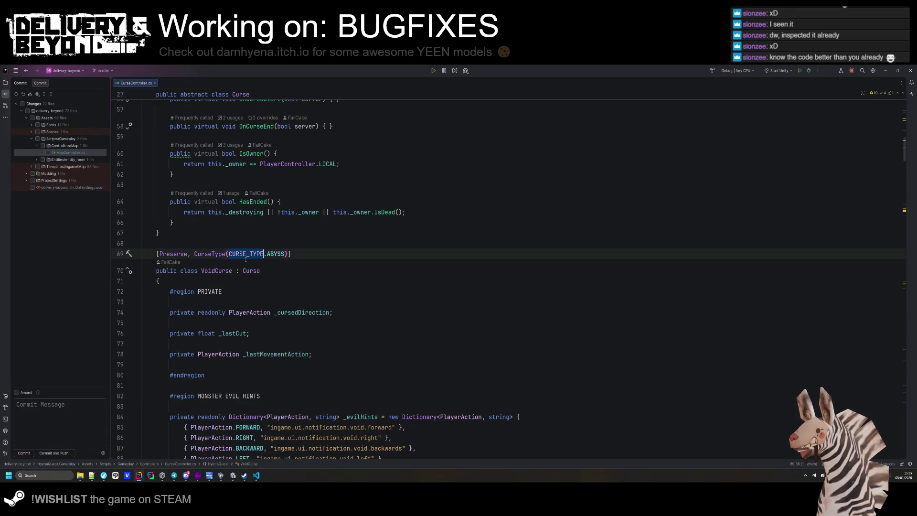
- Show Git Blame annotations beside the VoidCurse code, then return to the browser's Google results
scroll(245, 259, "down", 1)
right_click(245, 258)
key("Escape")
scroll(196, 283, "down", 5)
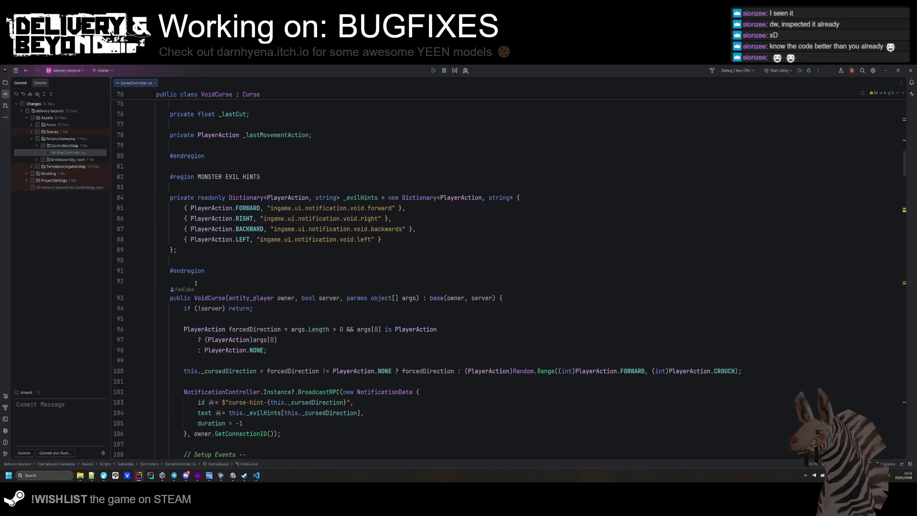
scroll(196, 283, "down", 6)
left_click(223, 325)
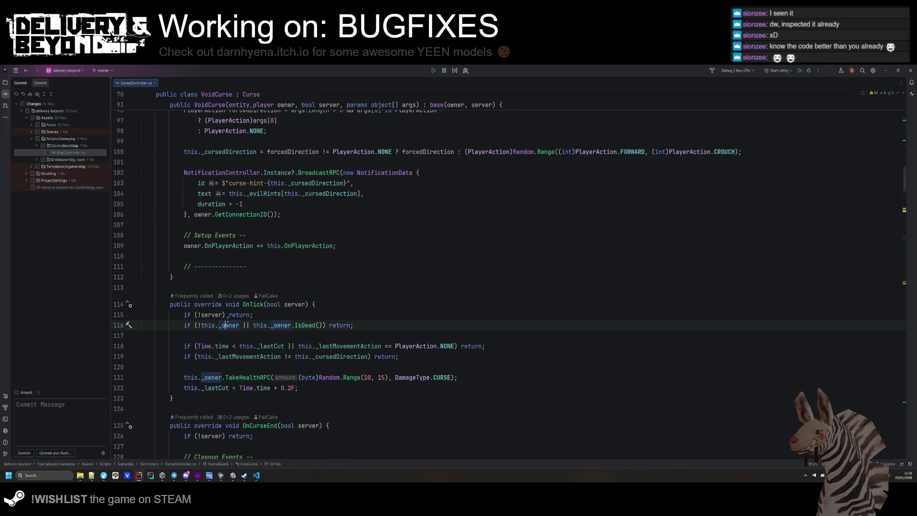
left_click(288, 235)
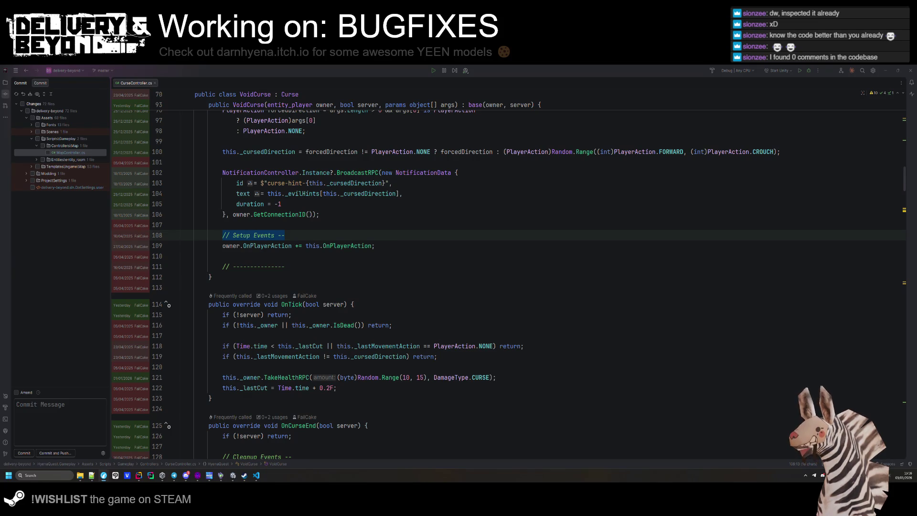
key("alt+Tab")
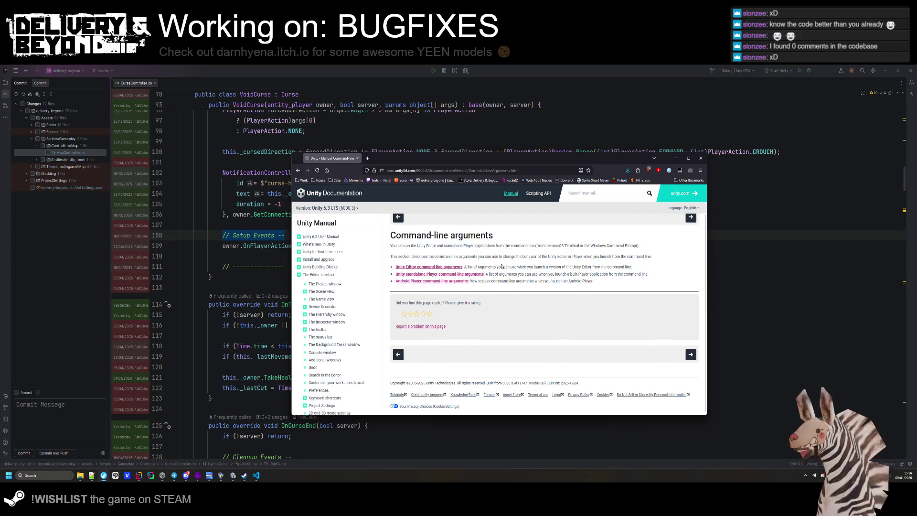
key("alt+Left")
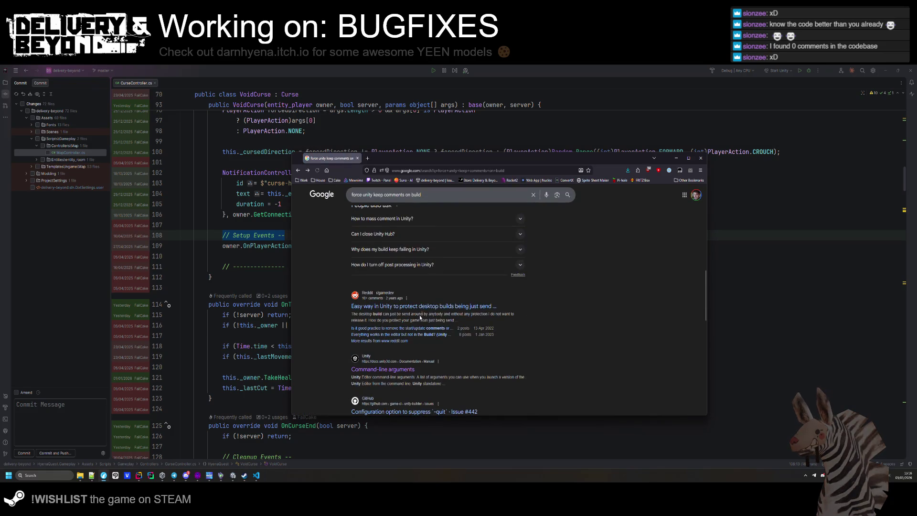
- Review the Google results on keeping comments in Unity builds, including a discussion thread
scroll(425, 314, "down", 3)
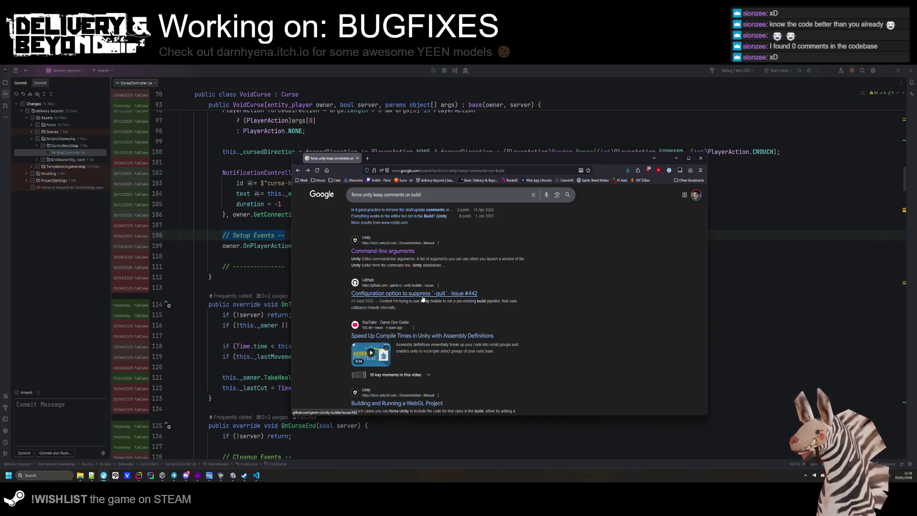
scroll(422, 299, "down", 2)
scroll(432, 329, "up", 8)
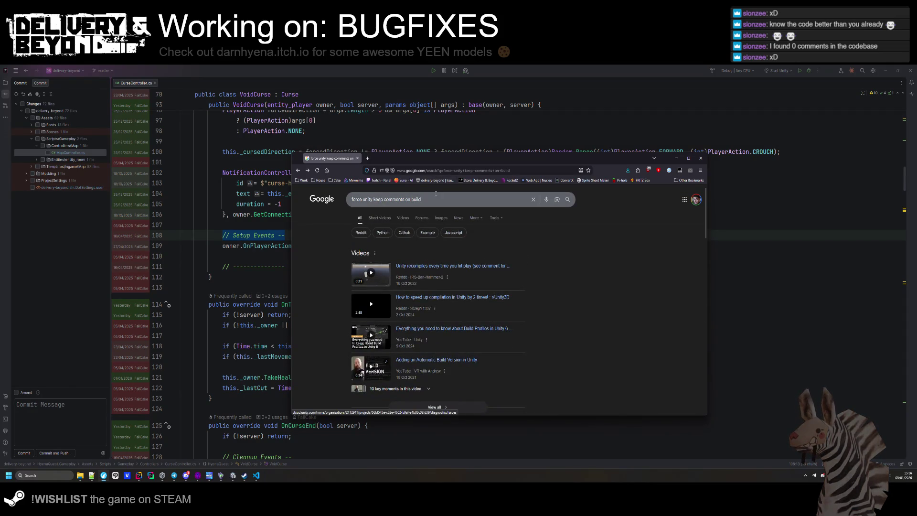
left_click(421, 197)
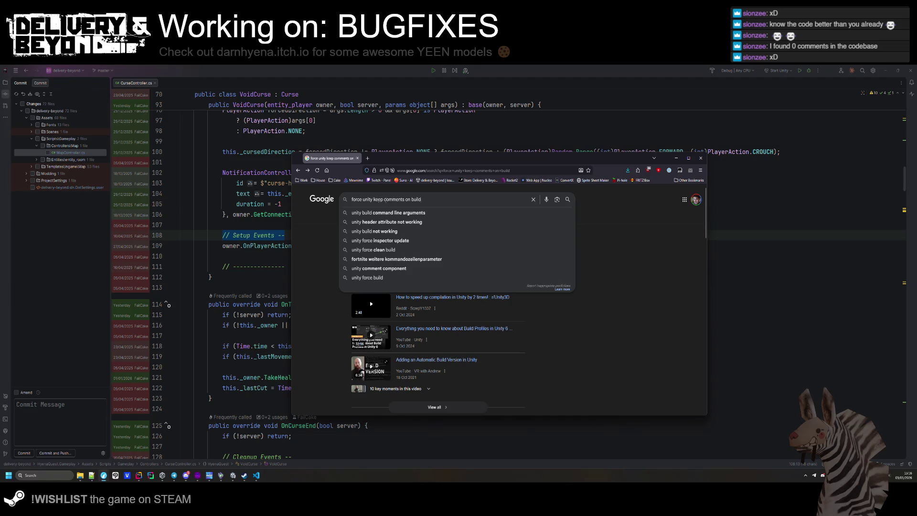
scroll(446, 320, "down", 3)
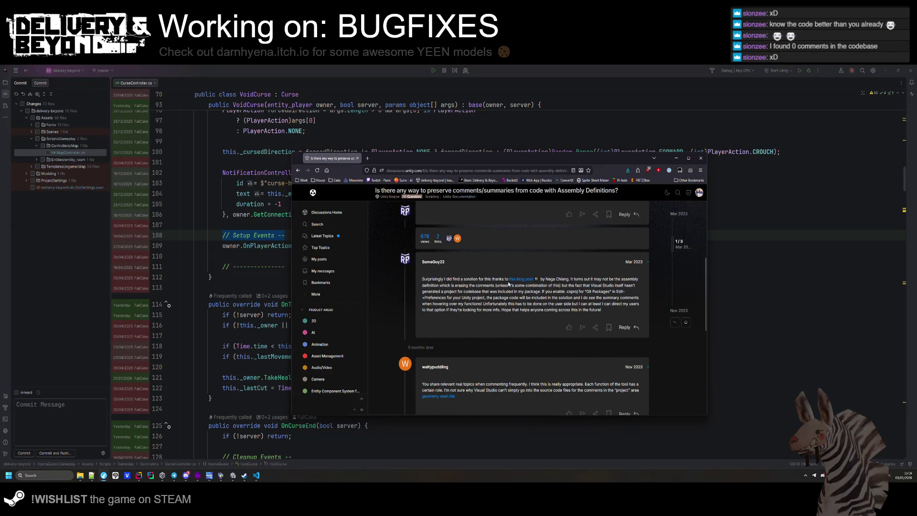
scroll(469, 332, "down", 3)
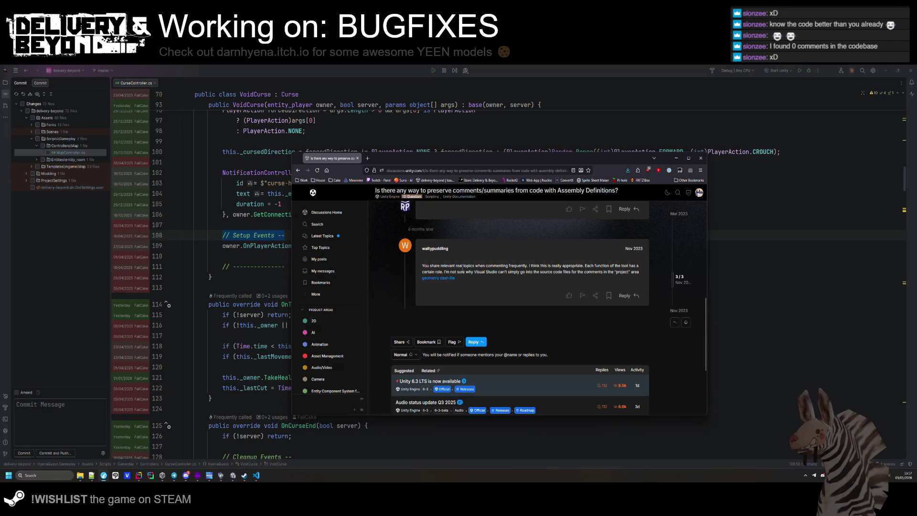
key("alt+Left")
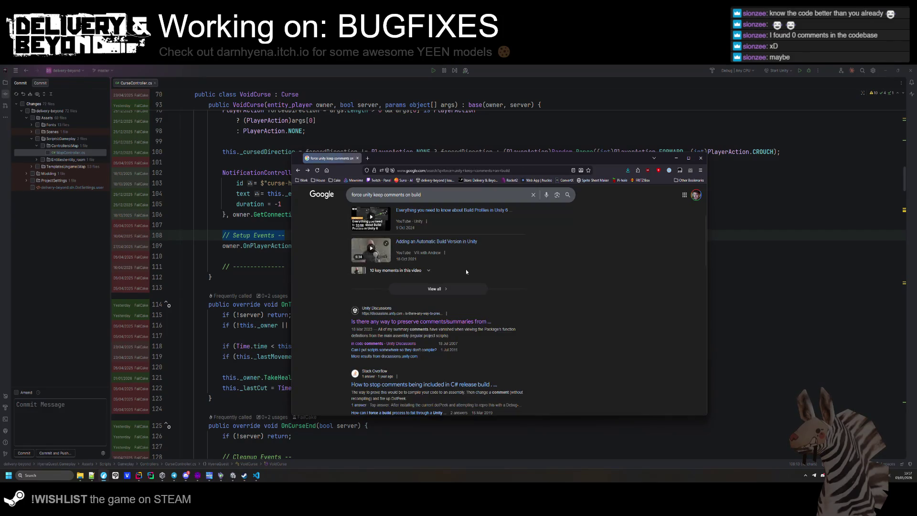
- Scroll the remaining results, then close the Google window to return to the VoidCurse code
scroll(464, 268, "down", 2)
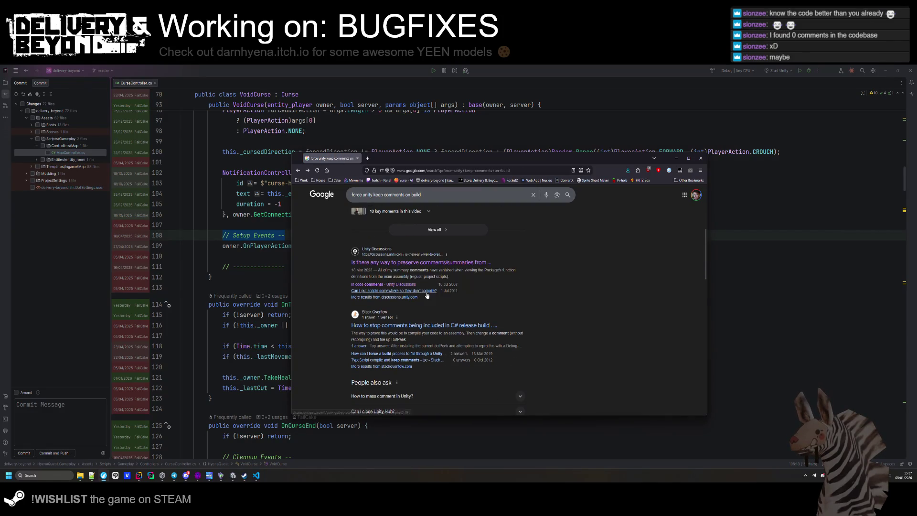
scroll(427, 295, "down", 6)
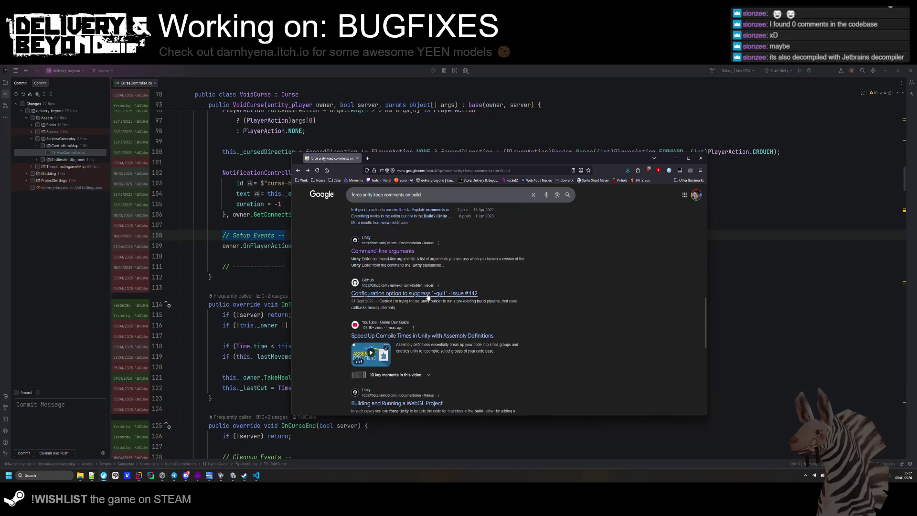
scroll(428, 297, "down", 5)
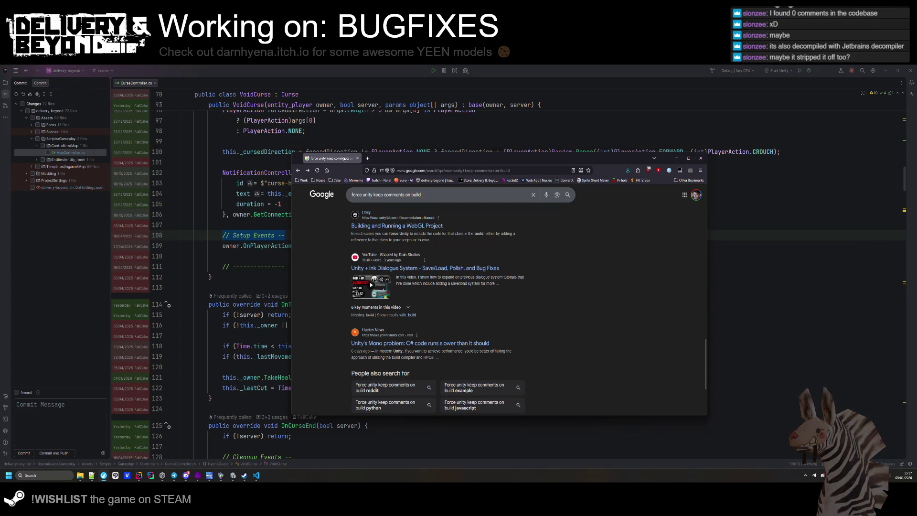
key("alt+Tab")
left_click(331, 276)
scroll(331, 277, "down", 3)
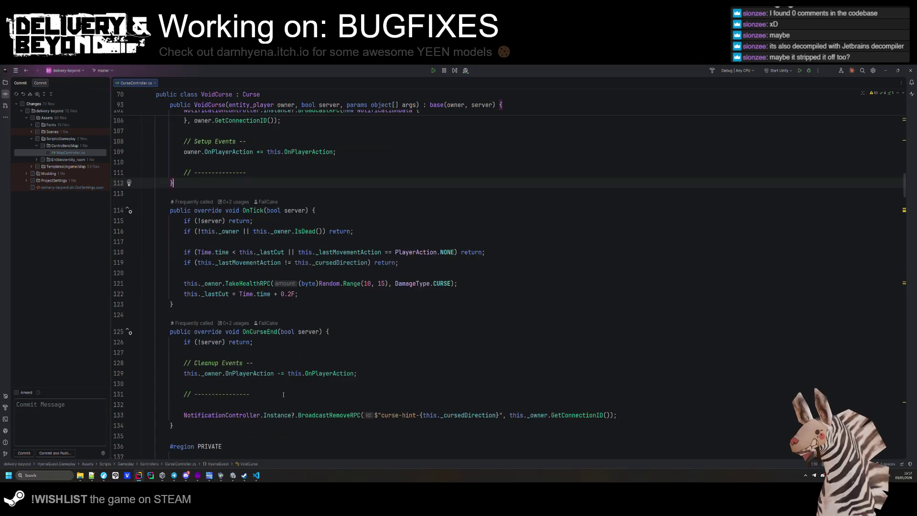
- Look over VoidCurse's OnTick method in CurseController.cs, then switch to the Unity editor
scroll(305, 296, "up", 1)
left_click(280, 326)
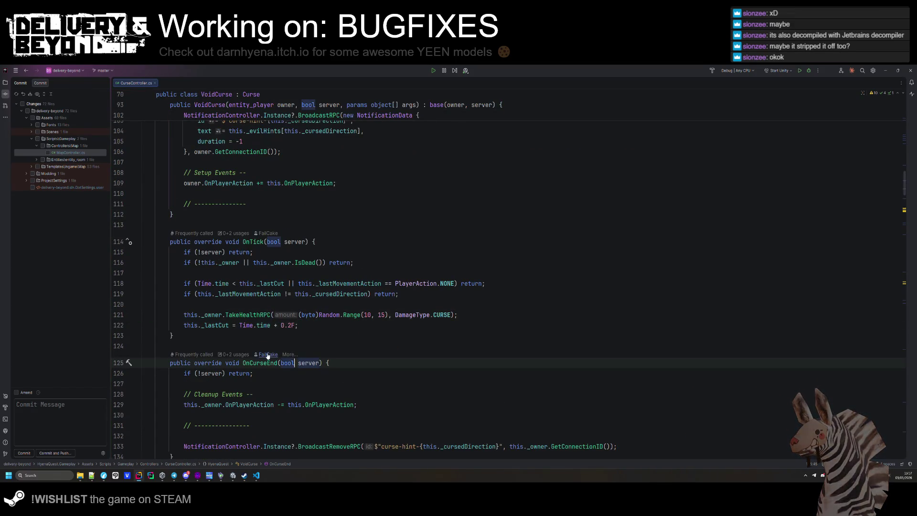
left_click(278, 337)
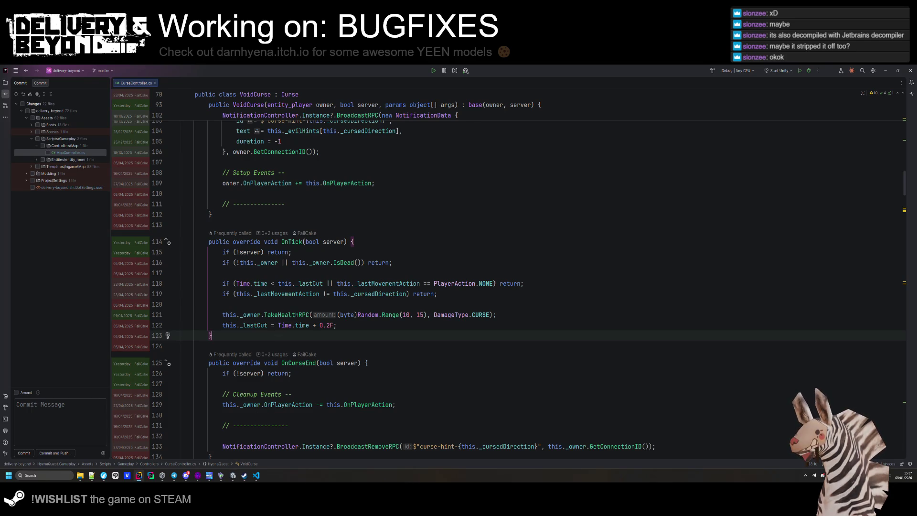
left_click(234, 475)
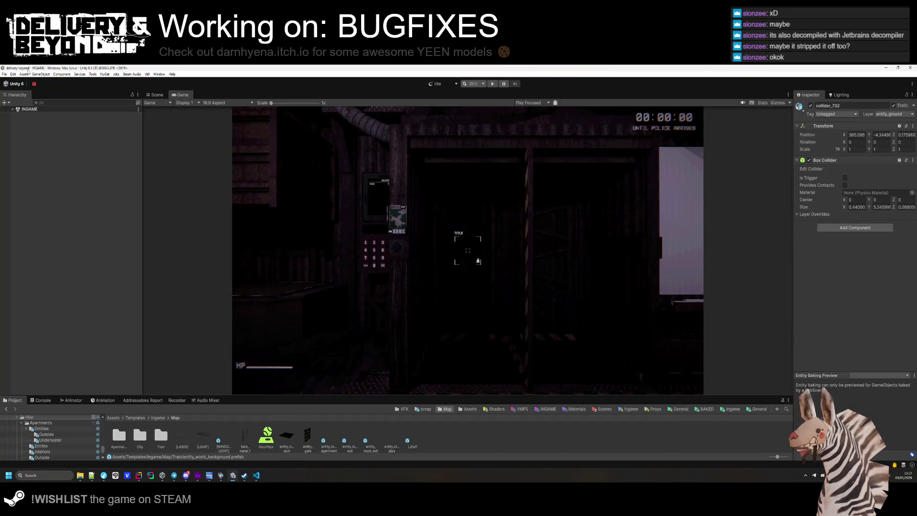
left_click(8, 74)
- Open Project Settings on the Player page
mouse_move(13, 74)
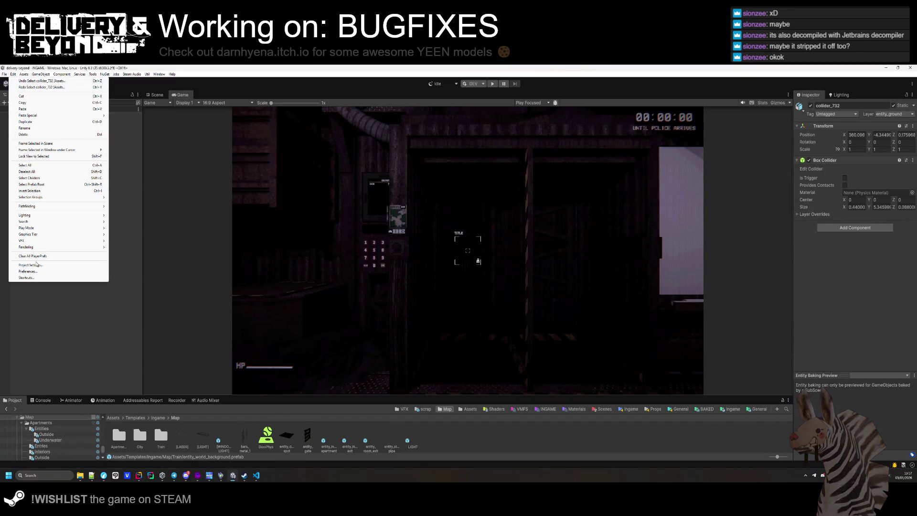
left_click(37, 264)
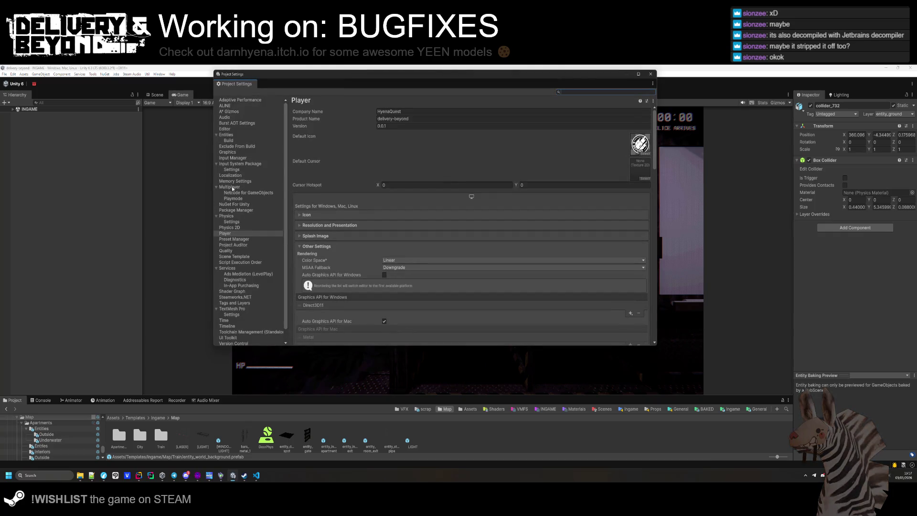
left_click(231, 240)
key("Up")
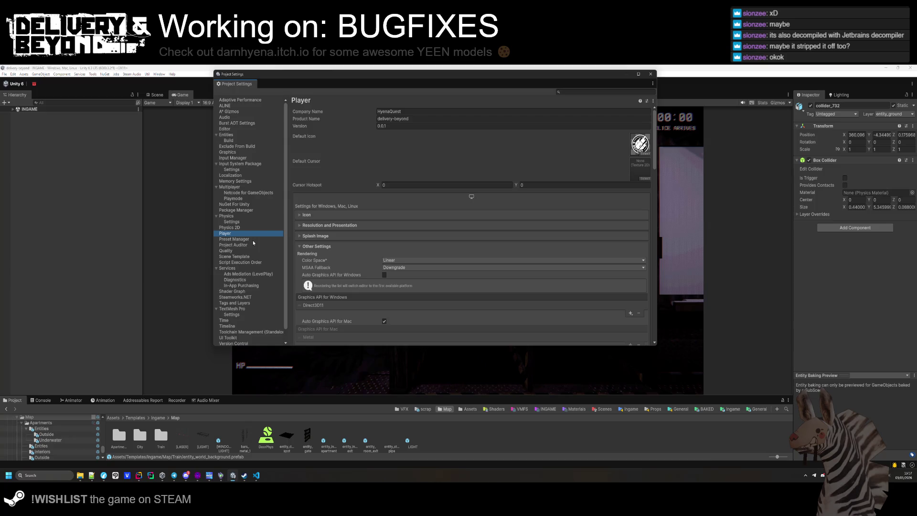
- Under Optimization, keep Managed Stripping Level at Disabled and bring up its manual page
scroll(359, 282, "down", 5)
scroll(359, 285, "down", 10)
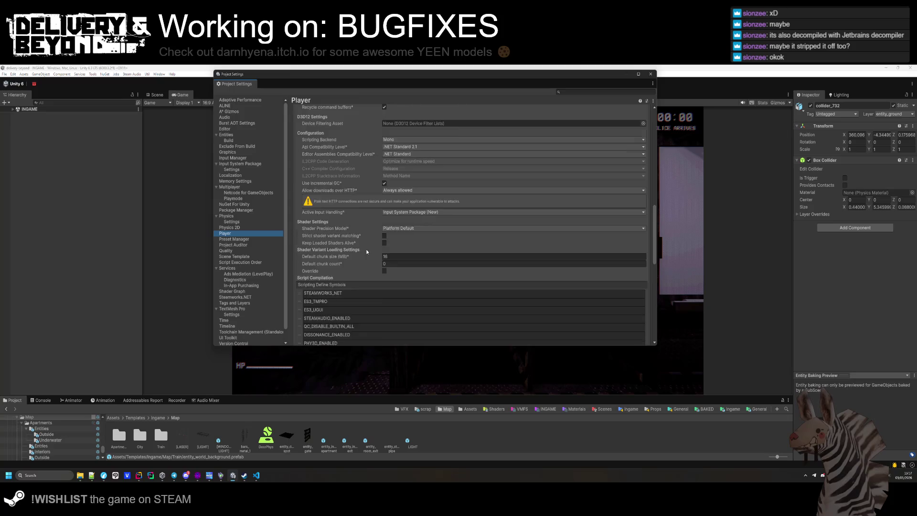
scroll(366, 277, "down", 15)
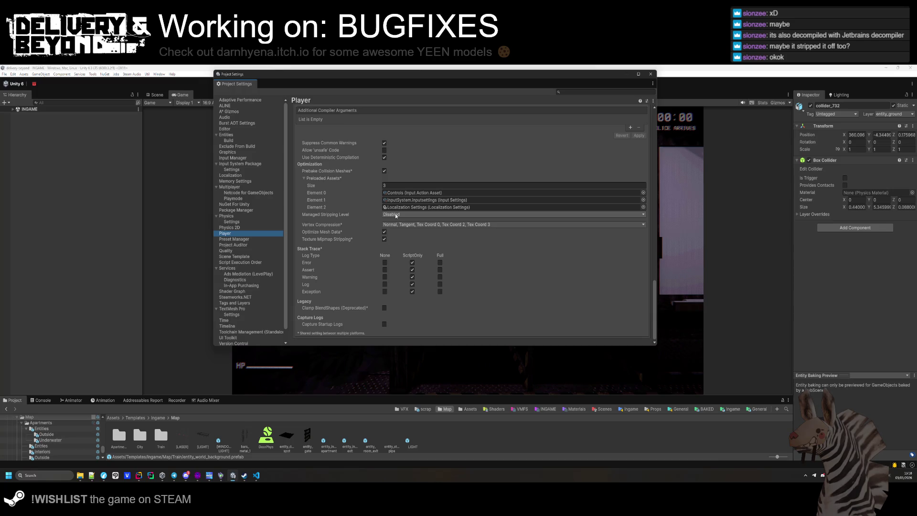
left_click(395, 216)
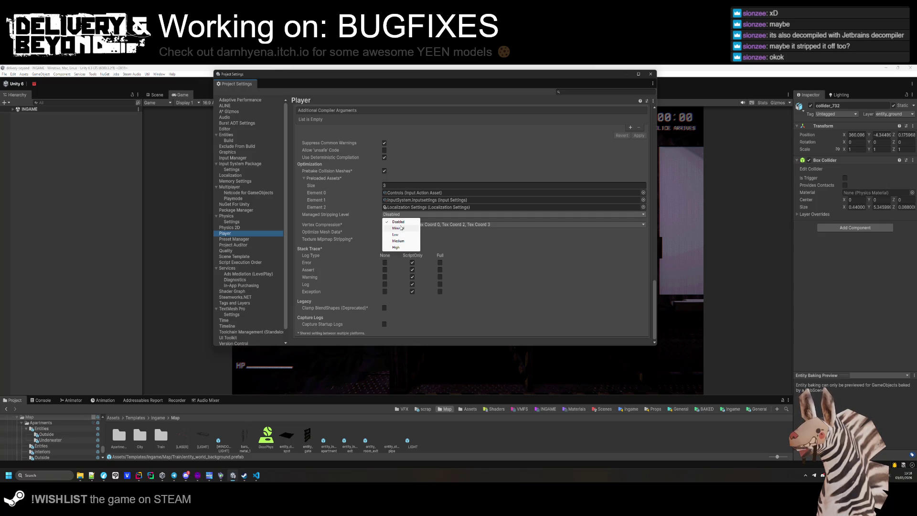
left_click(342, 216)
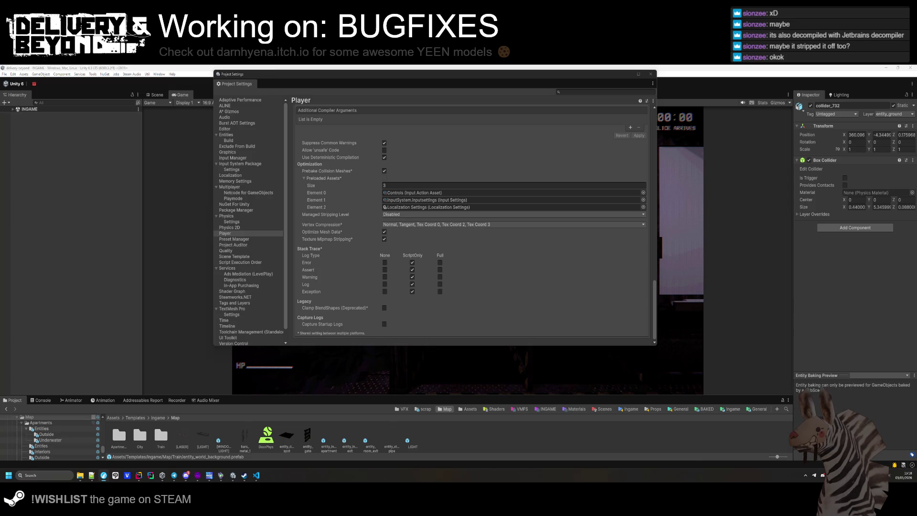
scroll(348, 231, "down", 5)
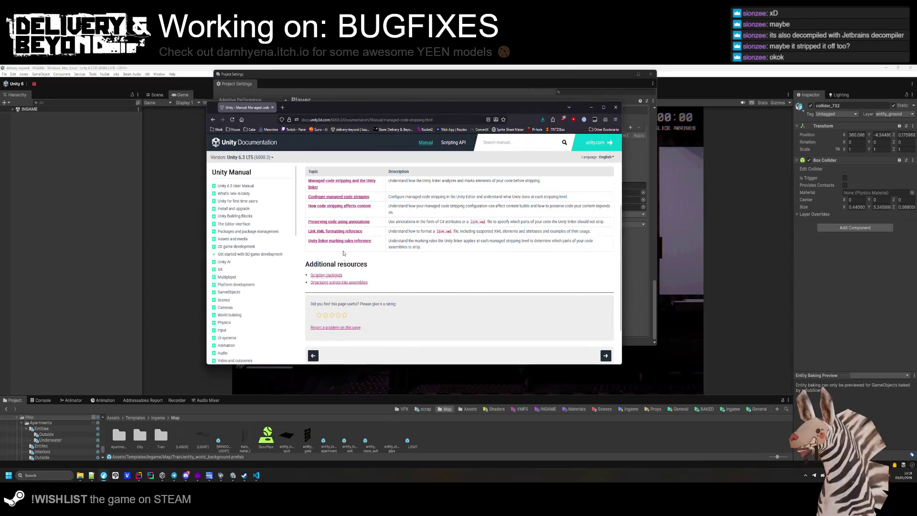
- Follow the linker links to the managed code stripping page and read the Minimal level description
left_click(345, 213)
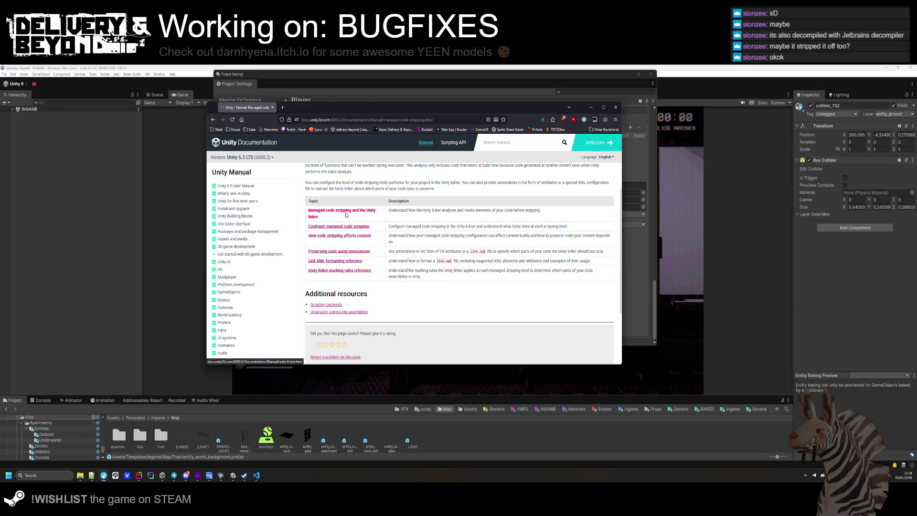
scroll(346, 215, "down", 3)
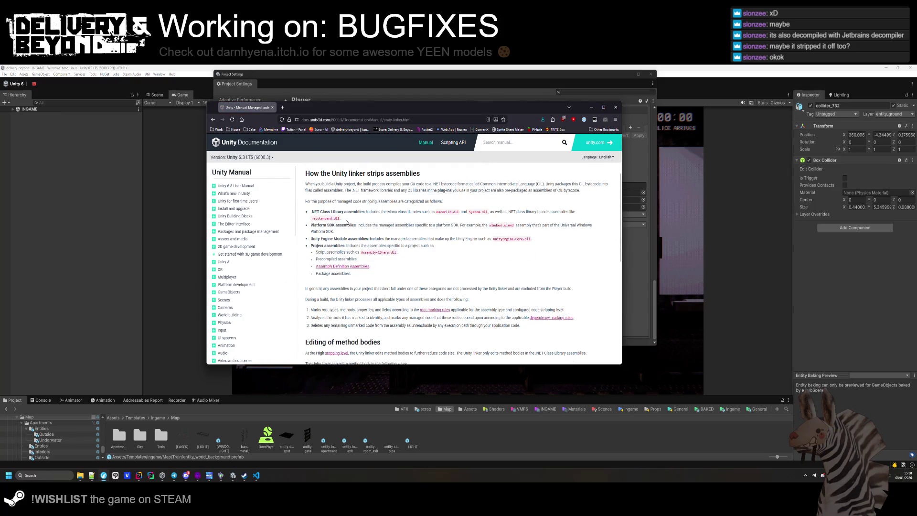
scroll(347, 222, "down", 5)
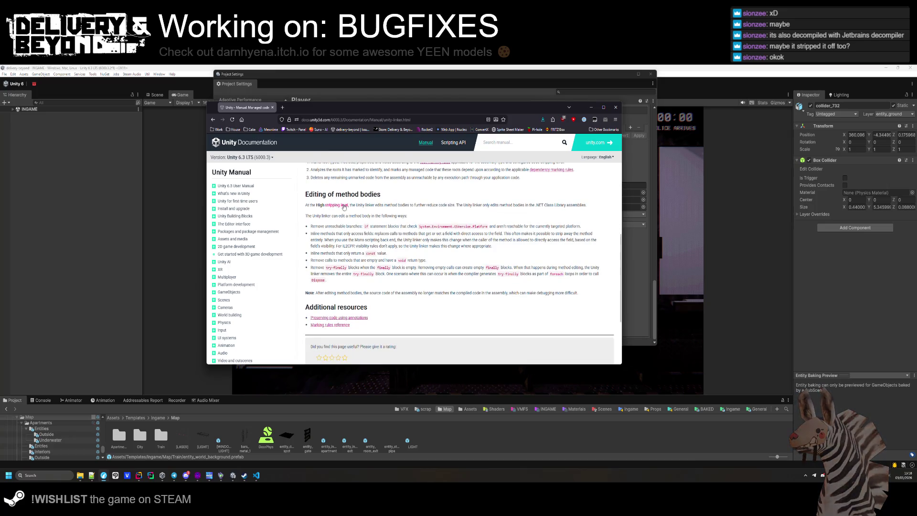
left_click(342, 206)
scroll(346, 239, "down", 2)
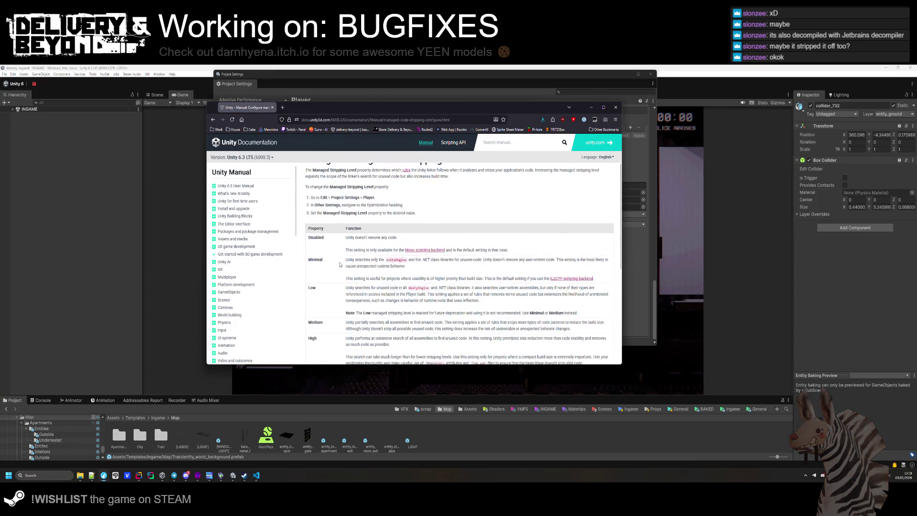
left_click_drag(348, 255, 425, 264)
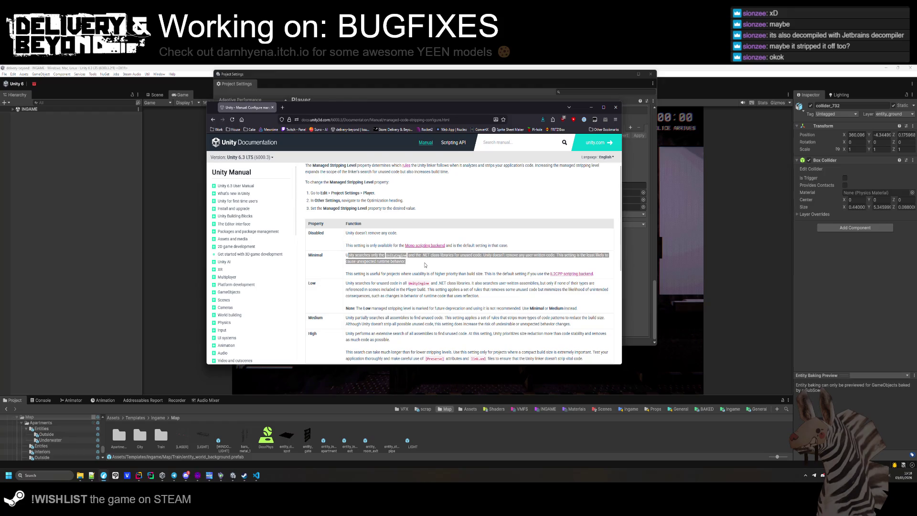
left_click_drag(483, 255, 557, 262)
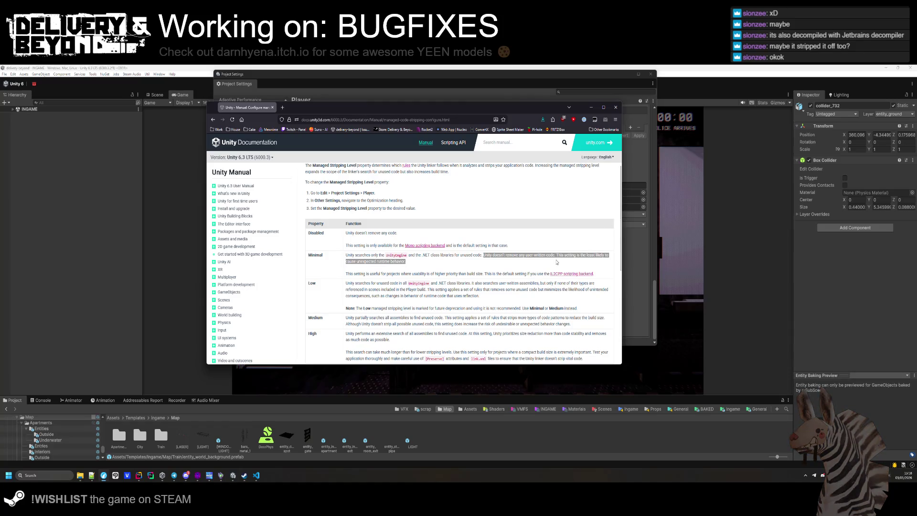
left_click(544, 267)
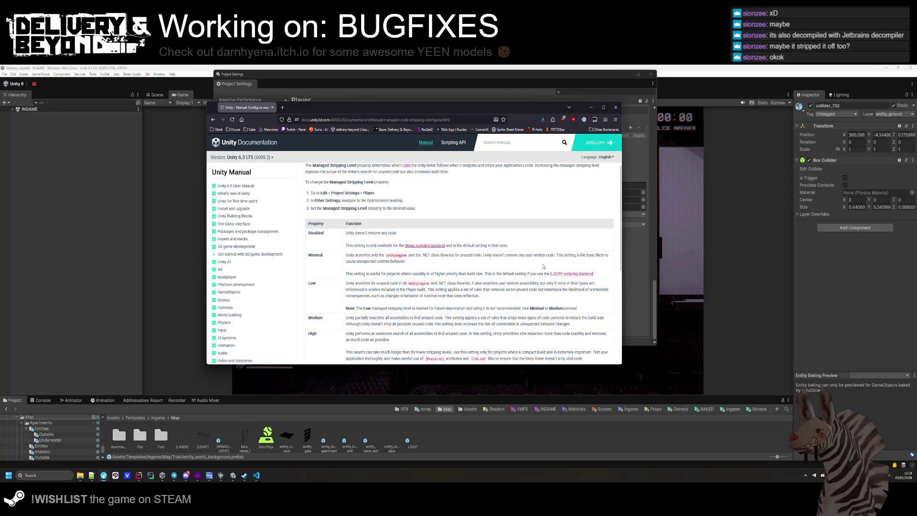
- Read the Low stripping level row, then close the documentation window
scroll(544, 267, "down", 1)
left_click_drag(346, 254, 545, 254)
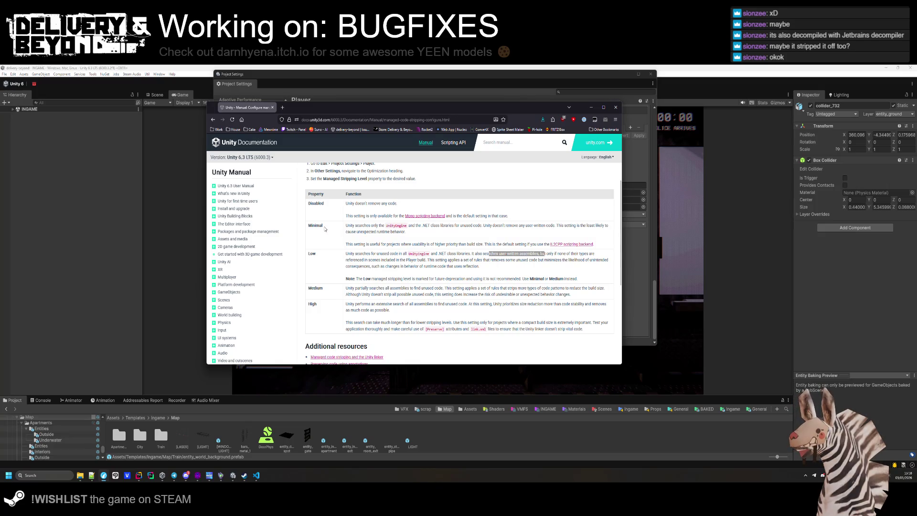
left_click_drag(308, 226, 323, 228)
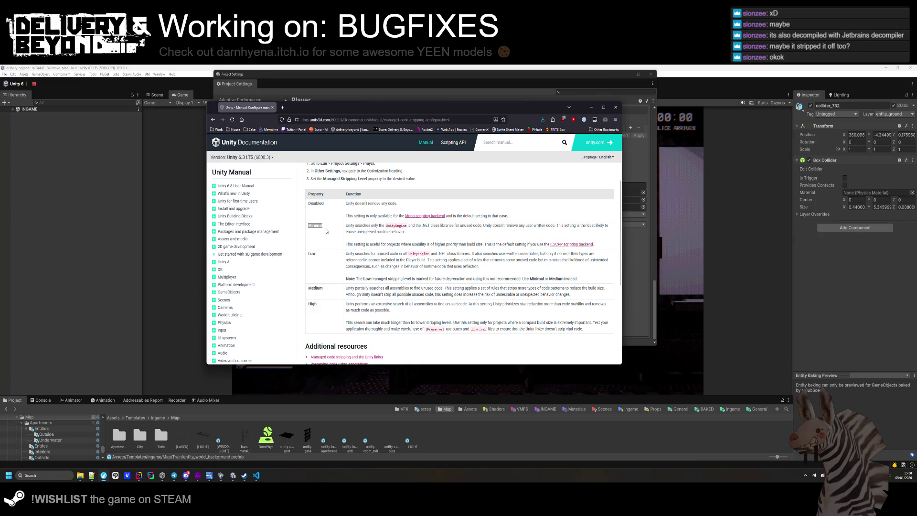
scroll(326, 231, "down", 1)
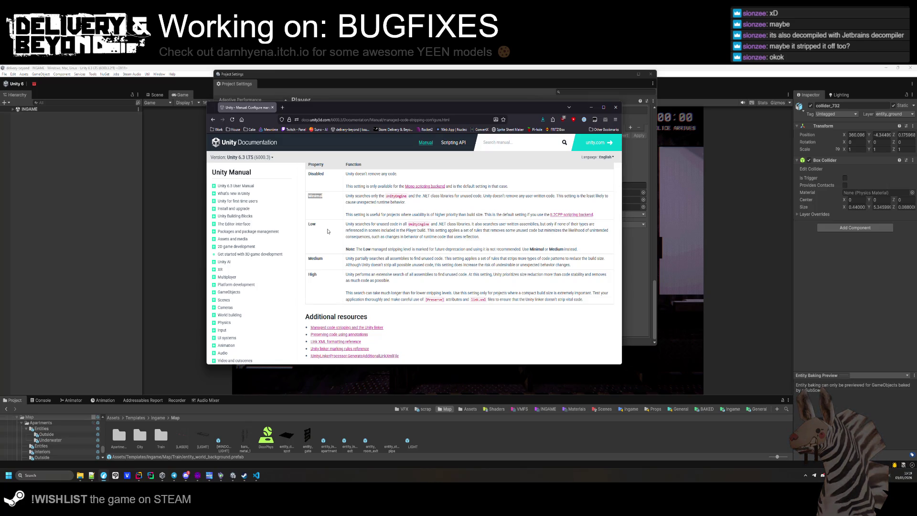
scroll(328, 231, "down", 3)
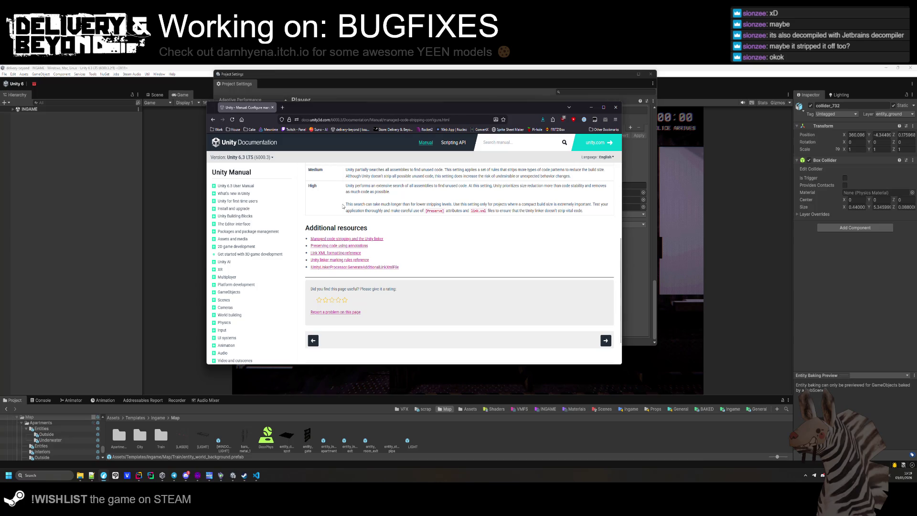
scroll(370, 231, "up", 1)
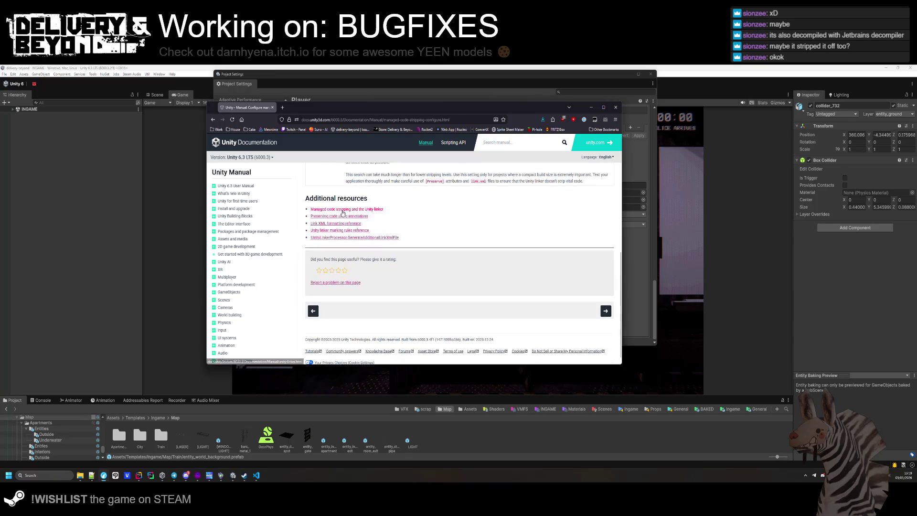
scroll(370, 230, "up", 1)
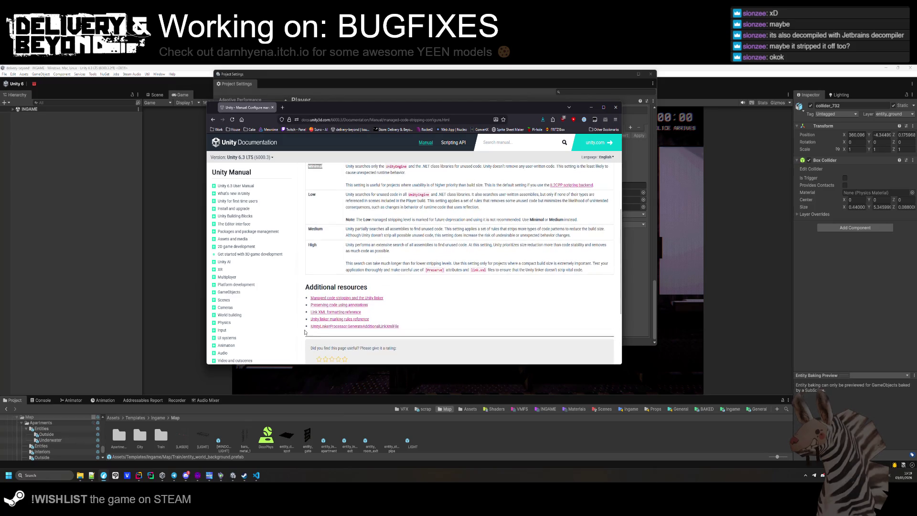
left_click(612, 109)
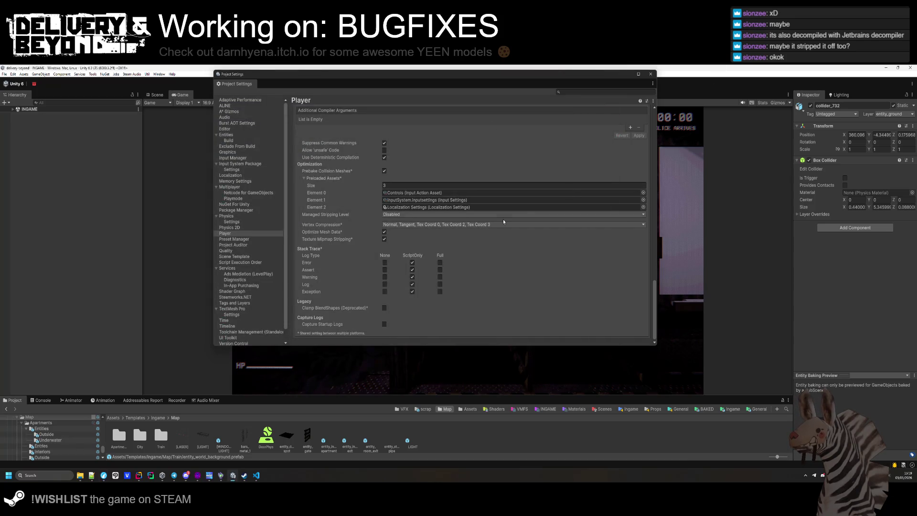
- Add a blank element to Additional Compiler Arguments and start editing its field
scroll(363, 236, "up", 3)
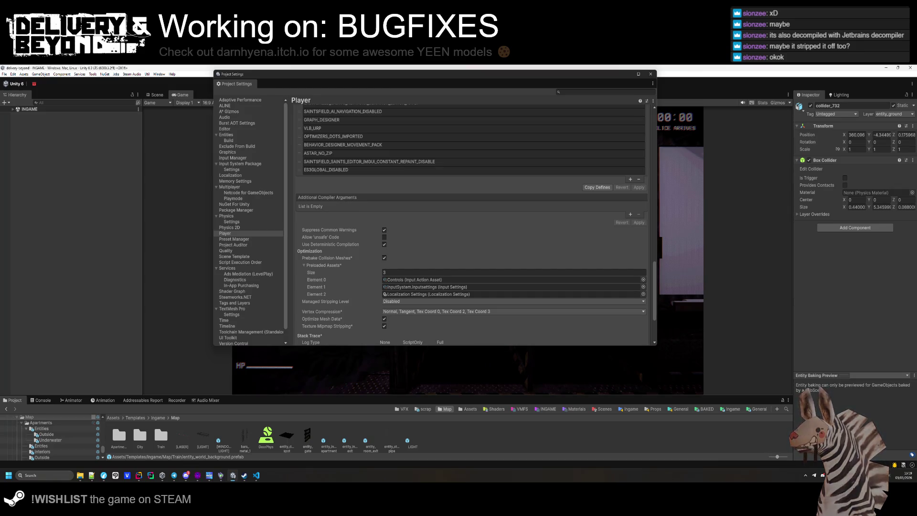
left_click(631, 214)
left_click(346, 208)
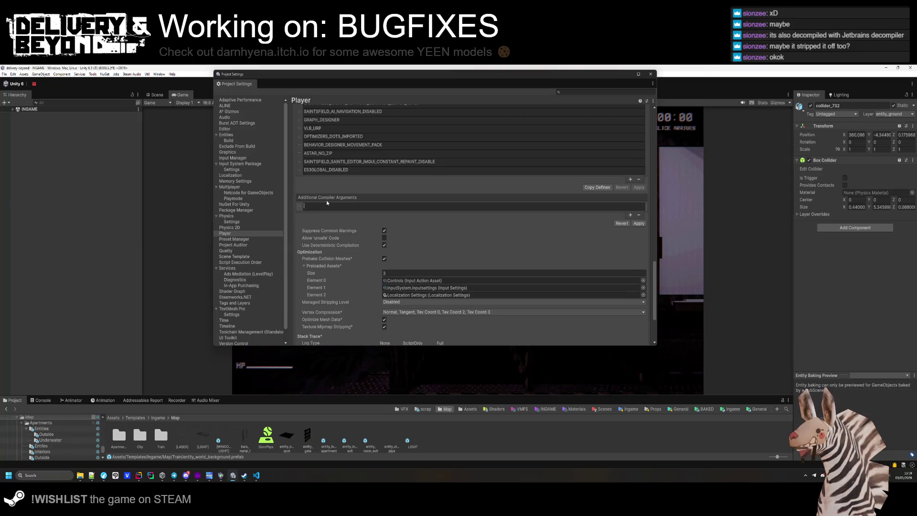
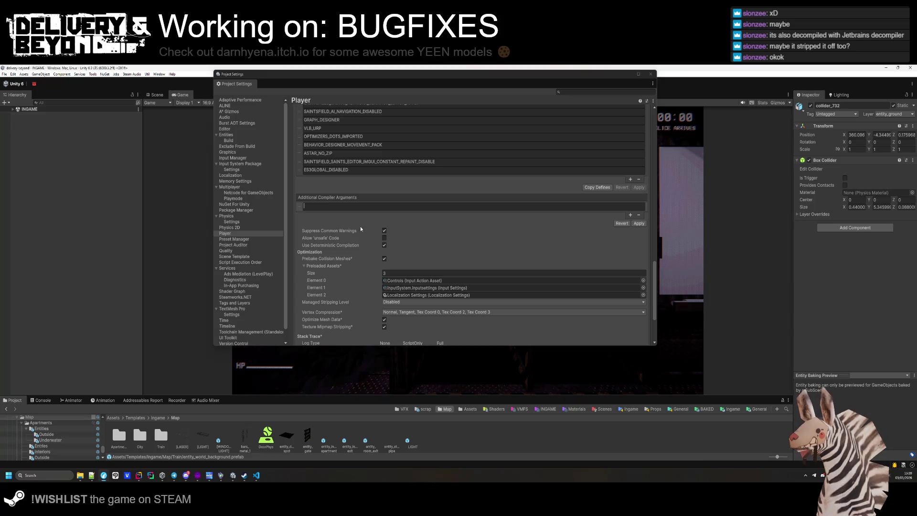
- Close Project Settings and open Tags & Layers via the Tag dropdown's Add Tag
left_click(627, 223)
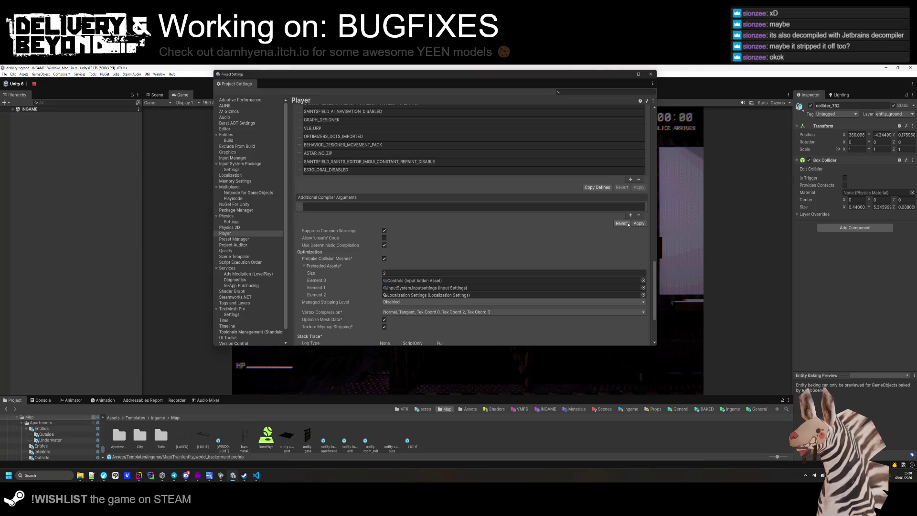
left_click(650, 74)
left_click(839, 113)
left_click(843, 221)
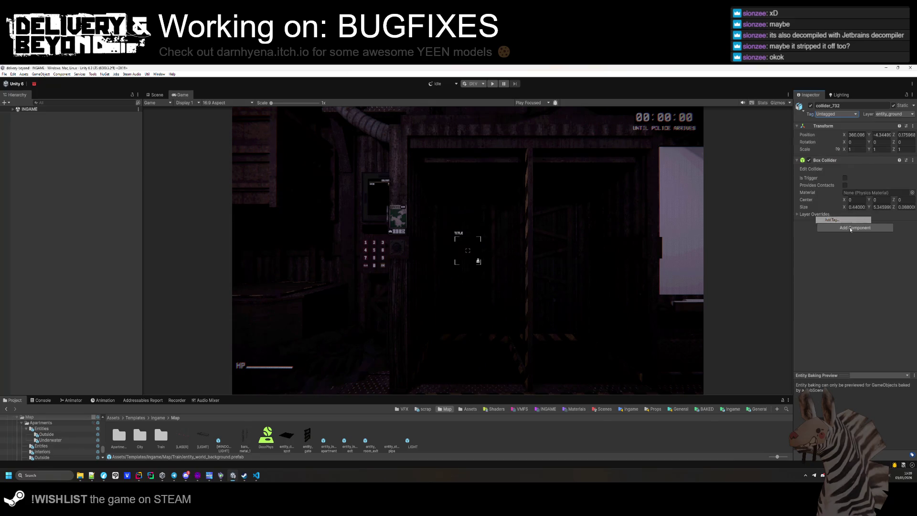
- Delete the OCCLUDER-BOTH, OCCLUDER-IGNORE, OCCLUDER-INTERIOR and OCCLUDER tags, then return to Rider
left_click(884, 201)
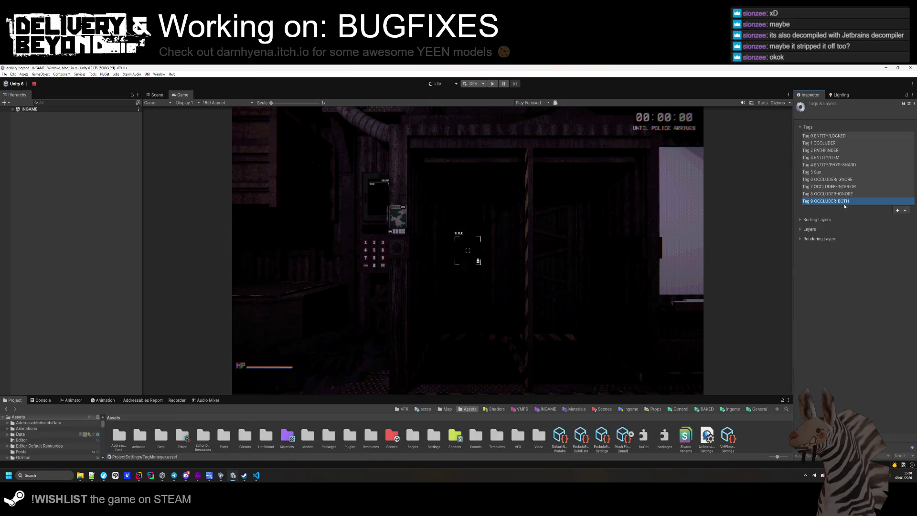
left_click(904, 210)
left_click(904, 203)
left_click(904, 196)
key("Up")
key("Up")
key("Up")
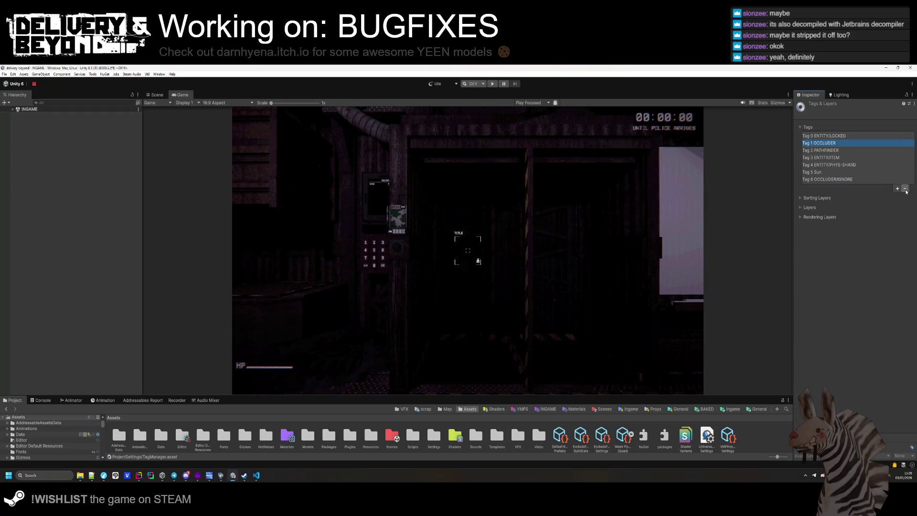
left_click(904, 188)
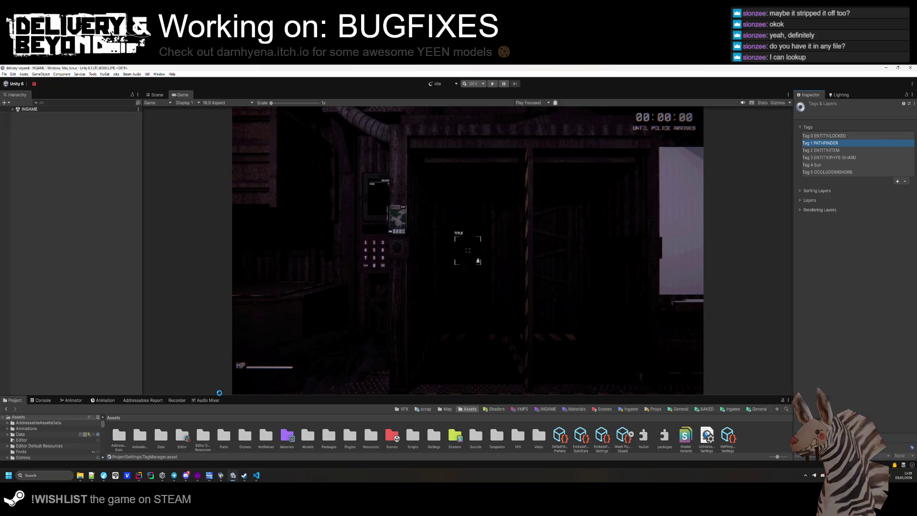
left_click(138, 475)
- Run a project-wide Find in Files search and look through the results
left_click(393, 253)
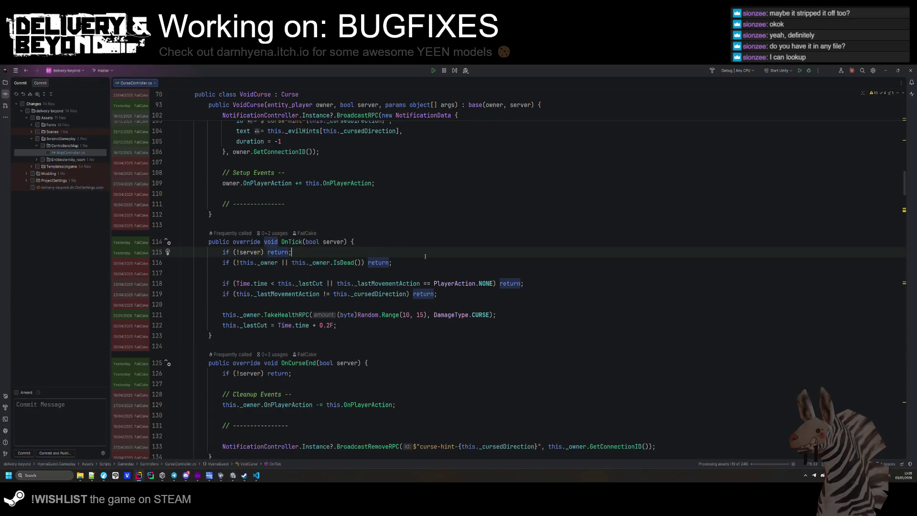
key("ctrl+shift+f")
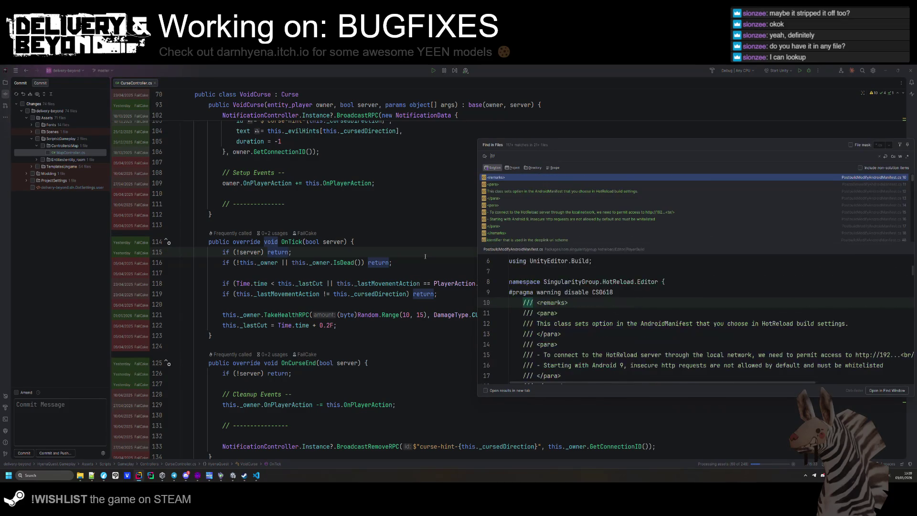
scroll(656, 207, "down", 10)
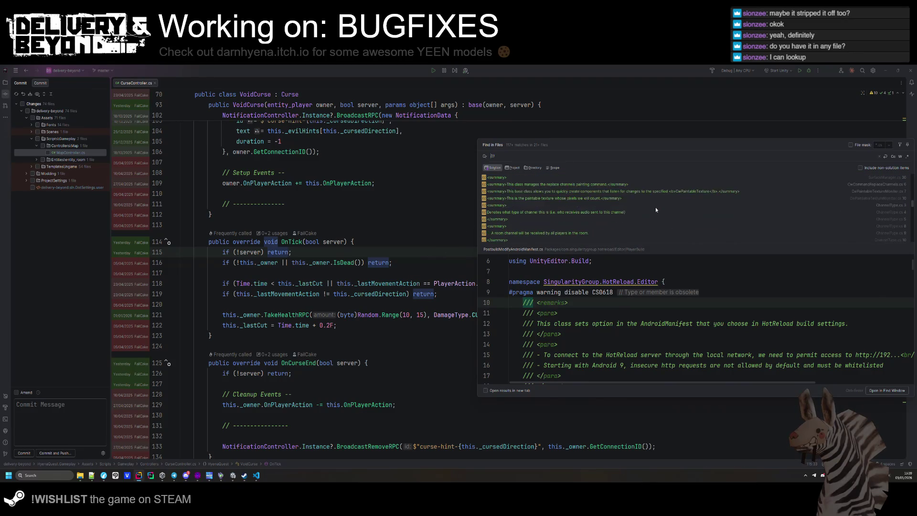
scroll(655, 209, "down", 10)
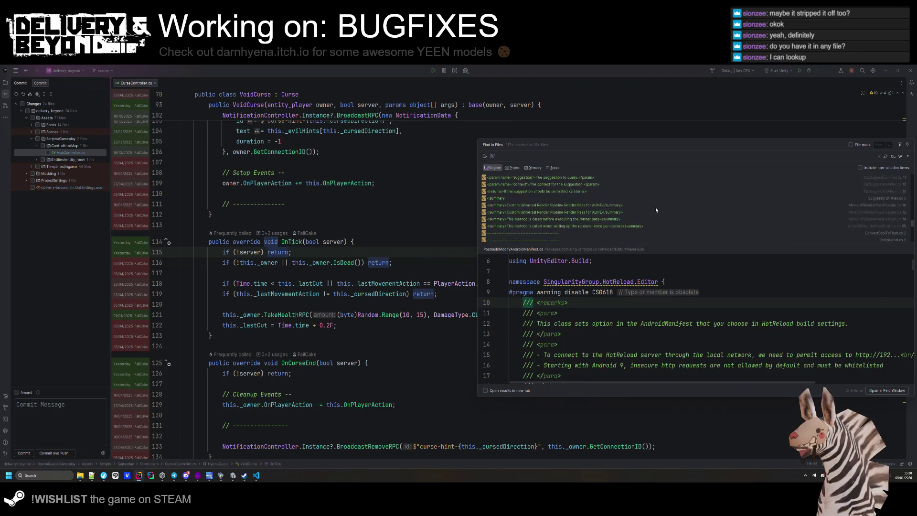
scroll(657, 213, "down", 10)
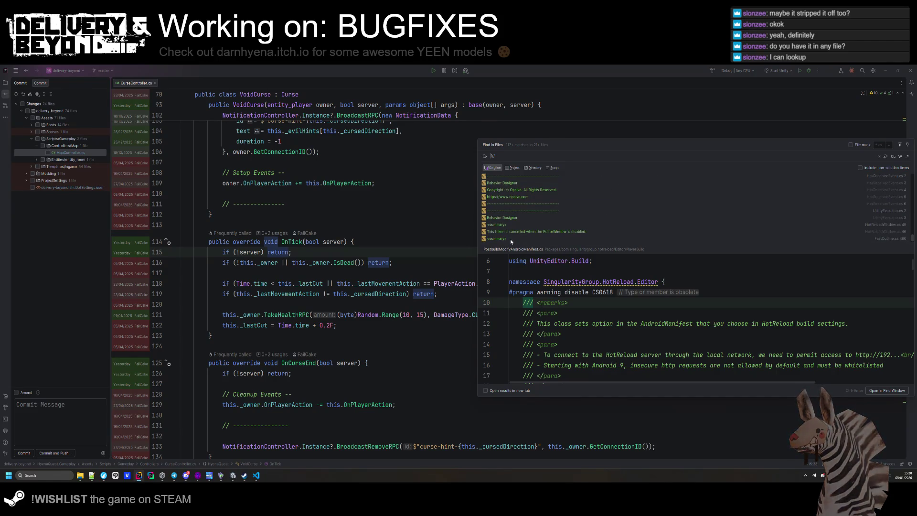
scroll(511, 236, "up", 10)
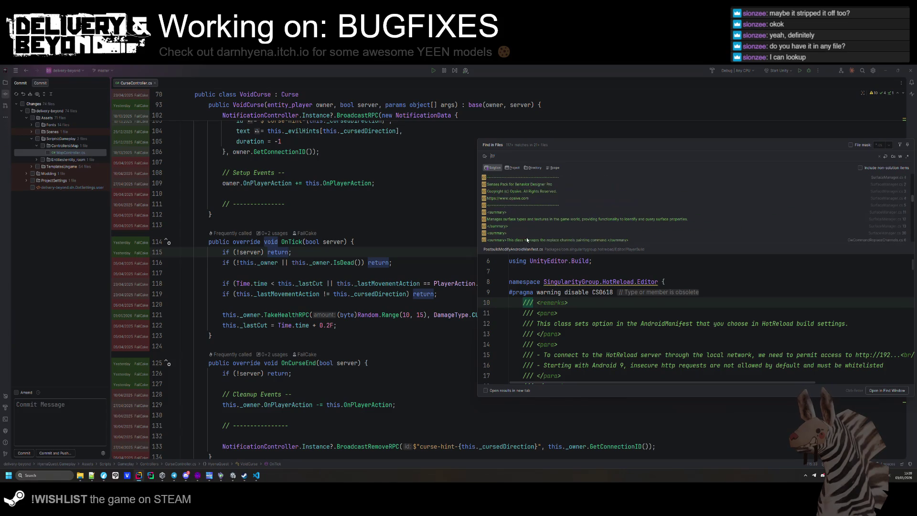
scroll(561, 213, "up", 3)
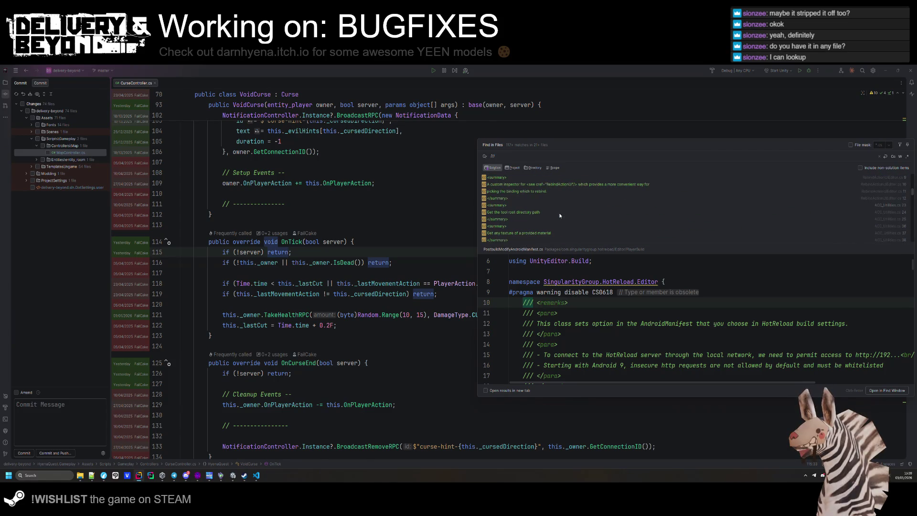
scroll(544, 201, "down", 3)
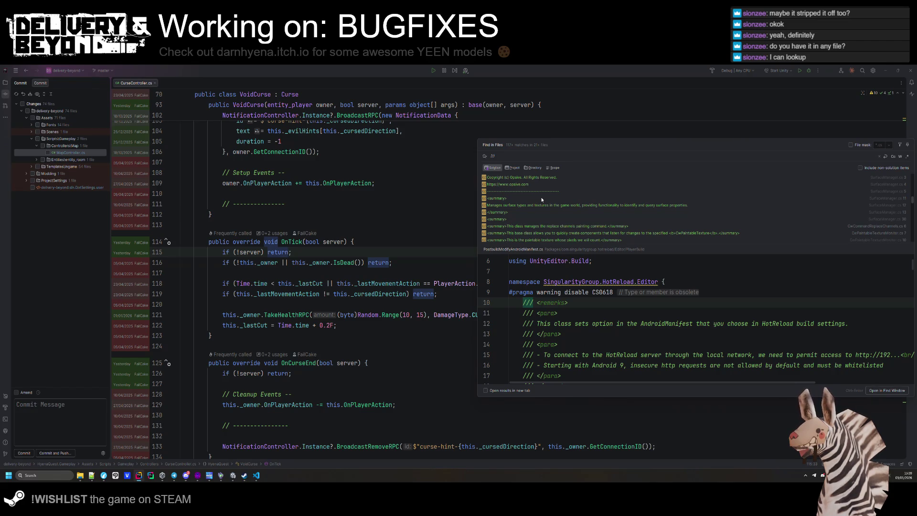
- Search Google for 'SingularityGroup.HotReload bepinex', taken from line 8
left_click(600, 282)
left_click_drag(633, 282, 543, 282)
key("alt+Tab")
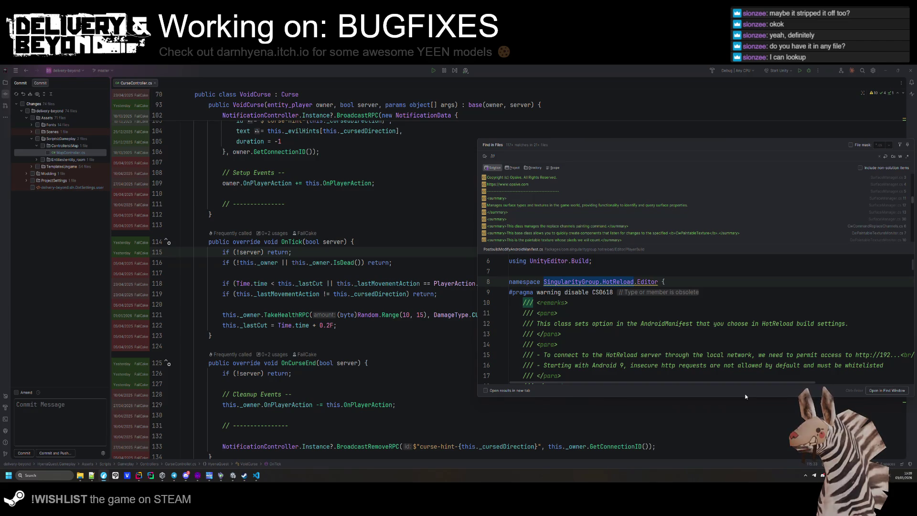
key("alt+Tab")
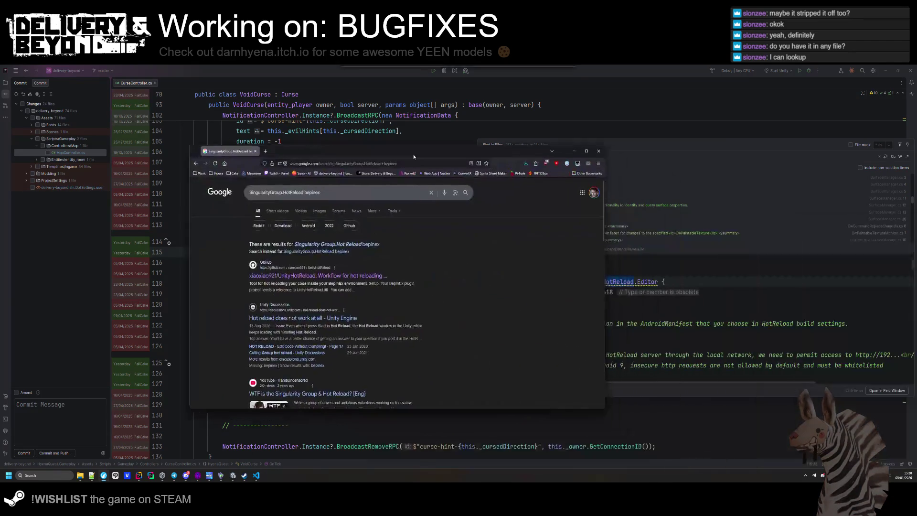
- Open the GitHub BepInEx.Debug result from the Google search
scroll(337, 266, "down", 5)
scroll(337, 266, "down", 2)
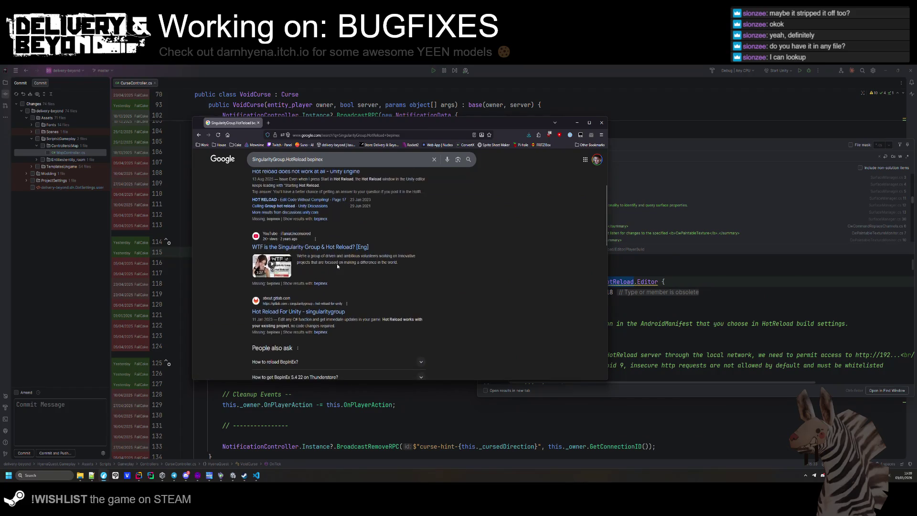
scroll(336, 281, "down", 3)
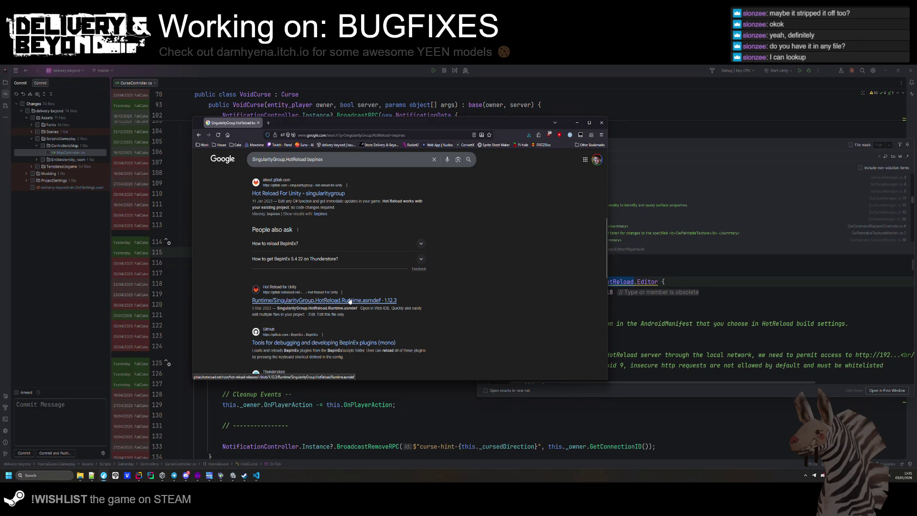
left_click(342, 342)
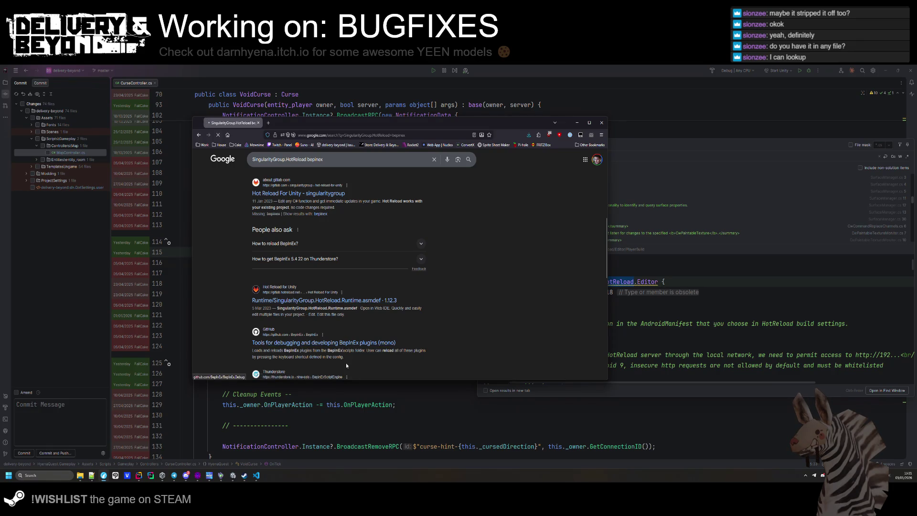
- Read the README's ScriptEngine section, then minimize the browser
scroll(360, 293, "down", 10)
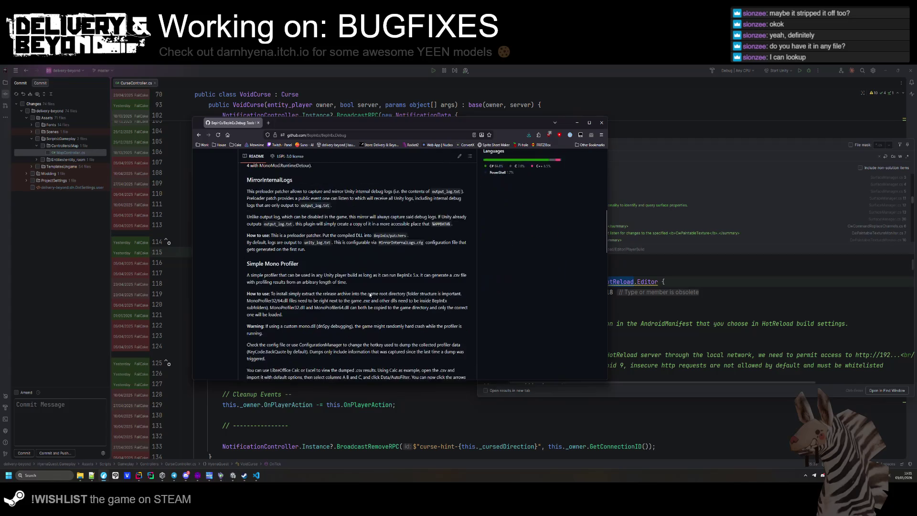
scroll(369, 293, "down", 8)
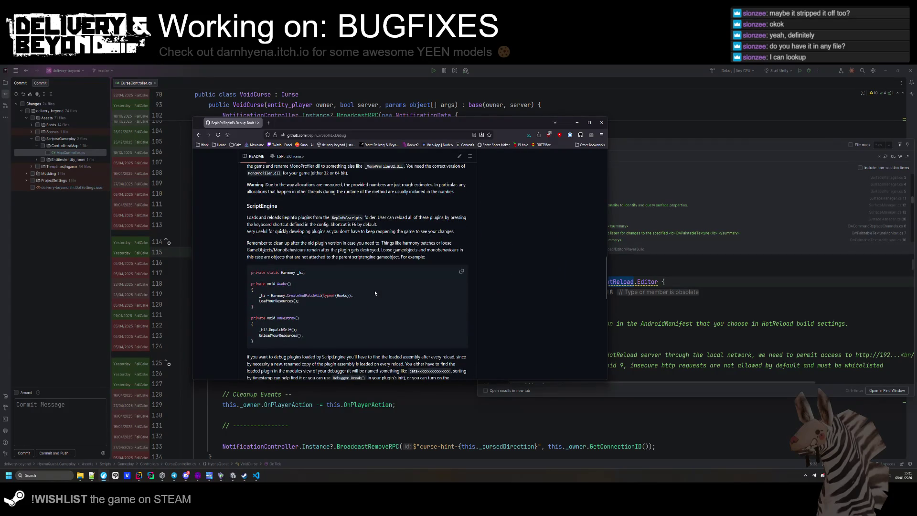
scroll(381, 293, "down", 3)
scroll(379, 296, "up", 3)
double_click(260, 206)
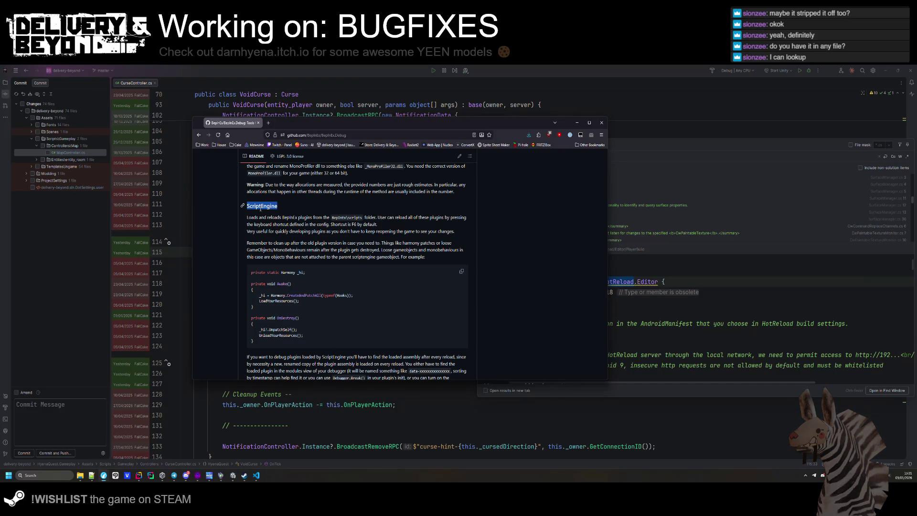
scroll(260, 209, "down", 10)
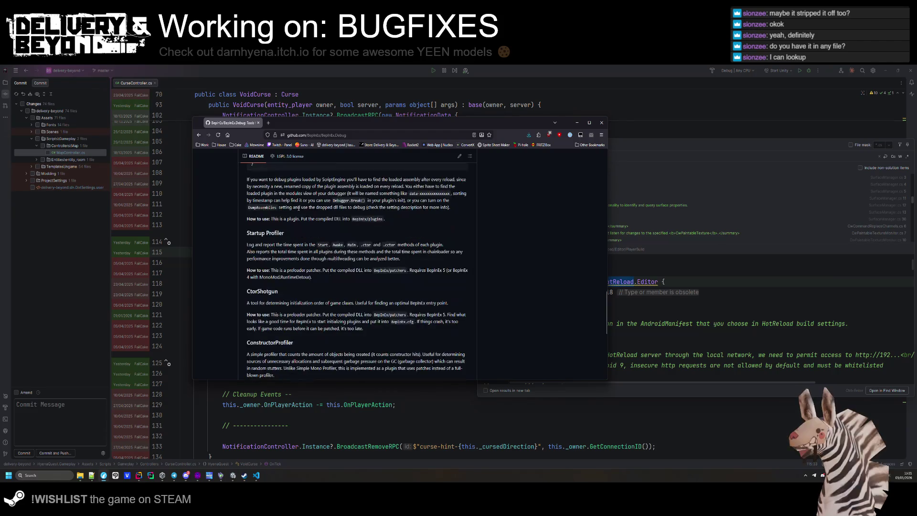
scroll(248, 171, "down", 3)
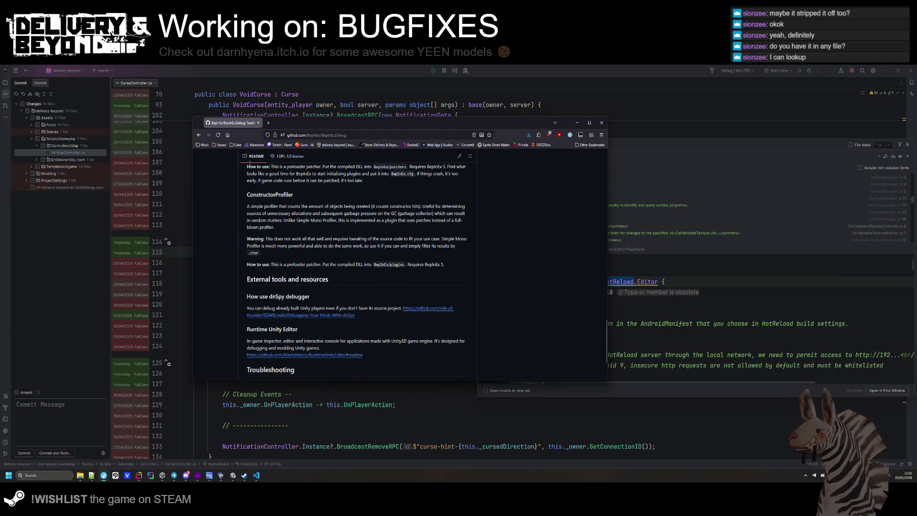
left_click(577, 123)
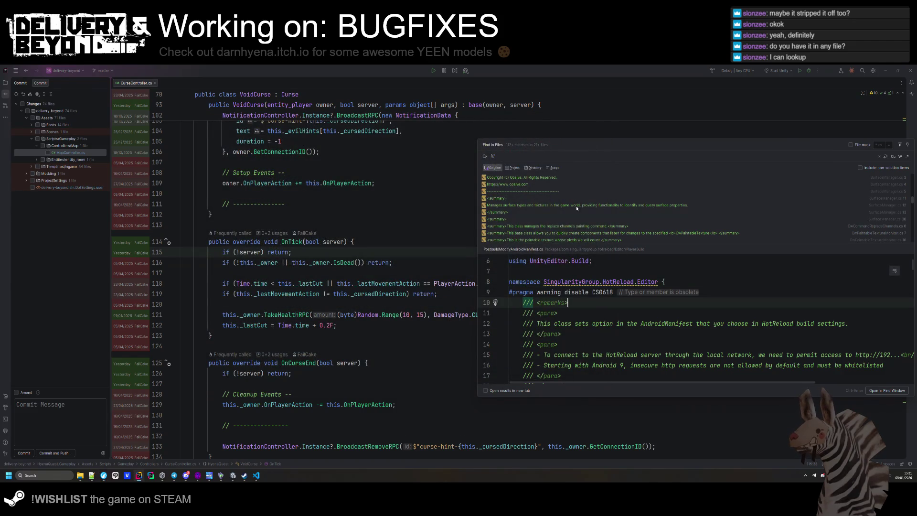
- Close BepInEx.cfg in VS Code, answer the save prompt, and switch back to Unity
left_click(393, 262)
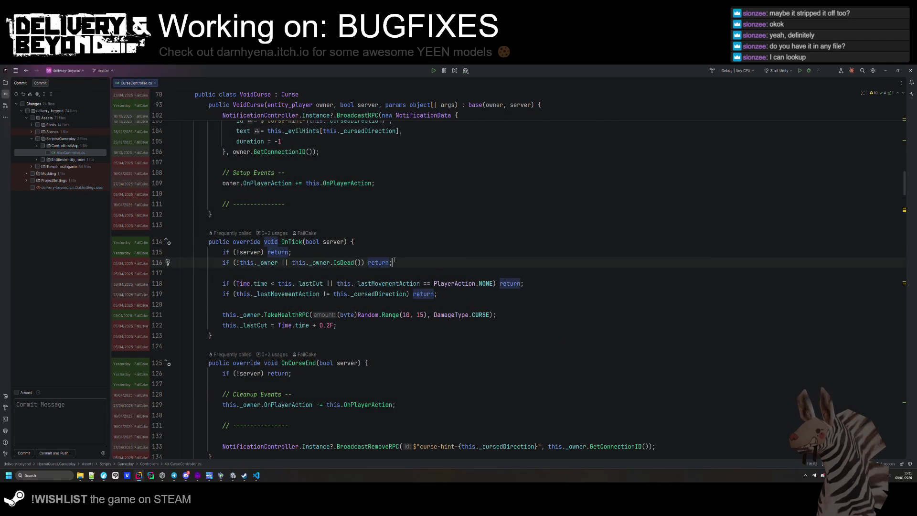
left_click(256, 475)
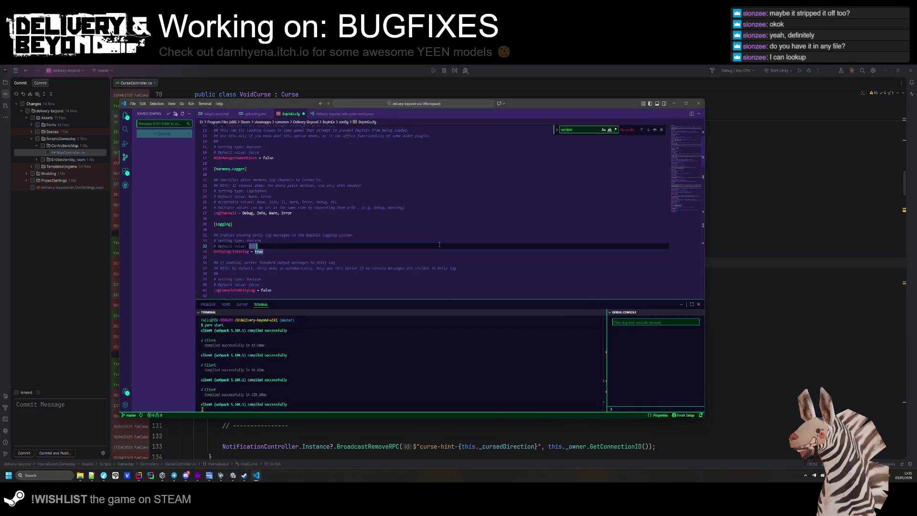
middle_click(292, 116)
left_click(421, 267)
left_click(760, 180)
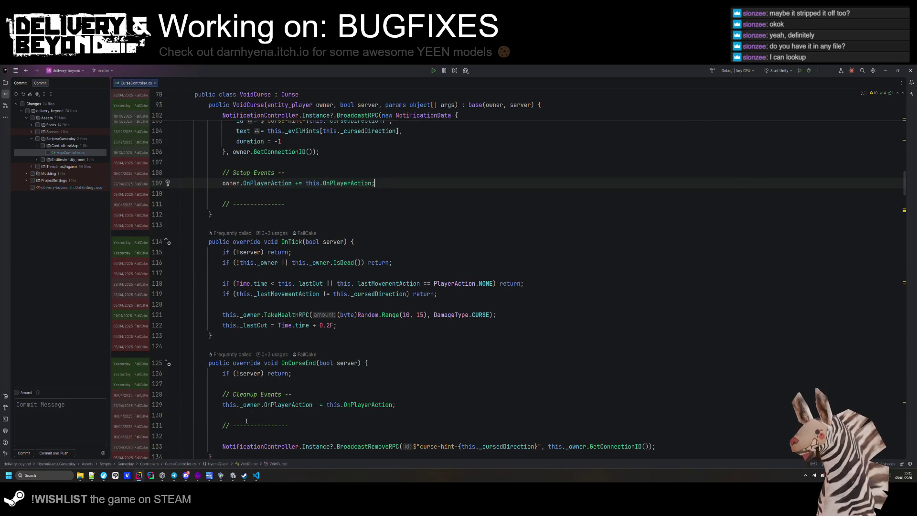
left_click(233, 475)
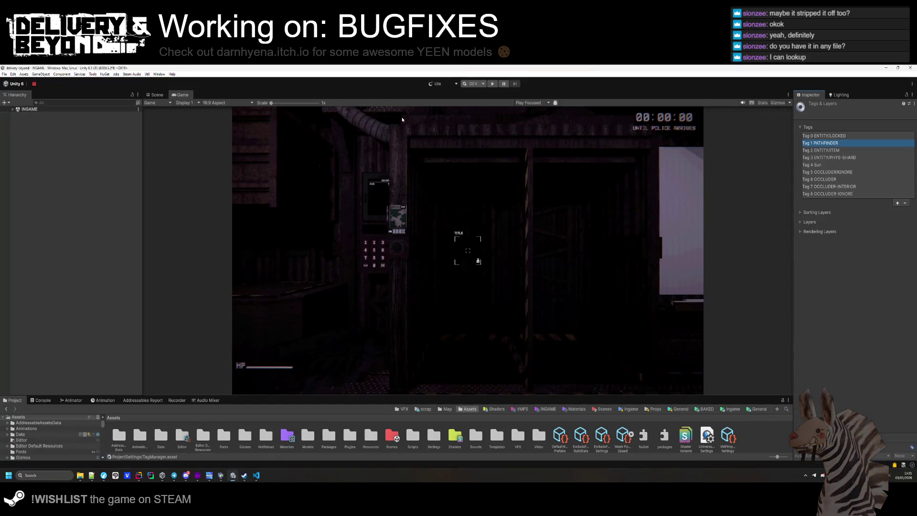
- Delete the remaining OCCLUDER, OCCLUDER-INTERIOR and OCCLUDER-IGNORE tags
left_click(831, 172)
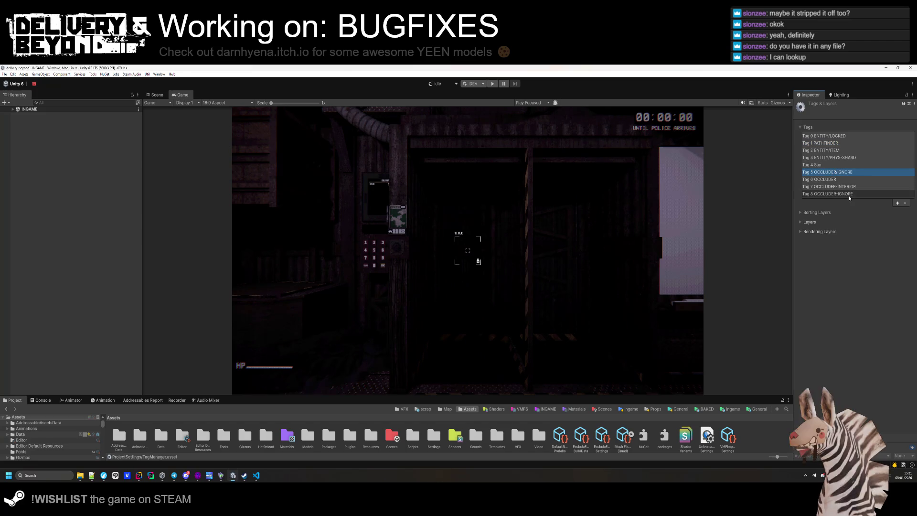
key("Down")
left_click(904, 203)
left_click(904, 196)
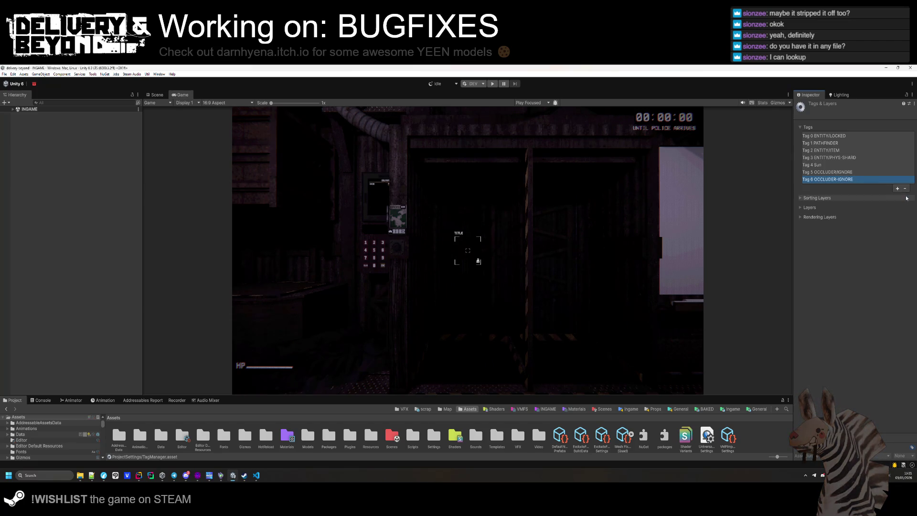
left_click(904, 191)
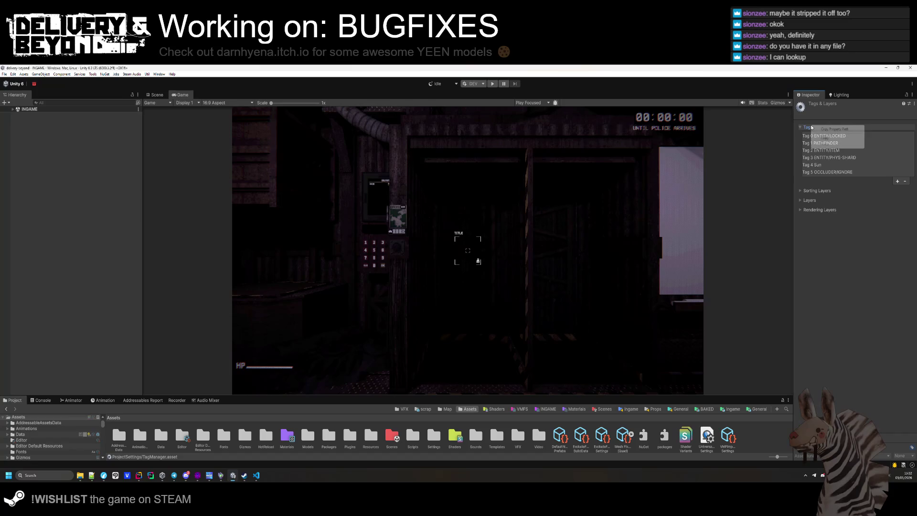
- Inspect DebugController and dock the Game view beside the Scene view
left_click(12, 108)
left_click(40, 121)
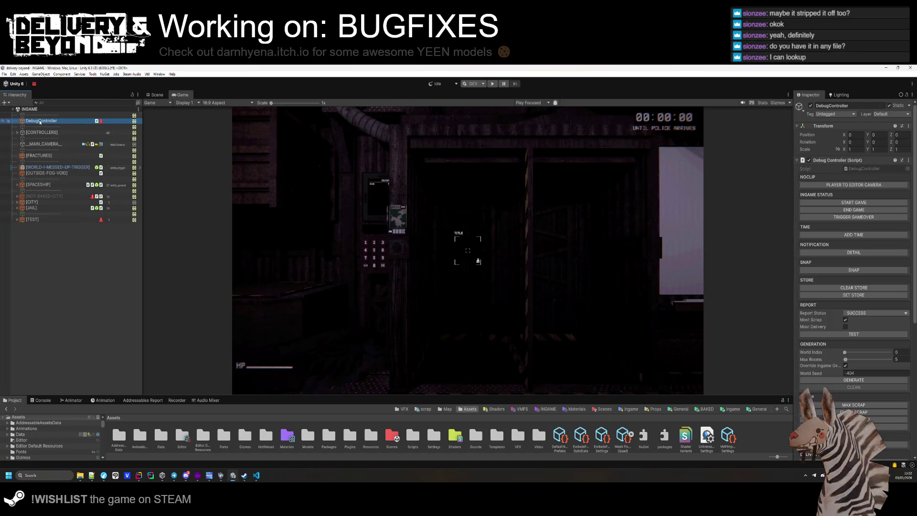
left_click(80, 247)
mouse_move(182, 95)
left_mouse_down()
mouse_move(700, 236)
mouse_move(587, 218)
mouse_move(487, 238)
left_mouse_up()
left_click(138, 475)
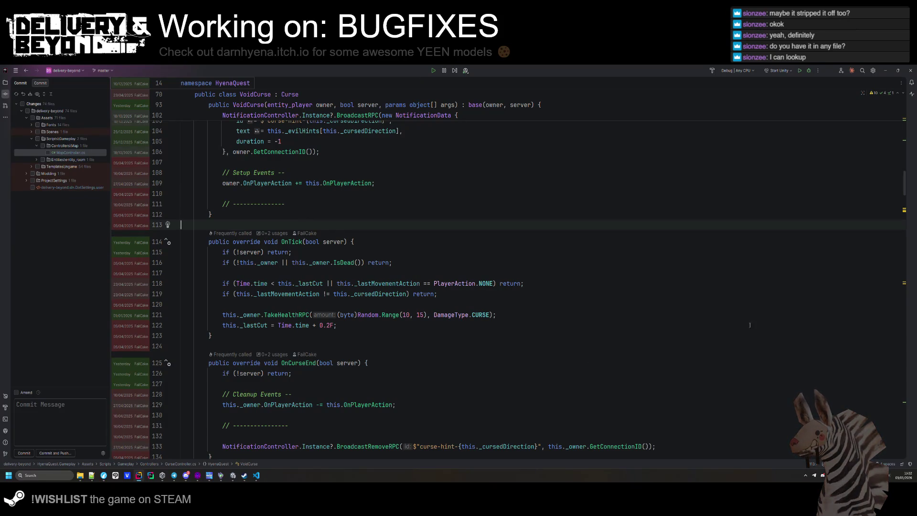
left_click(430, 294)
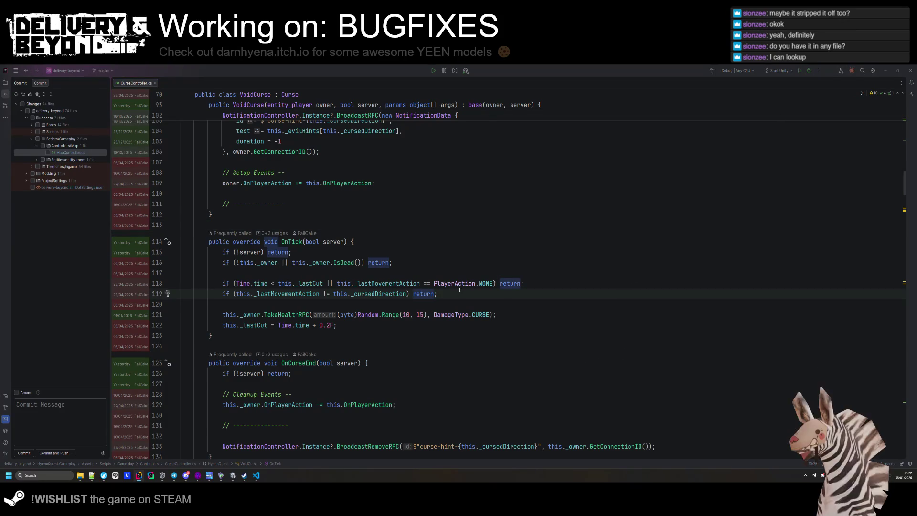
scroll(850, 286, "up", 10)
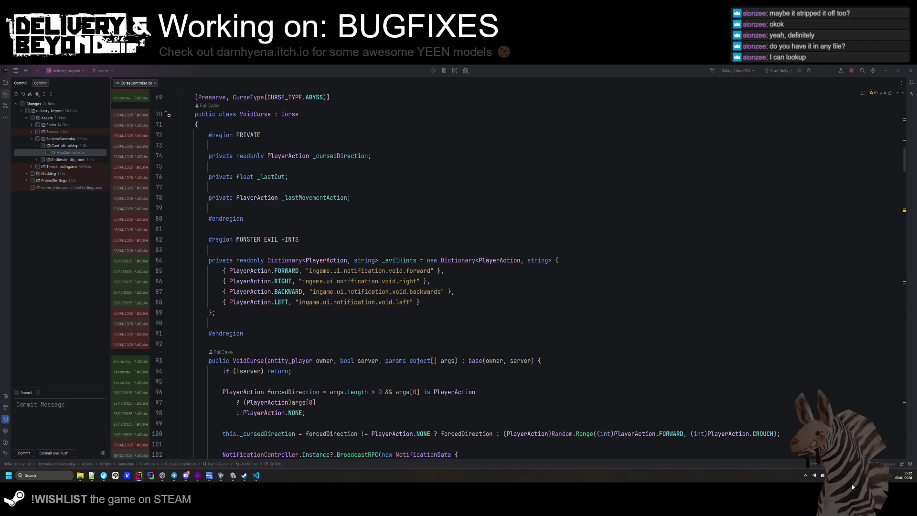
key("alt+Tab")
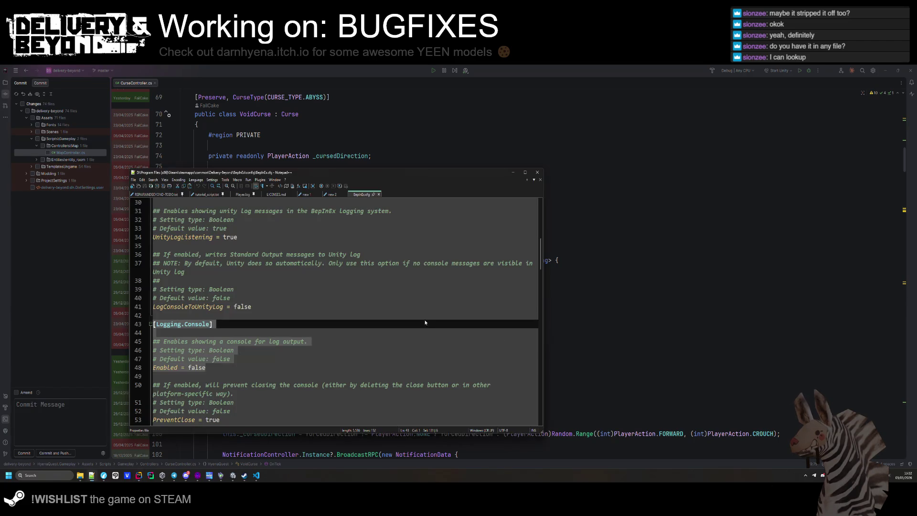
- Close BepInEx.cfg in Notepad++ and highlight the scrap reward note on line 2
middle_click(361, 196)
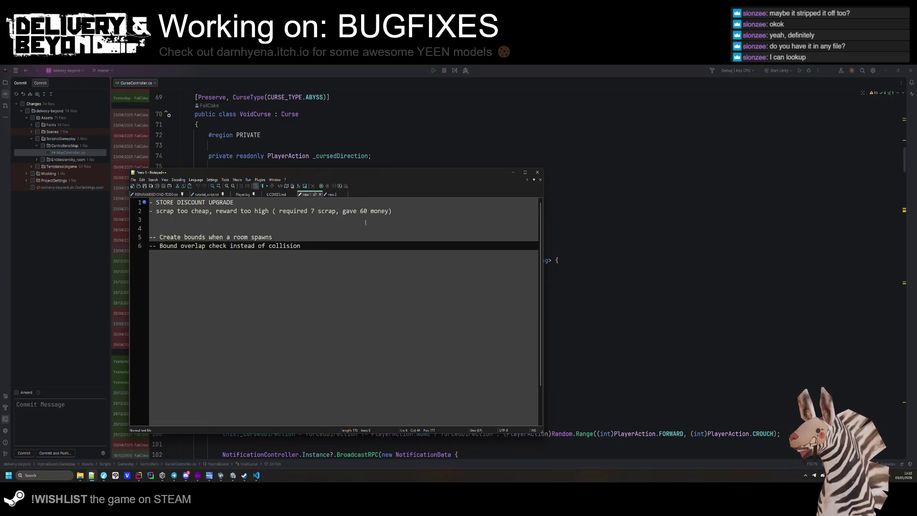
left_click_drag(392, 211, 156, 211)
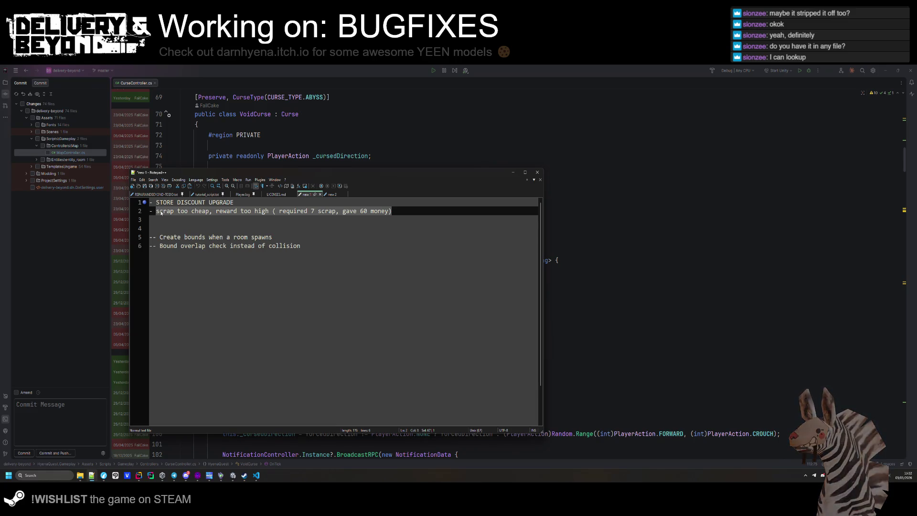
key("shift+Down")
left_click(370, 239)
left_click_drag(392, 211, 155, 211)
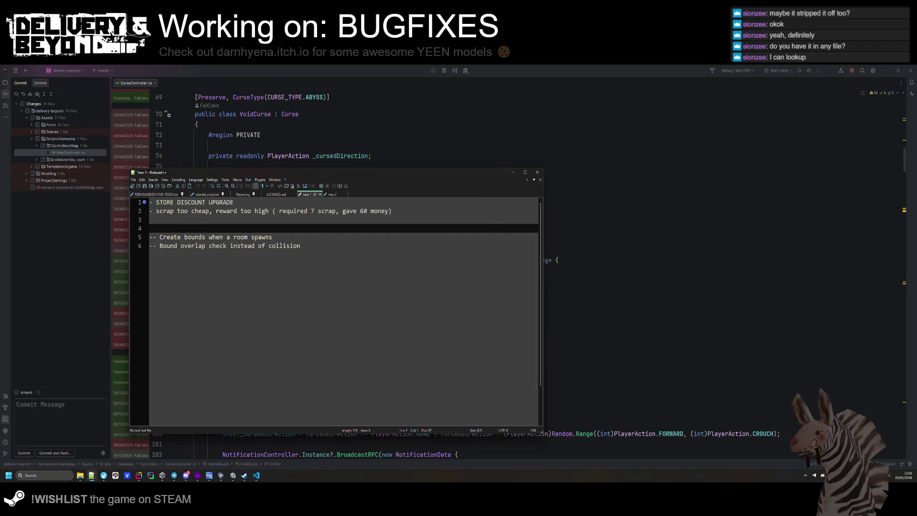
- Minimize Notepad++ and start a project-wide search in Rider
left_click(753, 386)
left_click(484, 207)
key("shift")
key("shift")
- Open ContractController.cs by searching 'contract' and expand the PRIVATE region
type("contractcon")
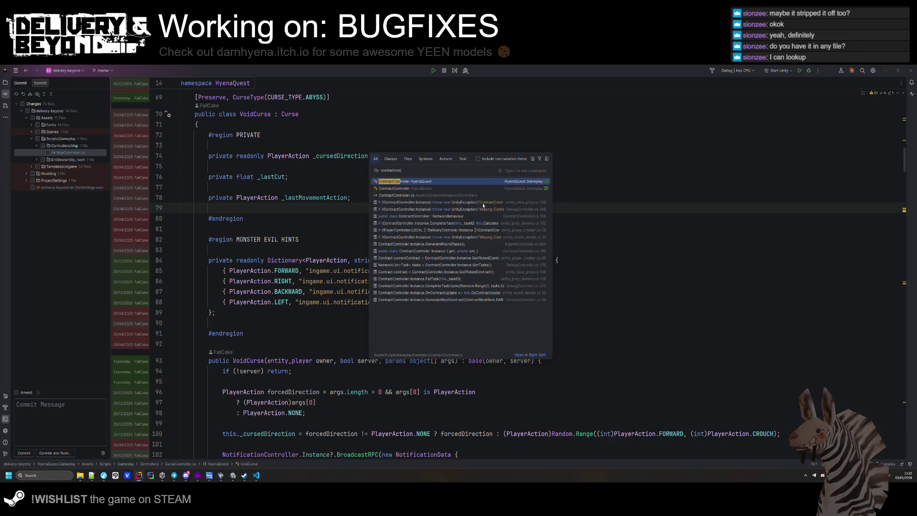
key("Return")
scroll(483, 206, "down", 20)
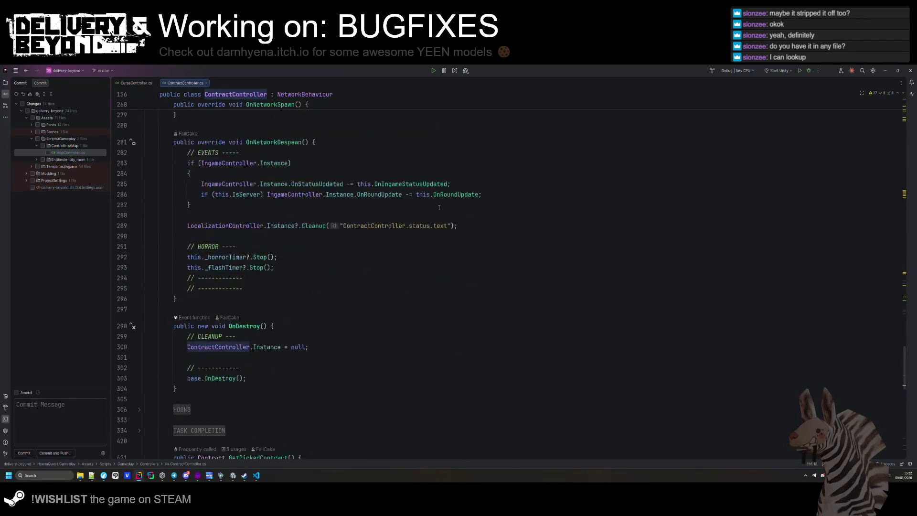
left_click(185, 403)
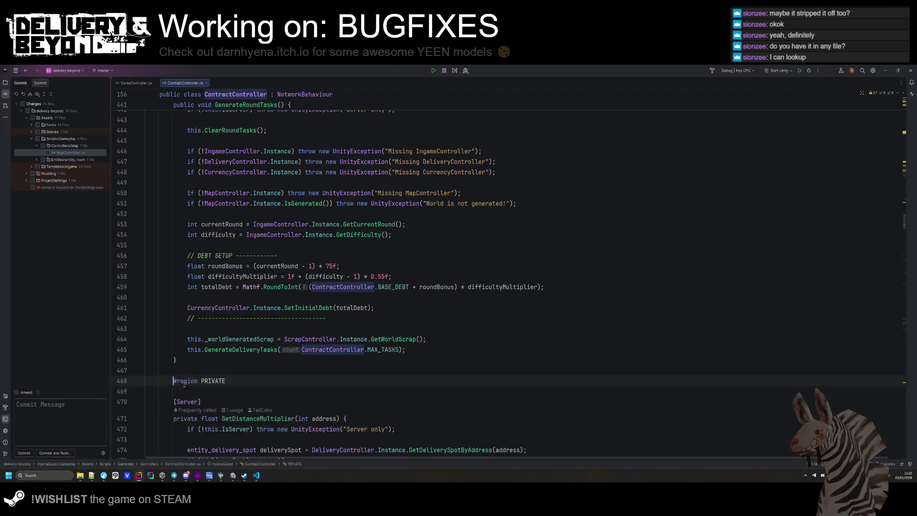
scroll(237, 348, "down", 5)
- Review GetDistanceMultiplier and the surrounding round debt calculations
left_click(291, 364)
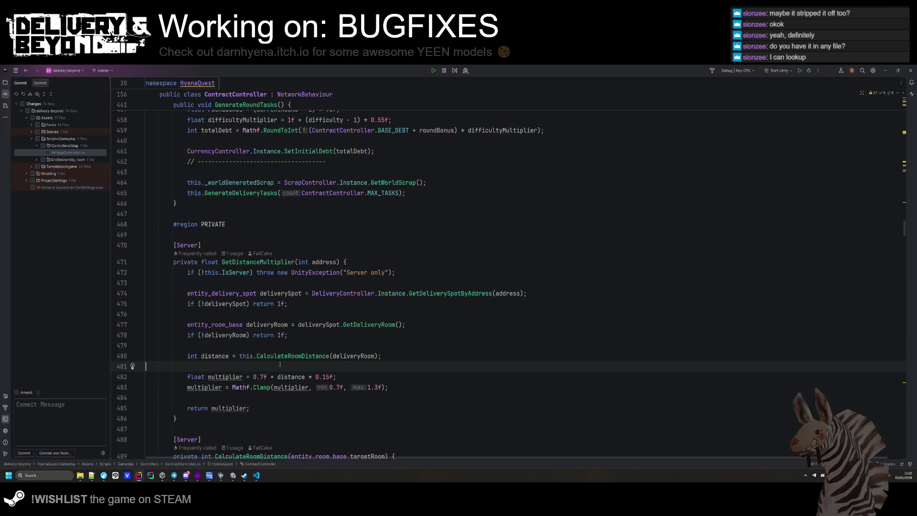
scroll(291, 365, "down", 7)
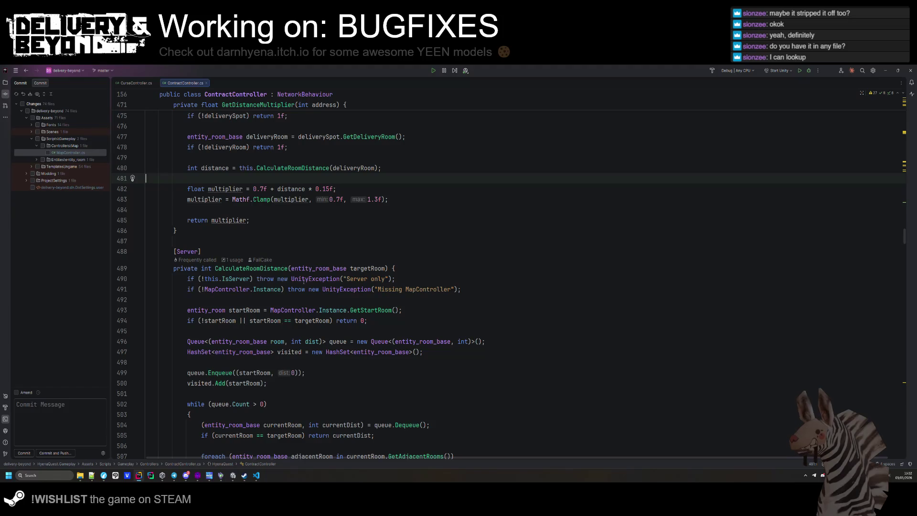
scroll(317, 260, "up", 4)
scroll(308, 315, "up", 2)
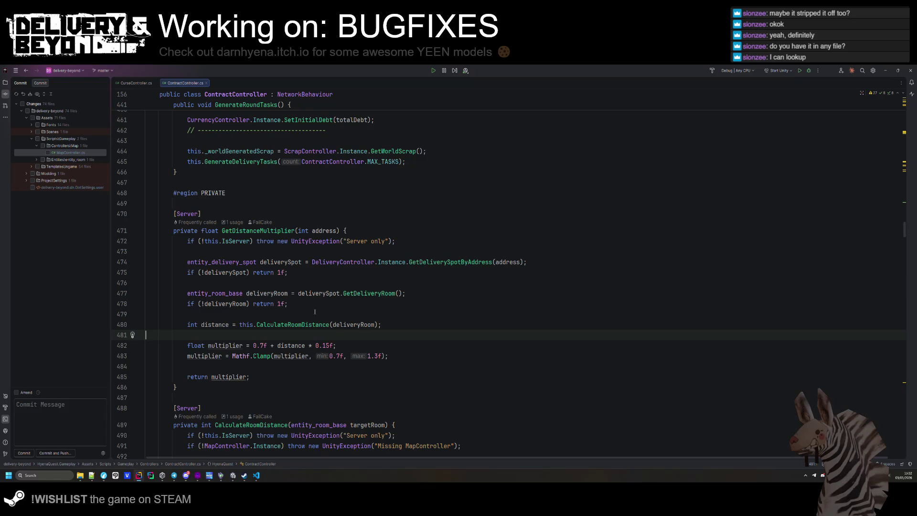
scroll(315, 312, "up", 3)
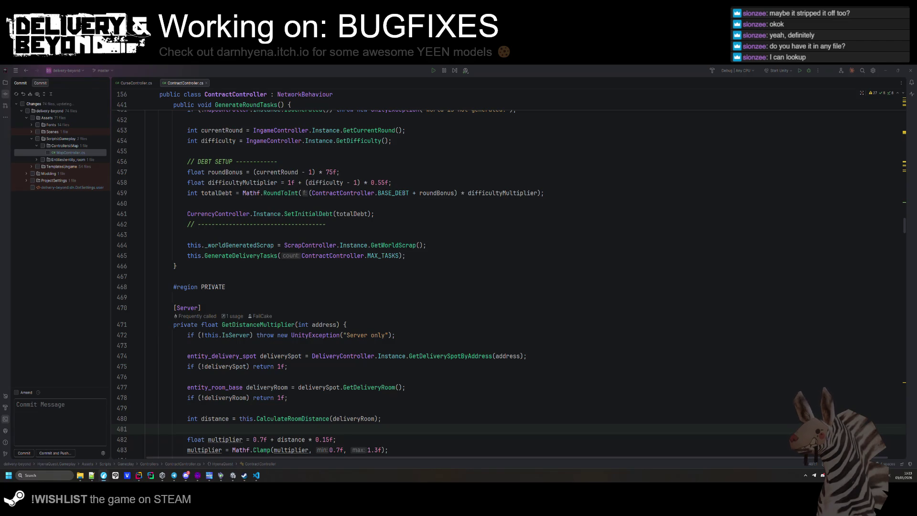
- Review the delivery task reward code down to the DeliveryPrefabIndex assignment, then bring the browser forward
key("ctrl+z")
left_click(203, 241)
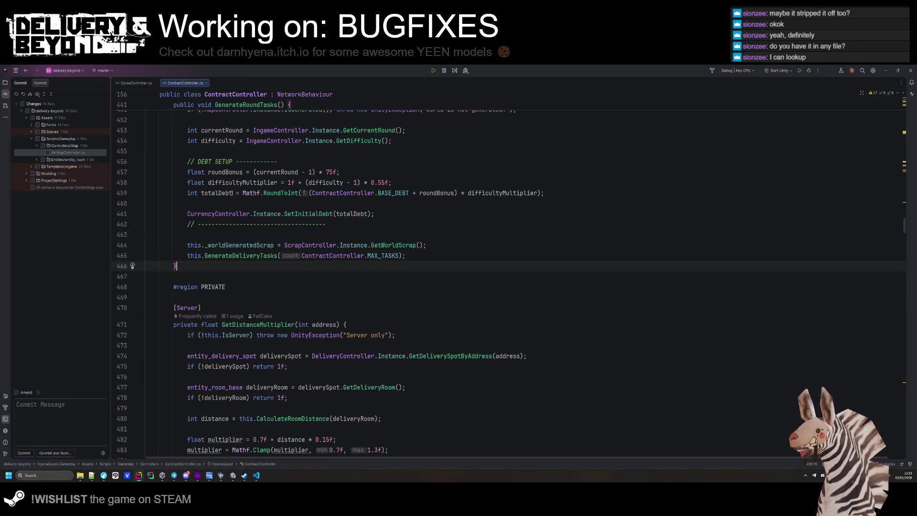
scroll(203, 241, "down", 10)
scroll(203, 240, "down", 20)
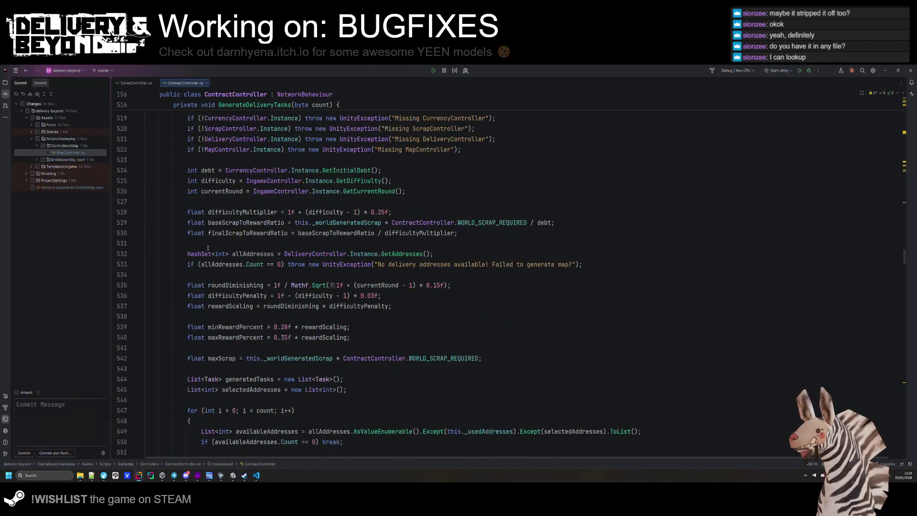
scroll(208, 247, "down", 2)
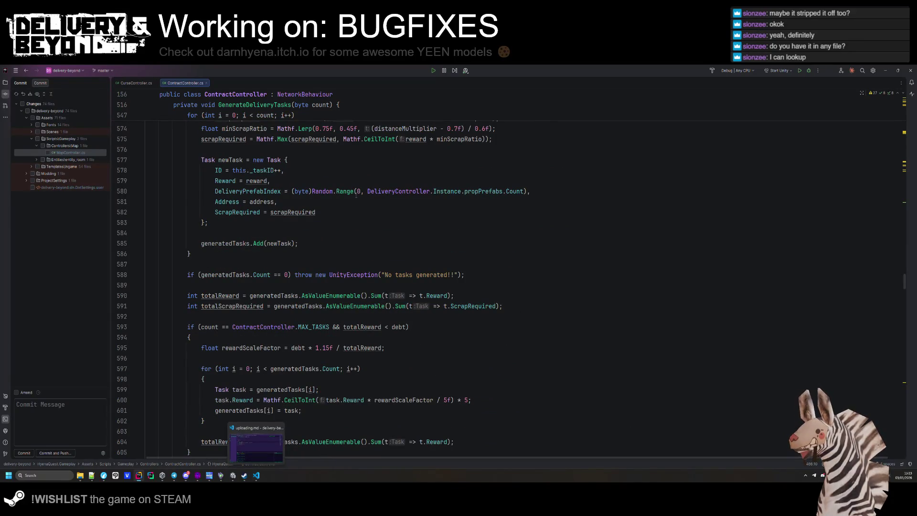
key("F2")
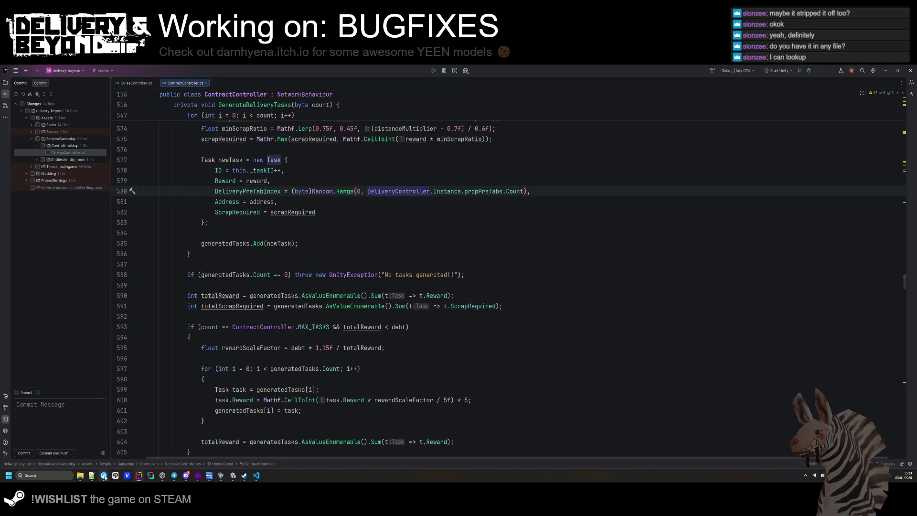
mouse_move(104, 475)
left_click(146, 447)
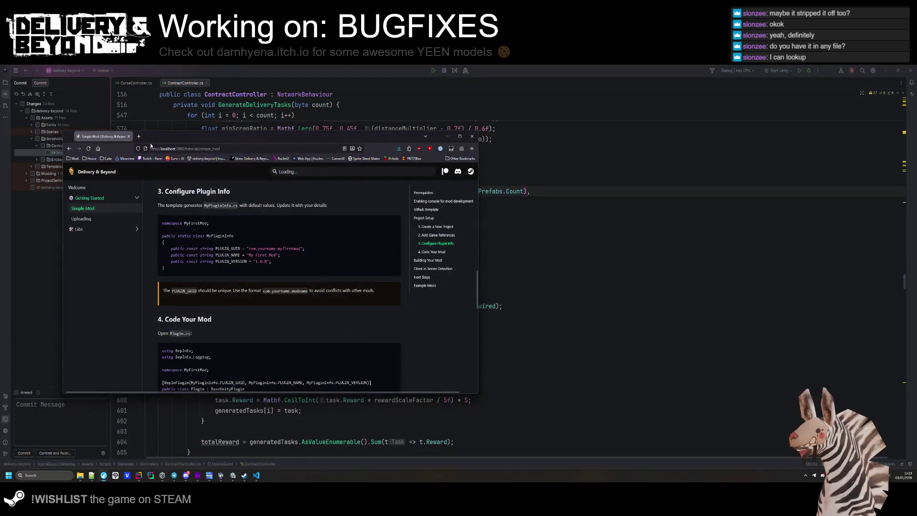
- Load the Delivery & Beyond docs in a new tab and open Getting Started > Simple Mod
key("ctrl+t")
type("delivery.hyena.quest/")
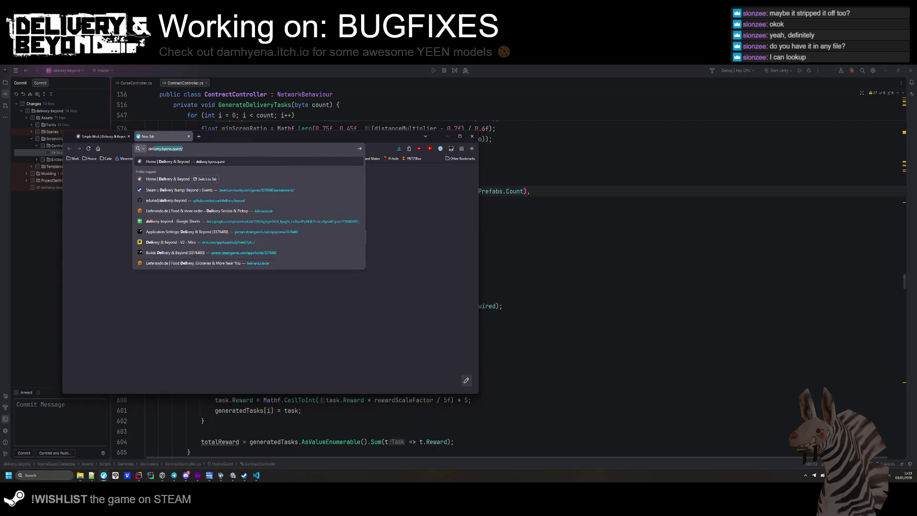
key("Return")
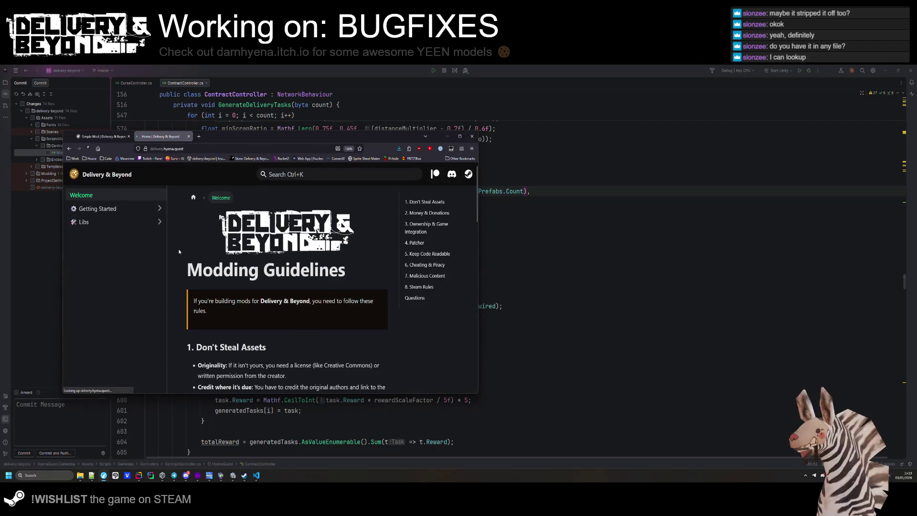
left_click(101, 209)
left_click(106, 226)
- Widen the window and scroll to the 'Enabling console for mod development' section
scroll(169, 280, "down", 3)
scroll(211, 294, "up", 2)
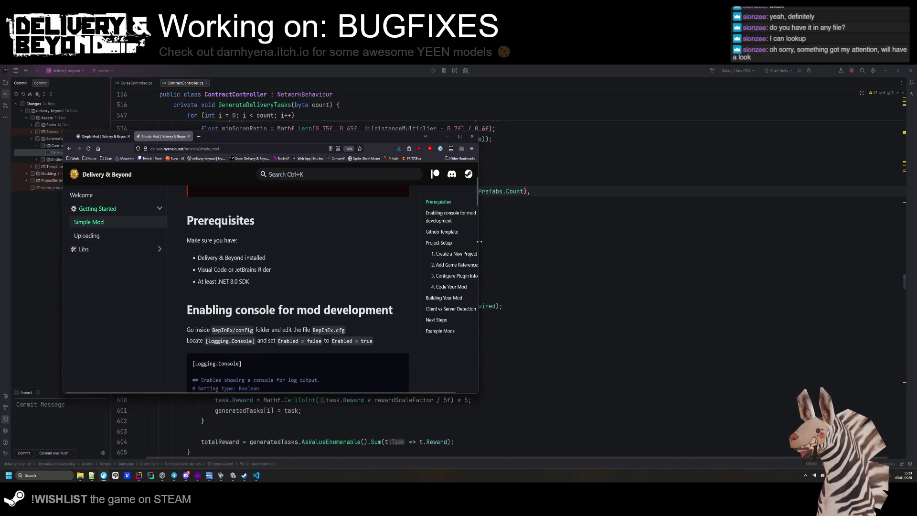
left_click_drag(478, 255, 638, 255)
scroll(283, 311, "up", 2)
scroll(214, 268, "down", 3)
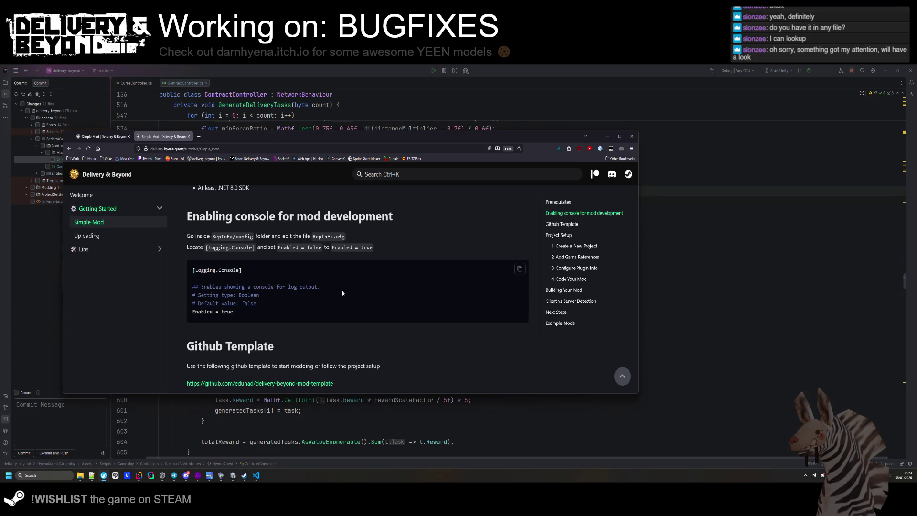
key("ctrl+z")
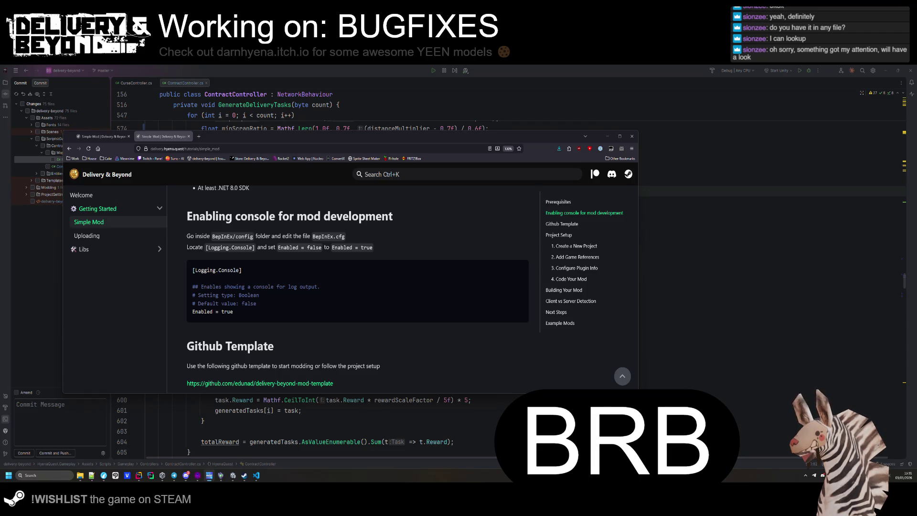
- Scroll ContractController.cs to GenerateNextContract around lines 720–728, then switch to Unity
key("alt+Tab")
scroll(348, 283, "down", 15)
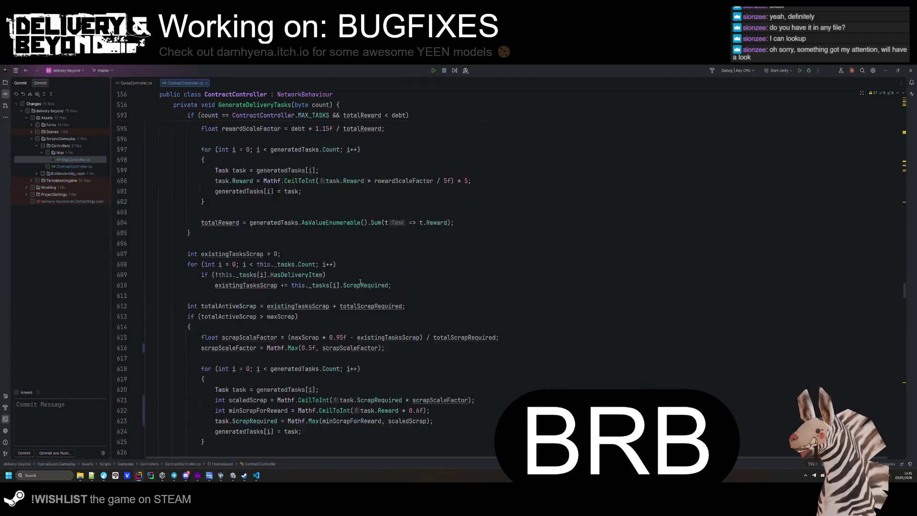
scroll(348, 283, "down", 20)
left_click(337, 281)
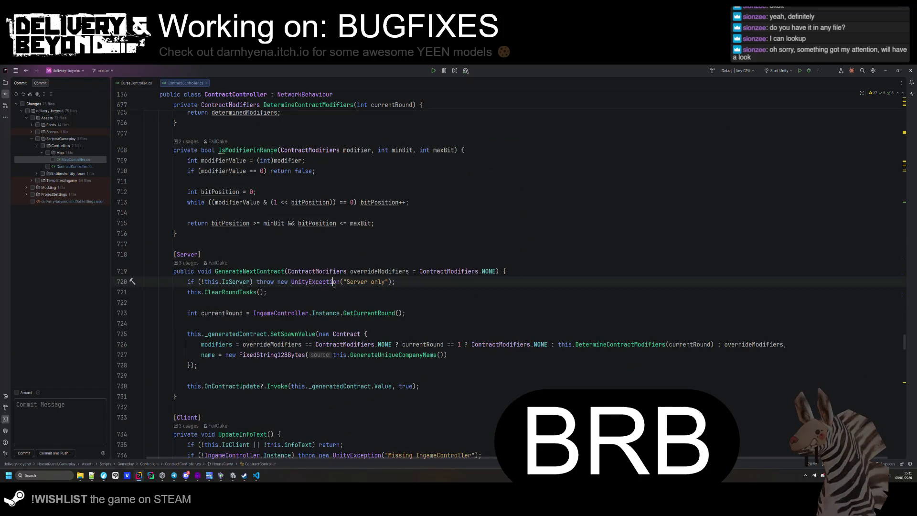
key("alt+Tab")
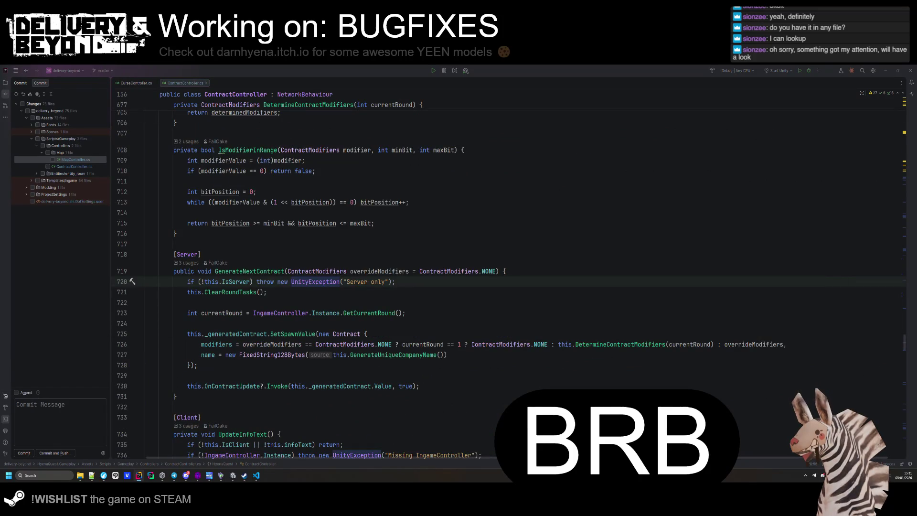
left_click(318, 364)
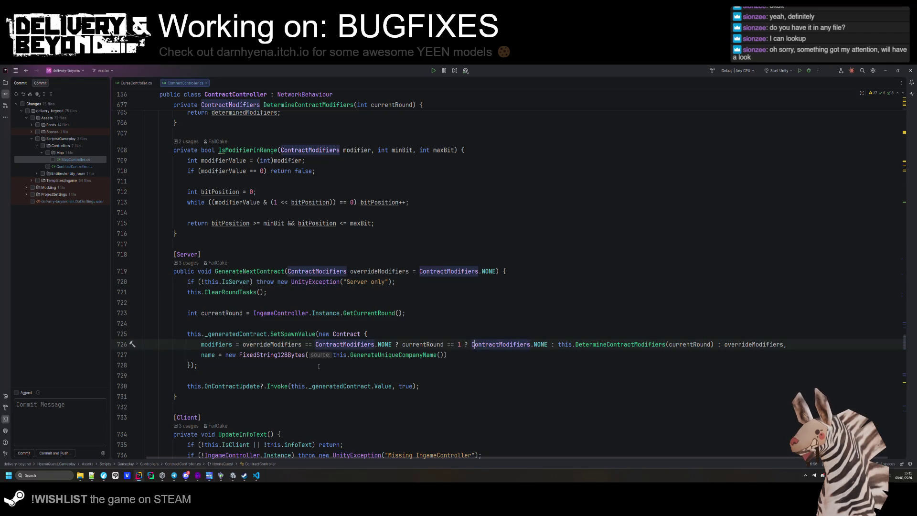
left_click(232, 475)
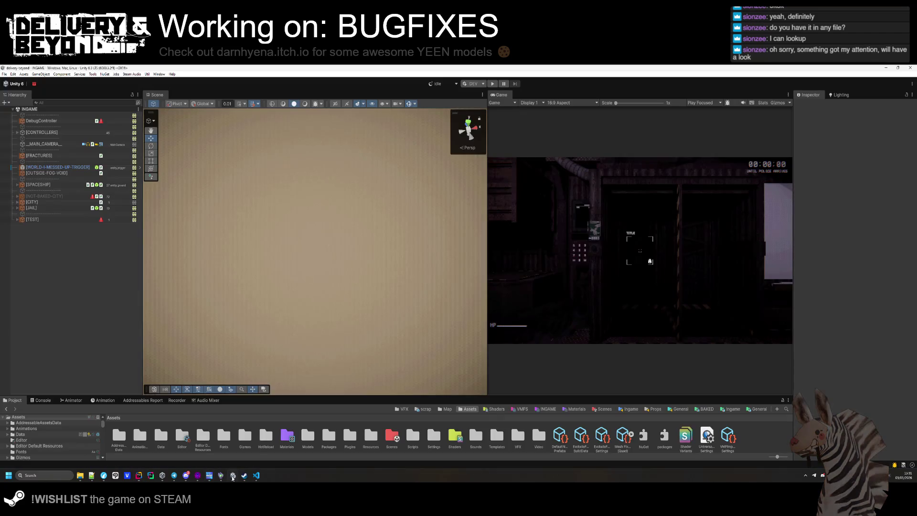
- Drag the Scene/Game splitter left to widen the Game view
mouse_move(487, 159)
left_mouse_down()
mouse_move(403, 163)
mouse_move(416, 163)
left_mouse_up()
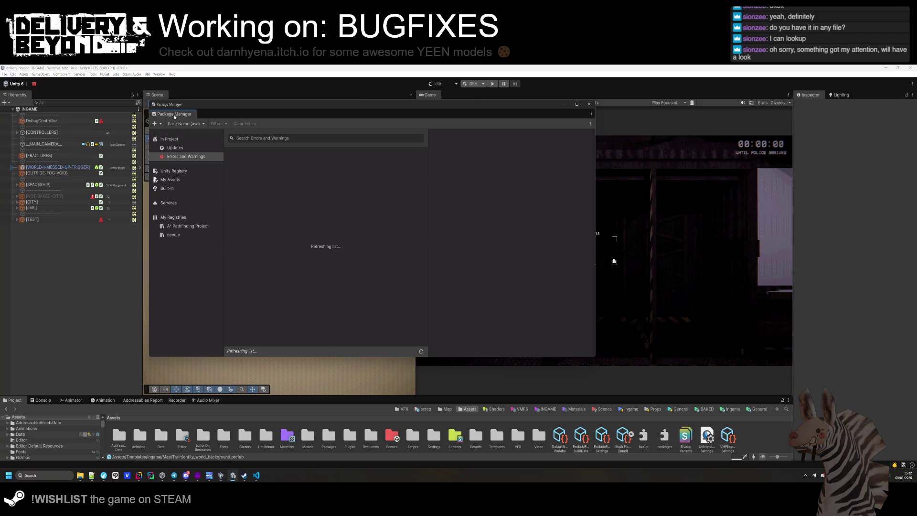
- Cycle the Package Manager through the Updates, Errors and Warnings, needle registry and In Project filters
left_click(184, 148)
left_click(186, 156)
left_click(185, 149)
left_click(185, 157)
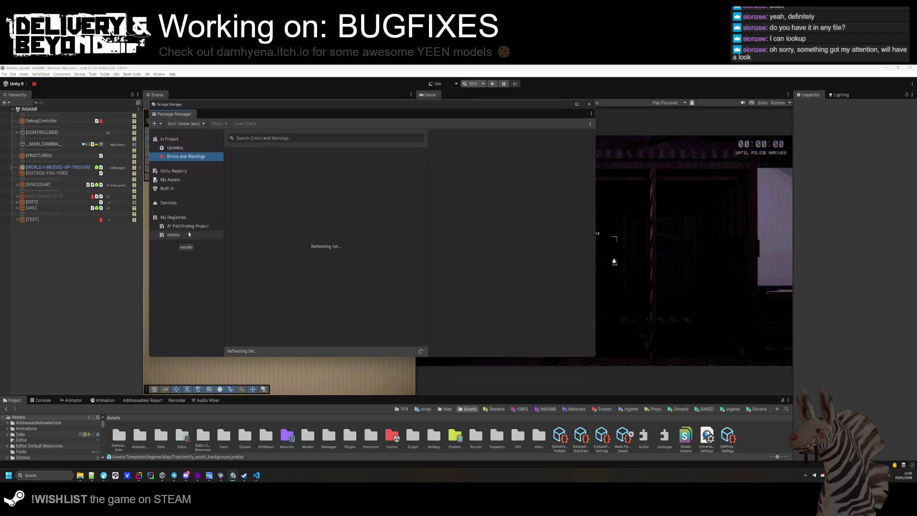
left_click(186, 235)
left_click(188, 158)
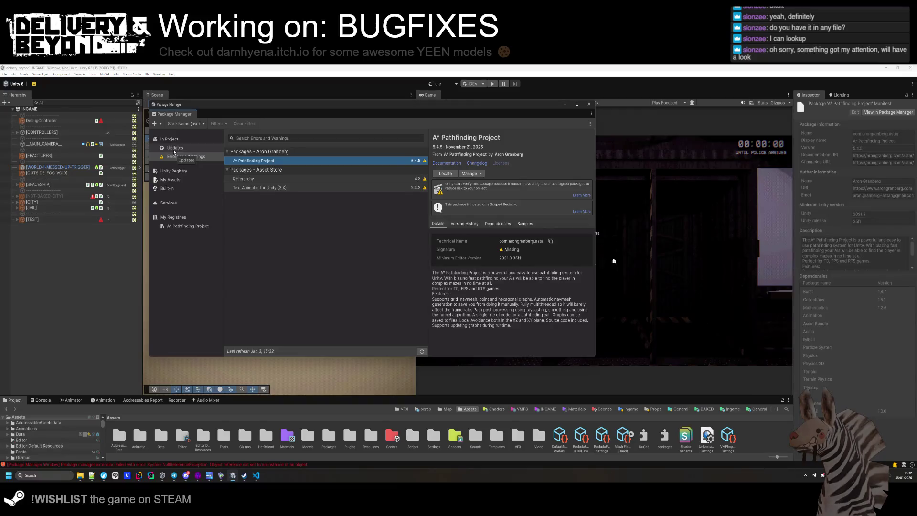
left_click(178, 139)
left_click(180, 151)
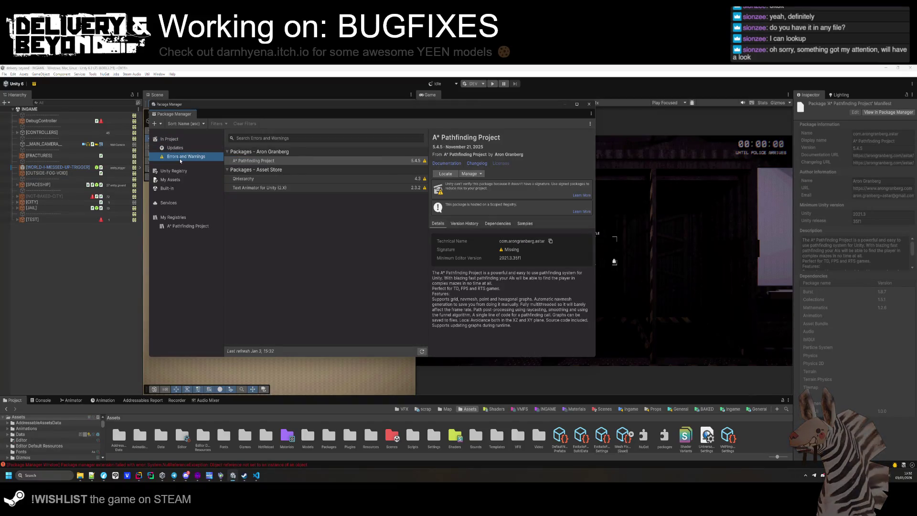
- In the In Project list, look at ALINE and A* Pathfinding, then select Behavior Designer Pro
left_click(175, 139)
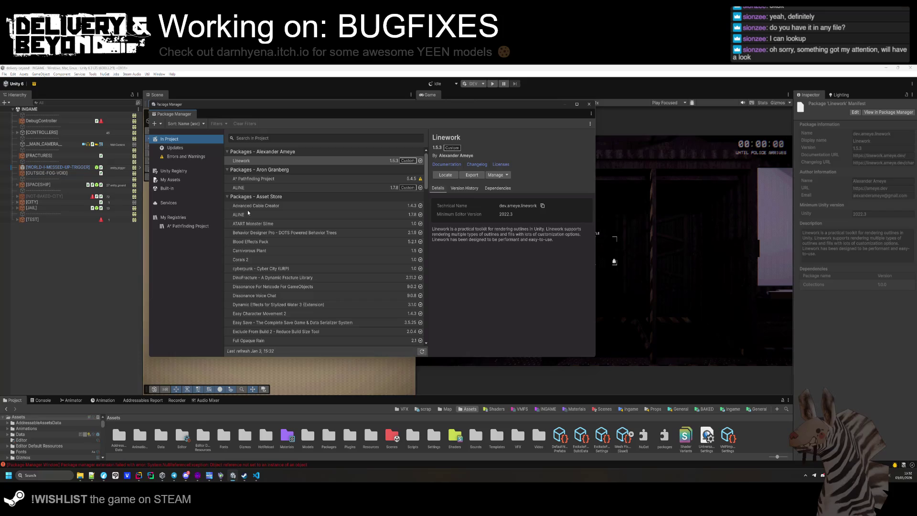
left_click(280, 189)
left_click(283, 178)
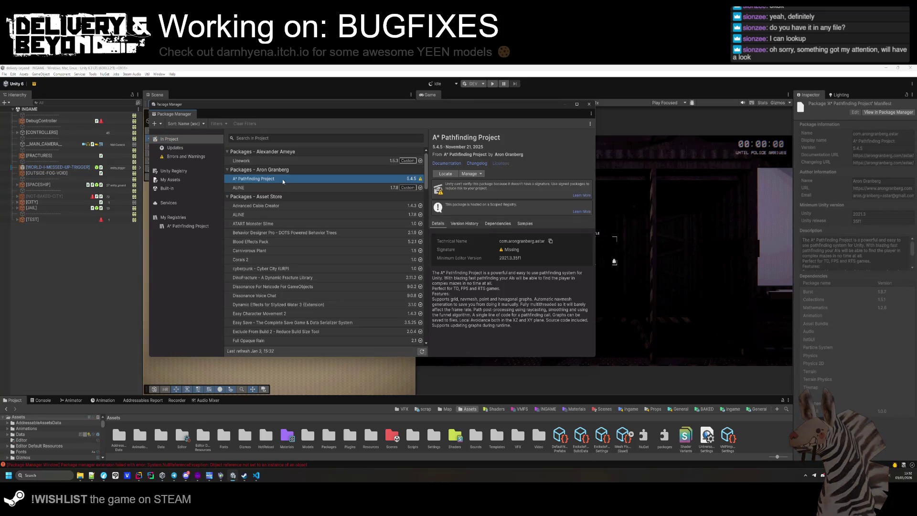
scroll(248, 227, "down", 2)
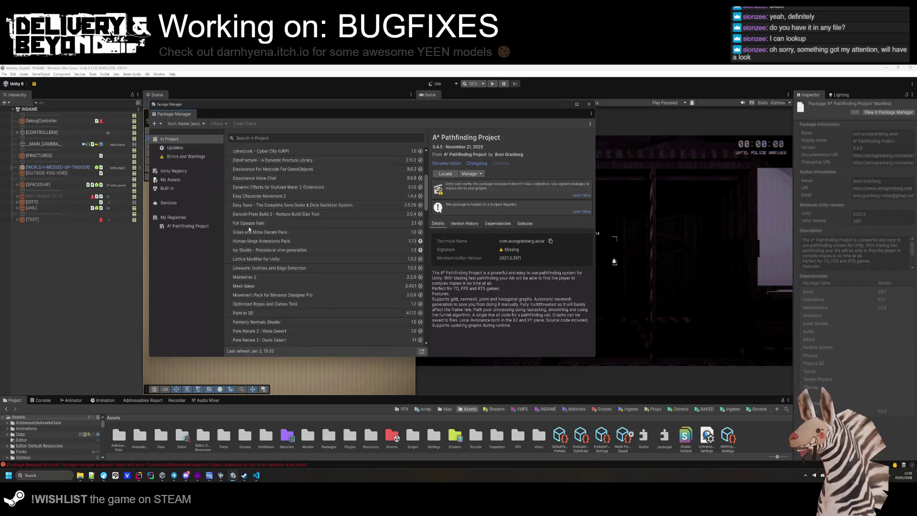
left_click(277, 213)
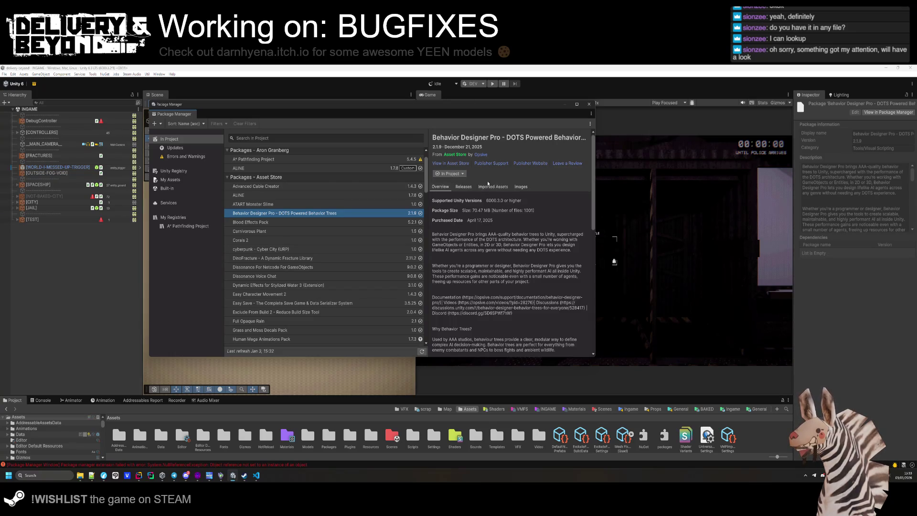
- Open Opsive's Behavior Designer Pro 2.1.10 release news from the package description link
left_click(844, 215)
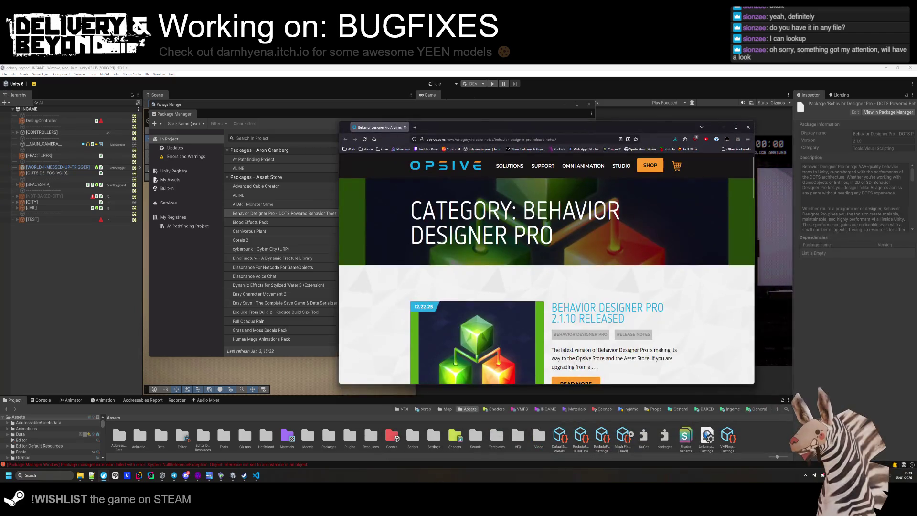
scroll(586, 308, "down", 2)
left_click(576, 324)
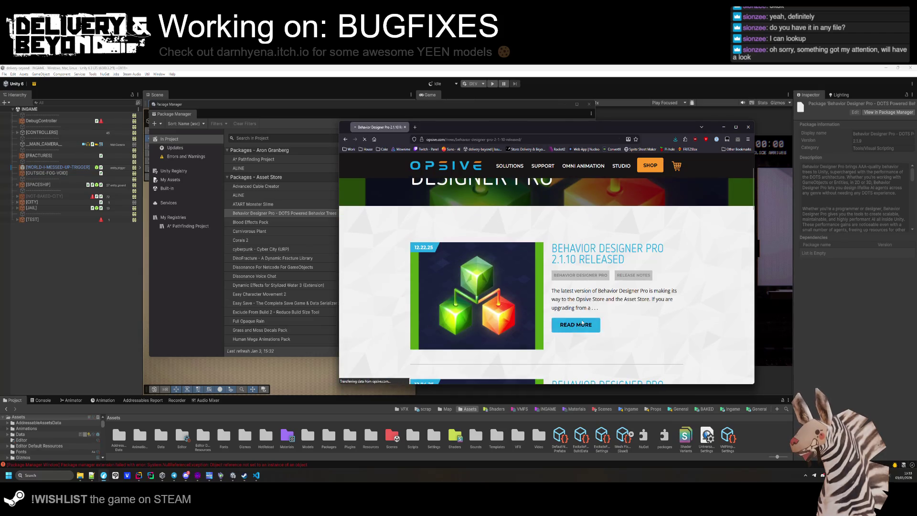
- Scroll through the Behavior Designer Pro 2.1.10 release notes, then close the browser window
scroll(568, 290, "down", 2)
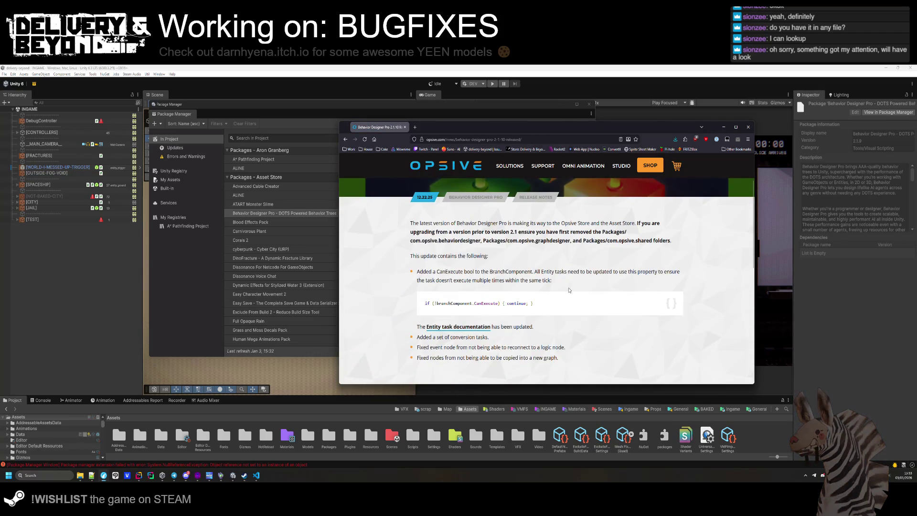
scroll(564, 248, "down", 2)
scroll(561, 249, "up", 2)
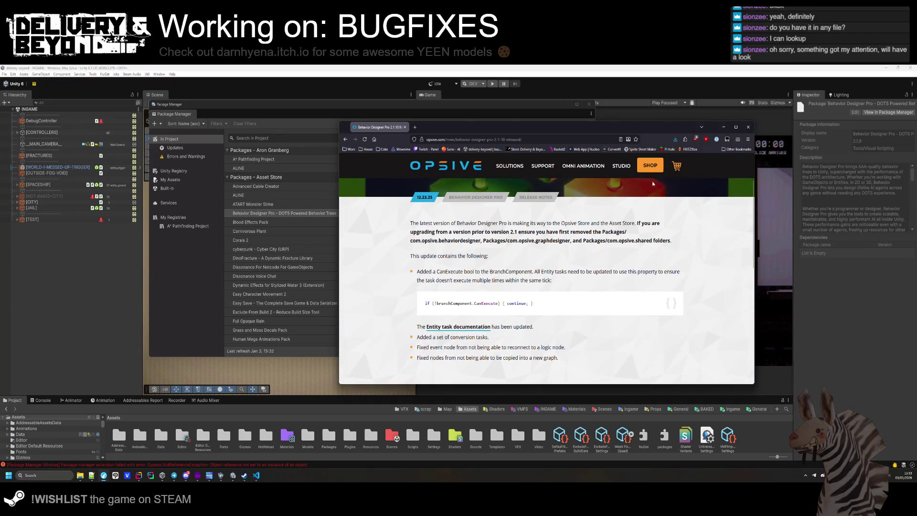
middle_click(387, 129)
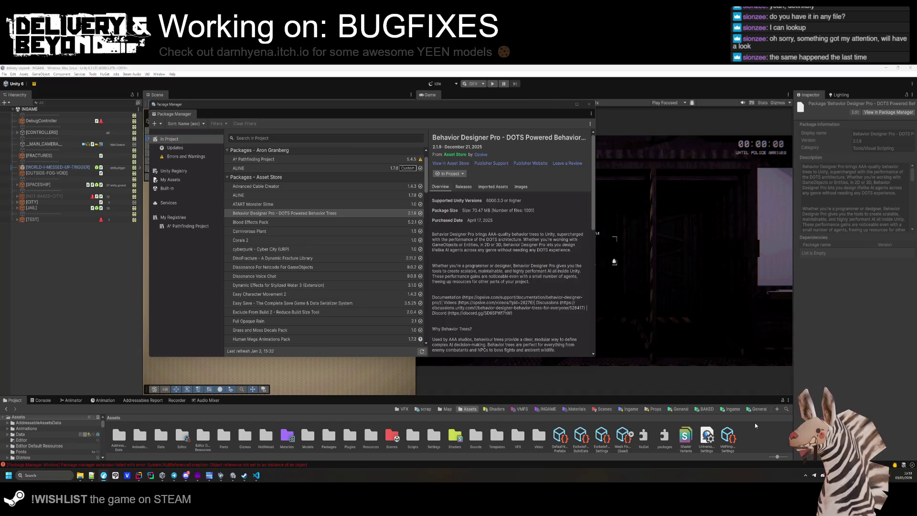
- Filter to Updates, select Human Mega Animations Pack, refresh the list, and bring up the Asset Store notifications
left_click(175, 147)
left_click(325, 160)
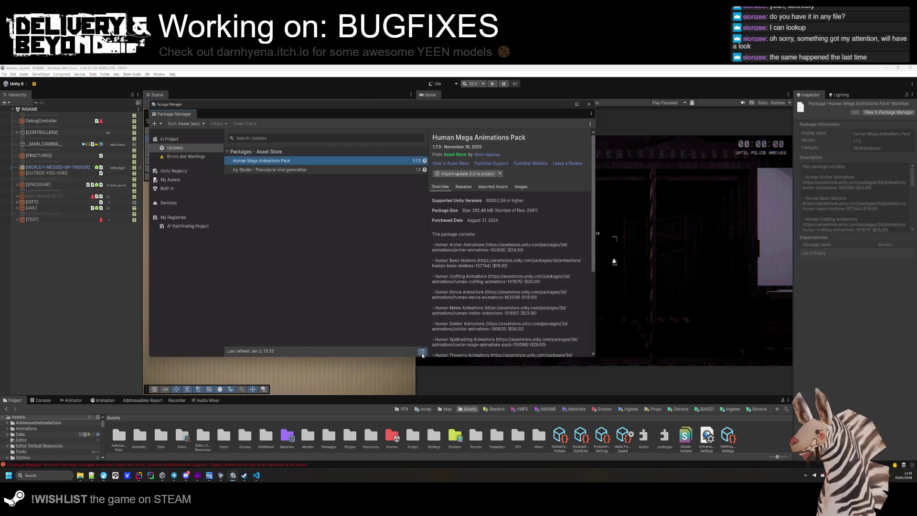
left_click(422, 351)
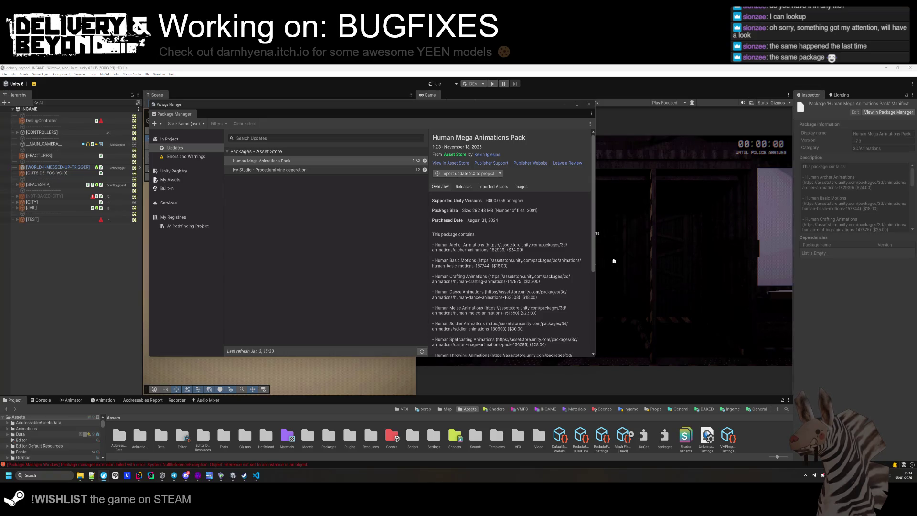
left_click_drag(916, 137, 525, 138)
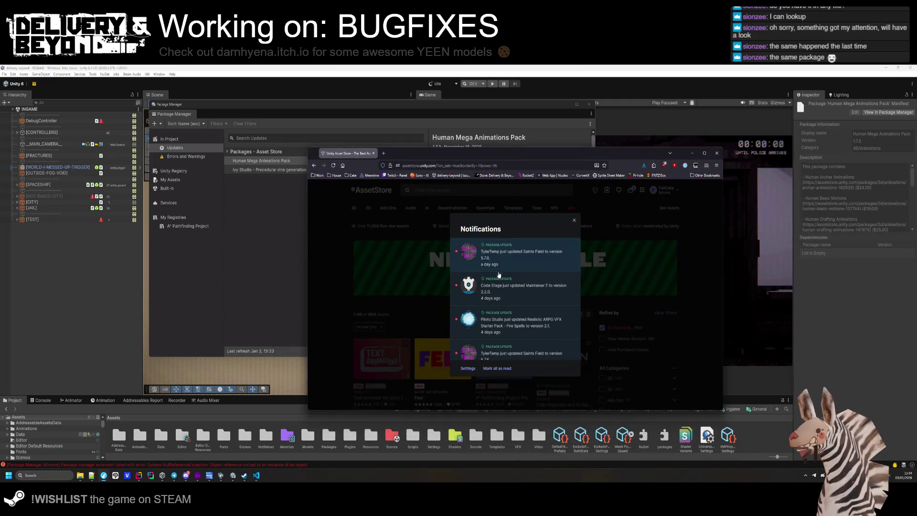
- Scroll through the Asset Store update notifications, then return to Unity's project package list
scroll(540, 255, "down", 1)
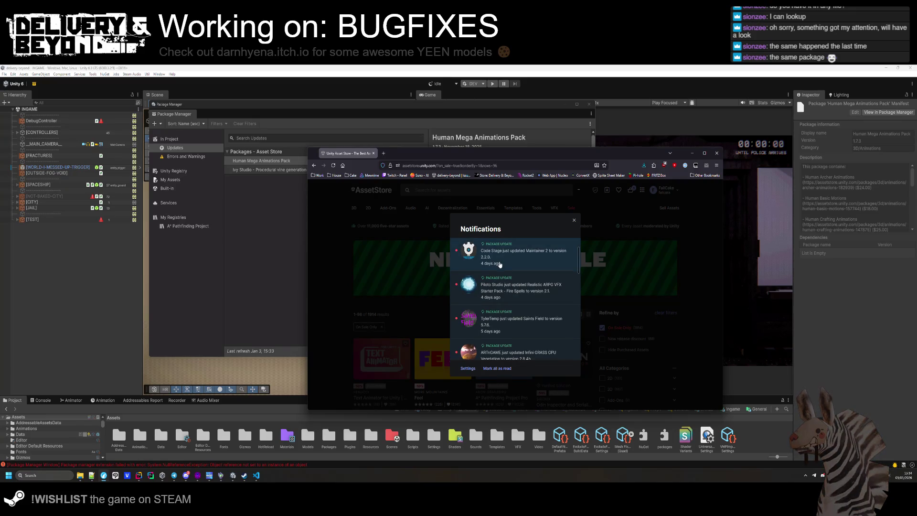
scroll(496, 265, "up", 1)
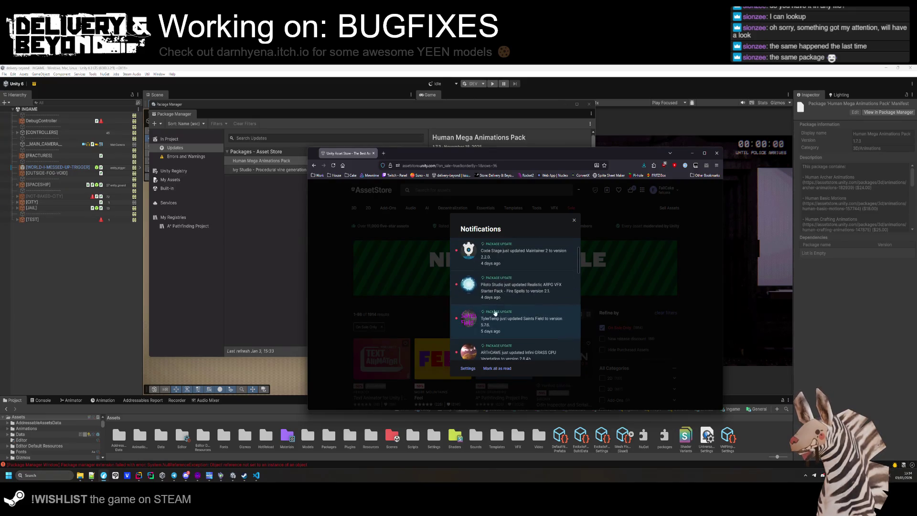
left_click(268, 215)
- Select Maintainer 2 (2.2.0, Code Stage) in the In Project list, then switch back to the browser
left_click(169, 139)
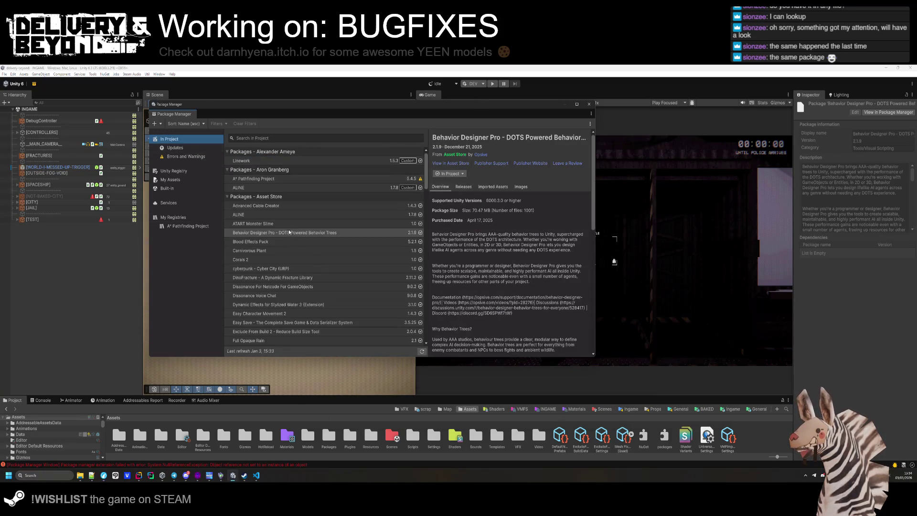
scroll(289, 234, "down", 8)
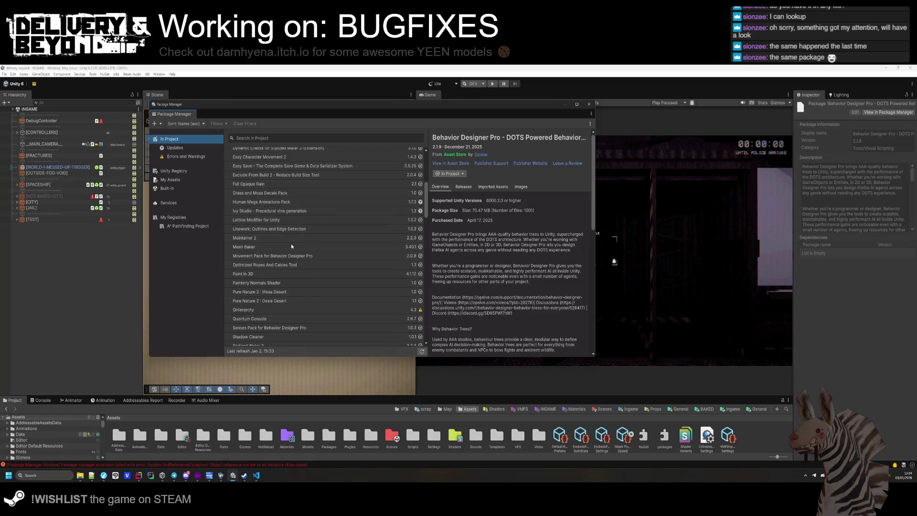
left_click(270, 238)
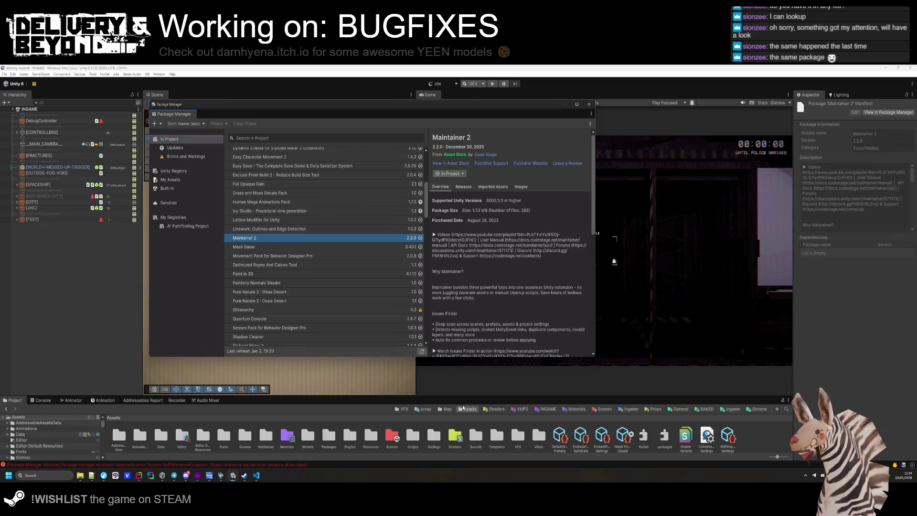
key("alt+Tab")
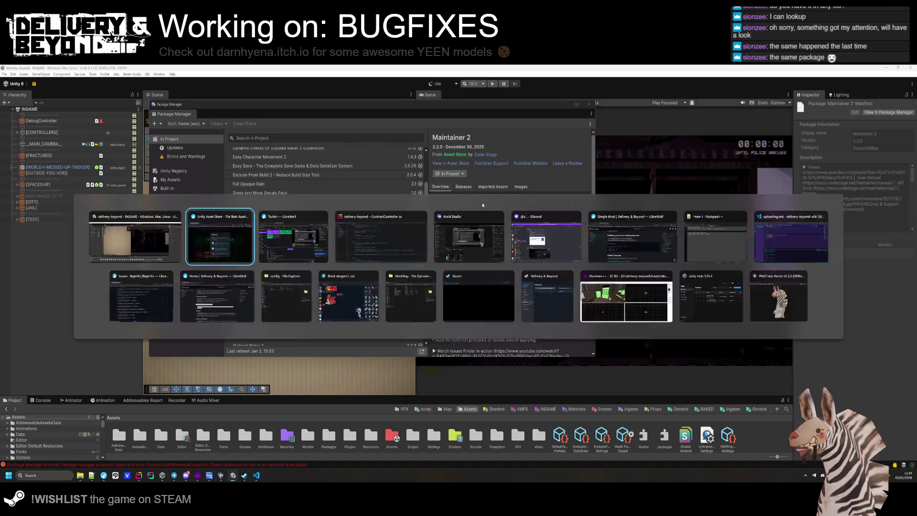
- Dismiss the update notifications, browse the sale grid, and open the Odin Inspector and Serializer page
scroll(493, 268, "down", 5)
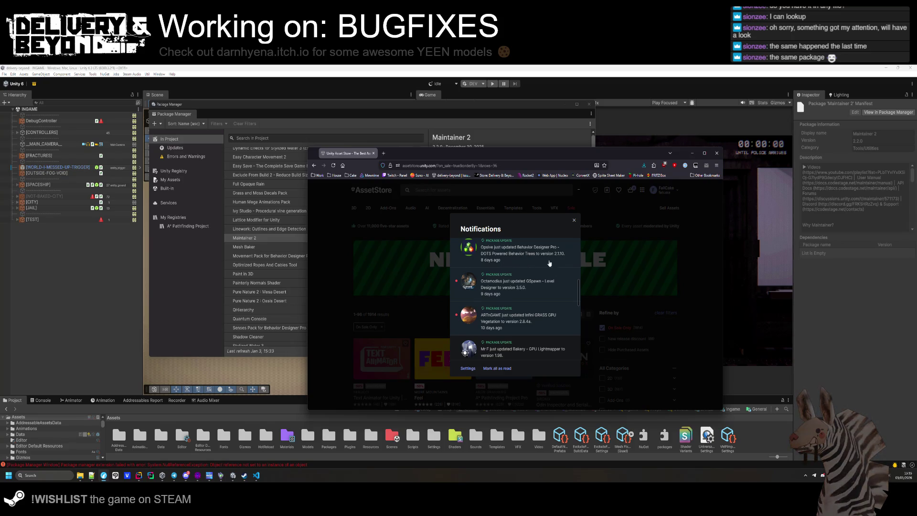
scroll(520, 269, "up", 5)
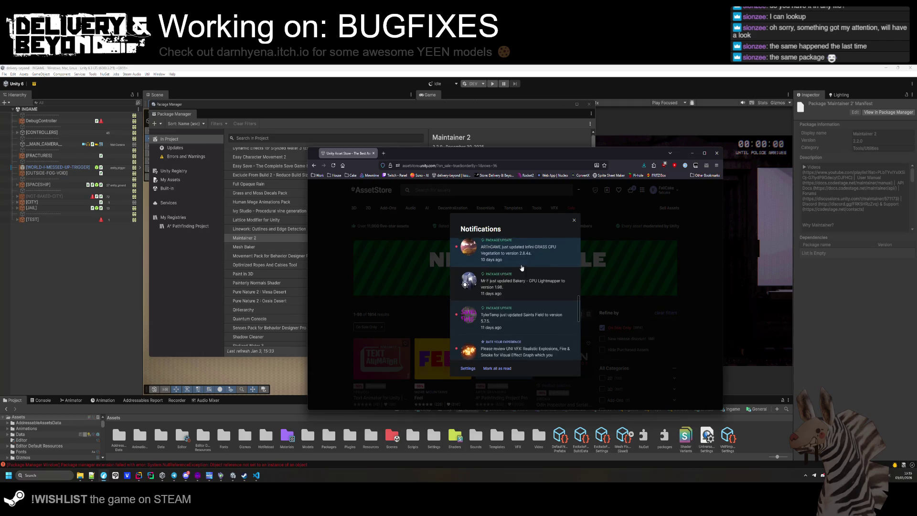
left_click(700, 286)
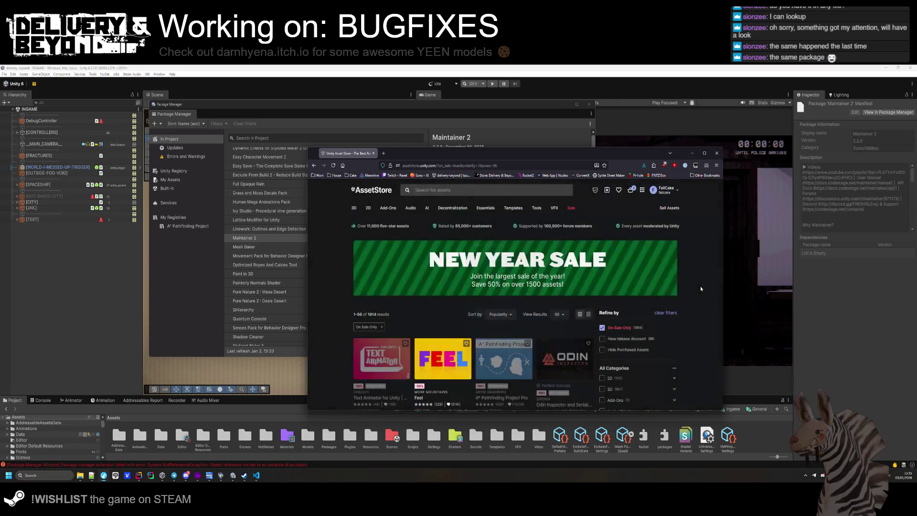
scroll(697, 292, "down", 5)
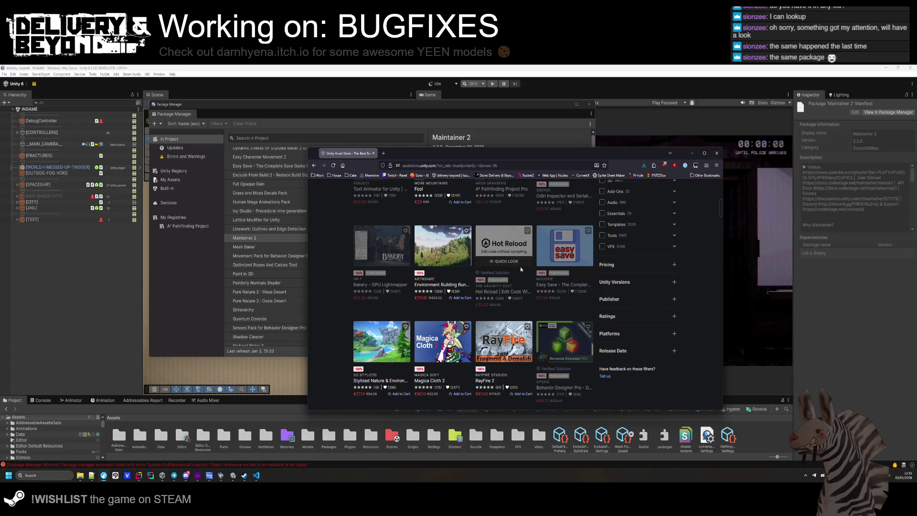
scroll(521, 305, "up", 3)
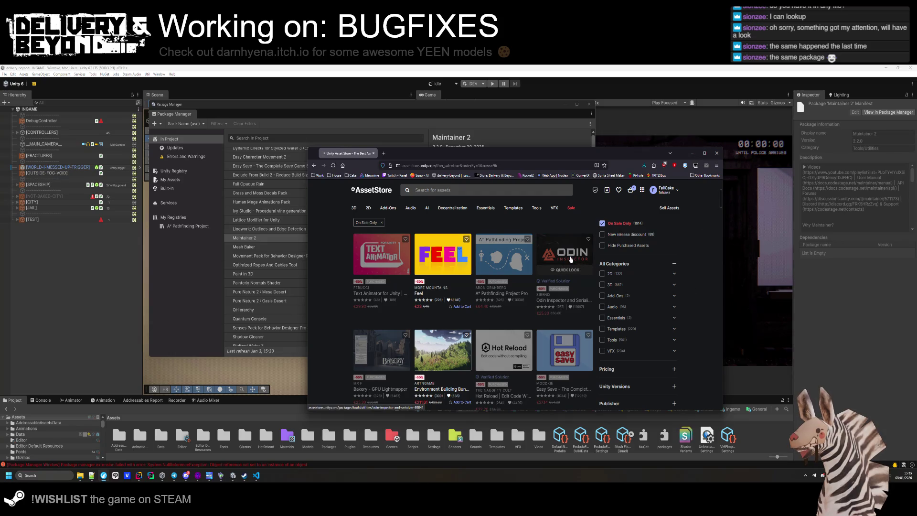
left_click(571, 257)
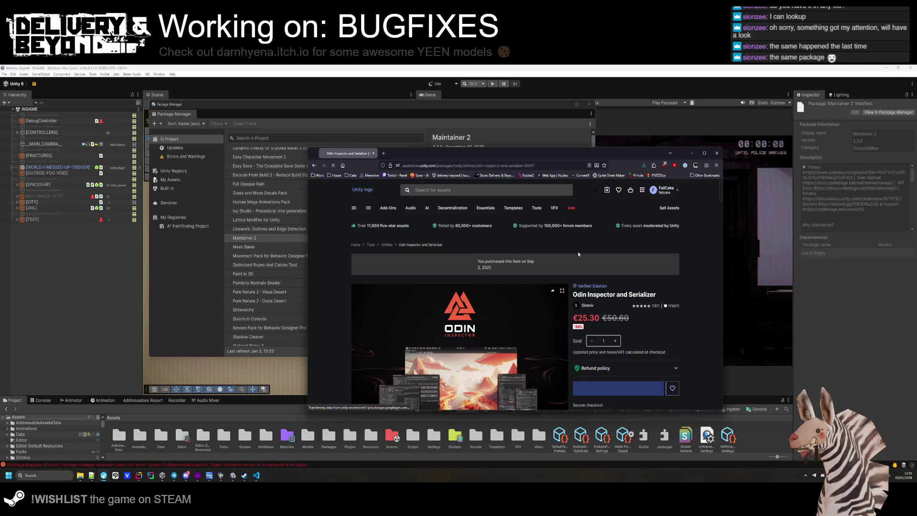
left_click_drag(415, 262, 421, 265)
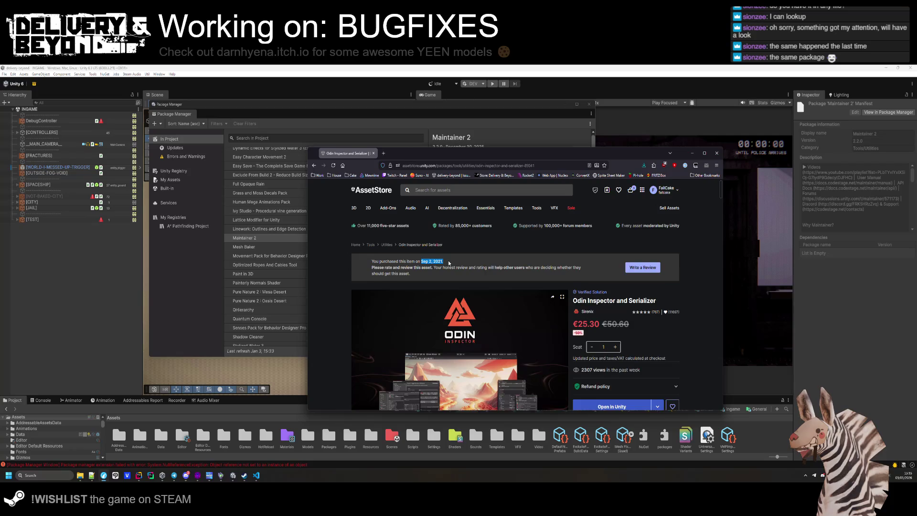
scroll(451, 262, "down", 10)
scroll(457, 263, "down", 3)
scroll(462, 260, "down", 2)
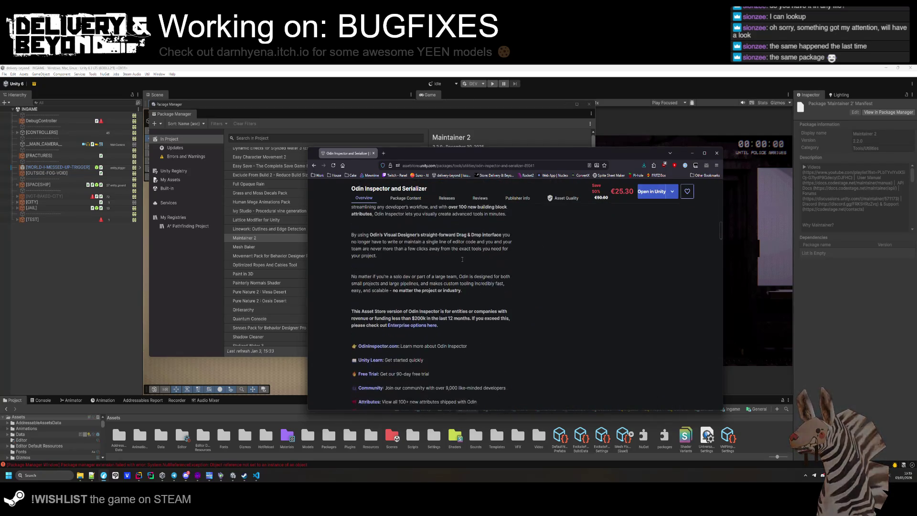
scroll(461, 259, "down", 1)
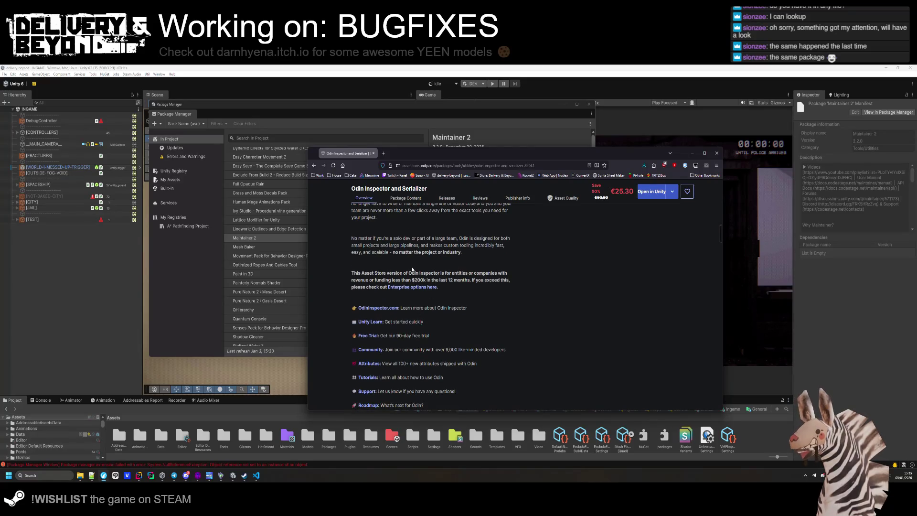
scroll(409, 341, "down", 3)
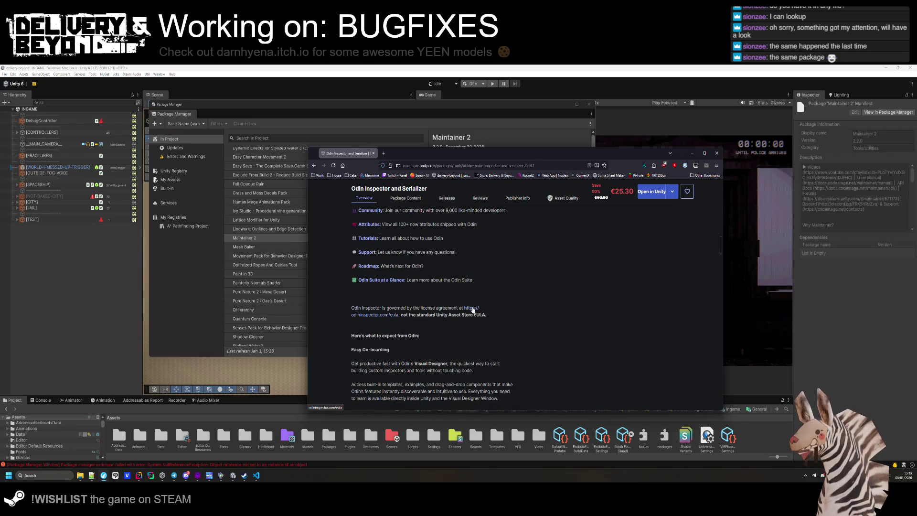
scroll(472, 309, "down", 6)
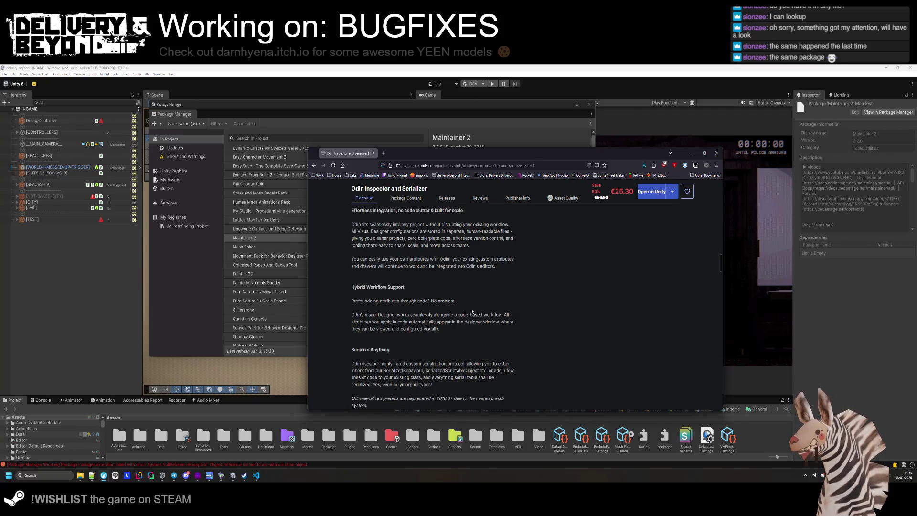
scroll(471, 308, "down", 2)
scroll(454, 324, "up", 3)
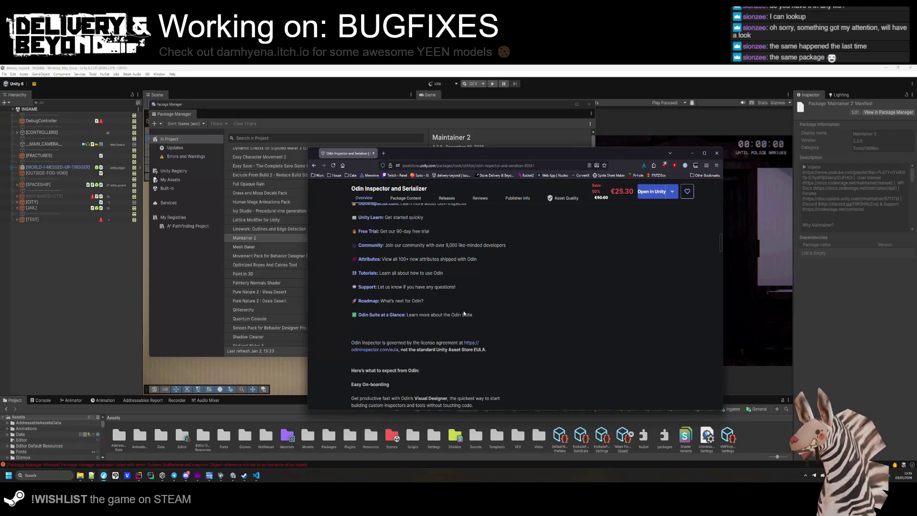
left_click(393, 353)
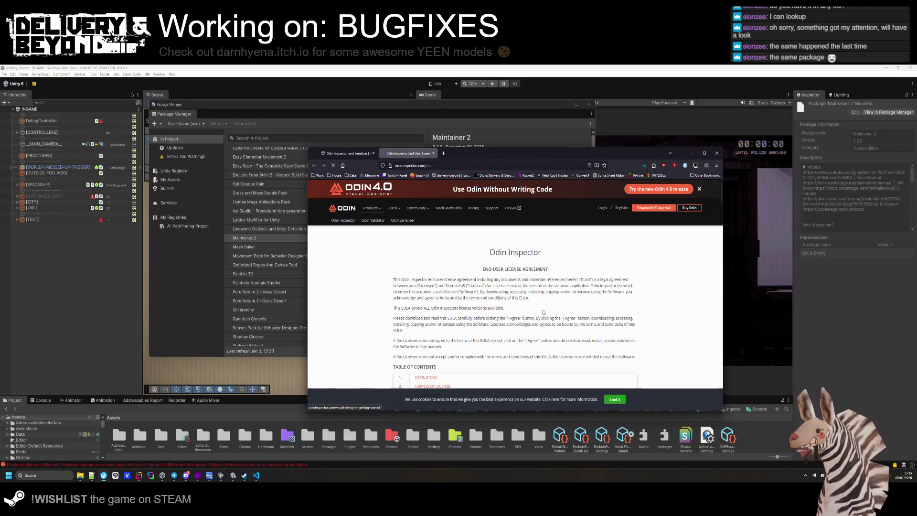
- Visit the Odin Inspector homepage and scroll down through its pricing plans
left_click(377, 191)
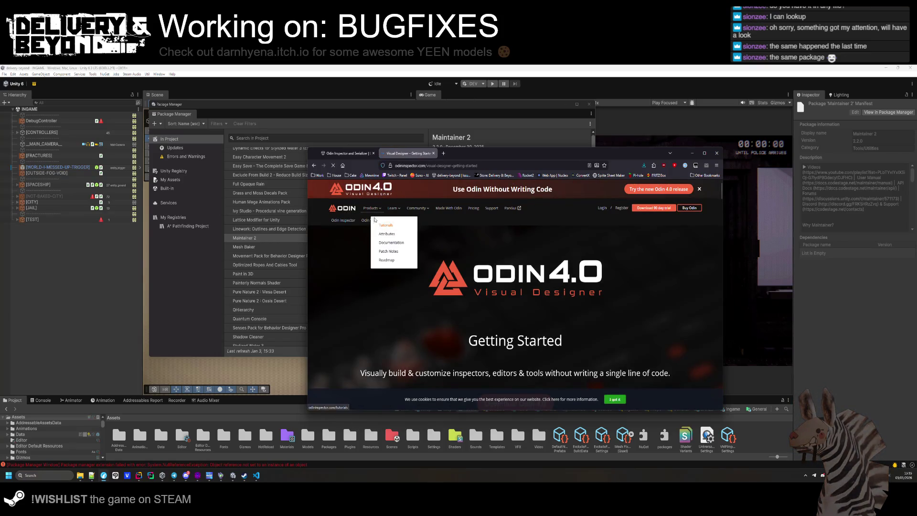
scroll(475, 264, "down", 5)
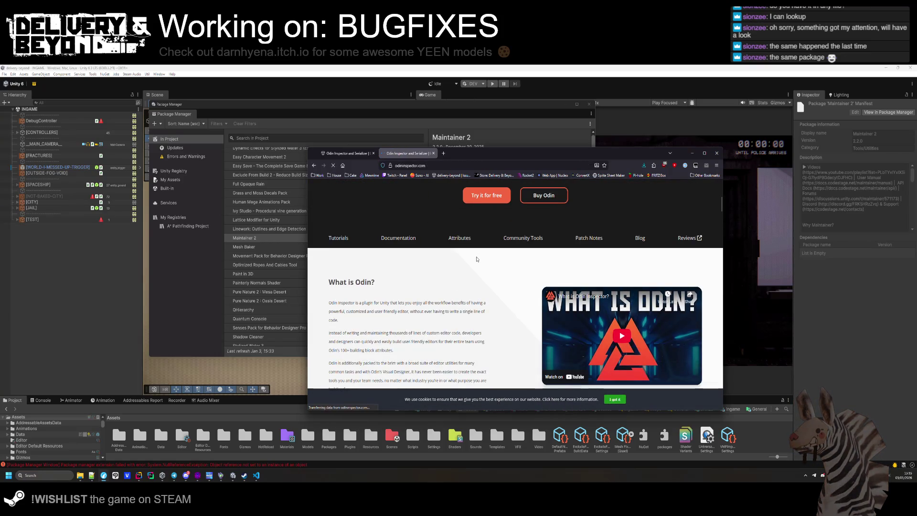
scroll(441, 237, "up", 5)
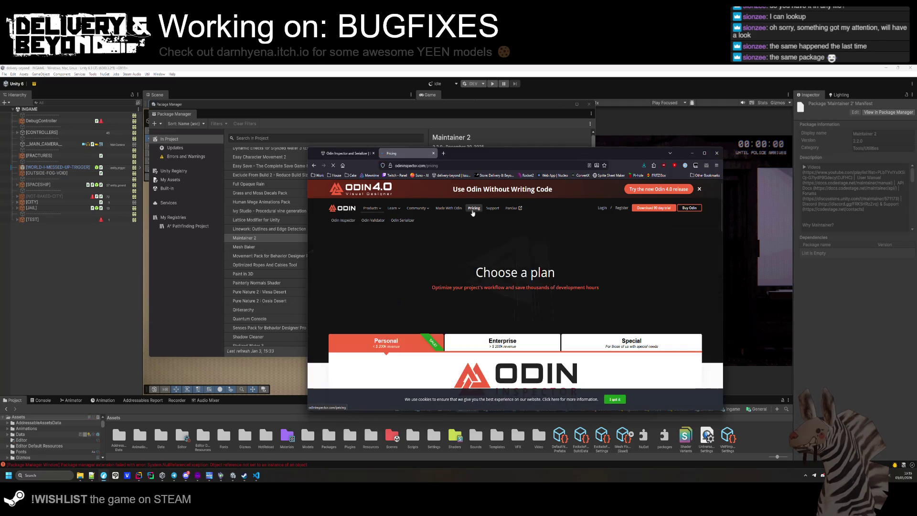
scroll(473, 246, "down", 5)
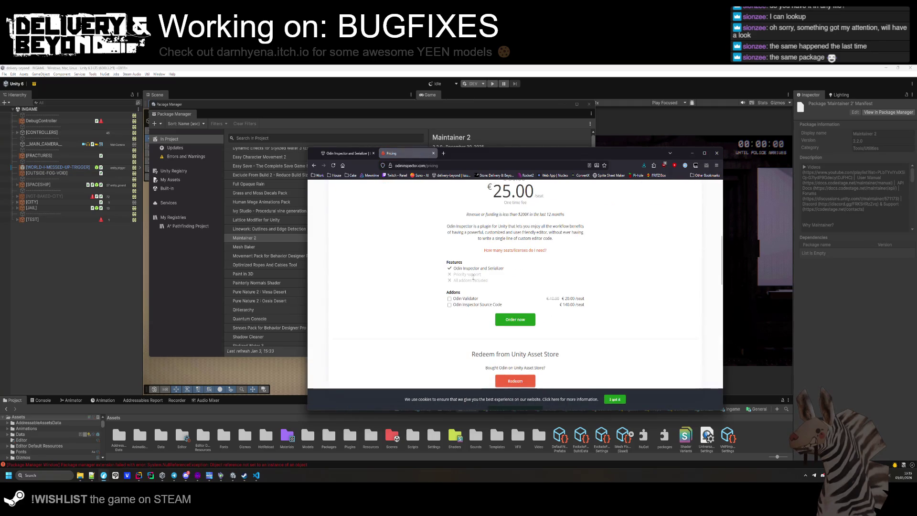
scroll(513, 257, "down", 4)
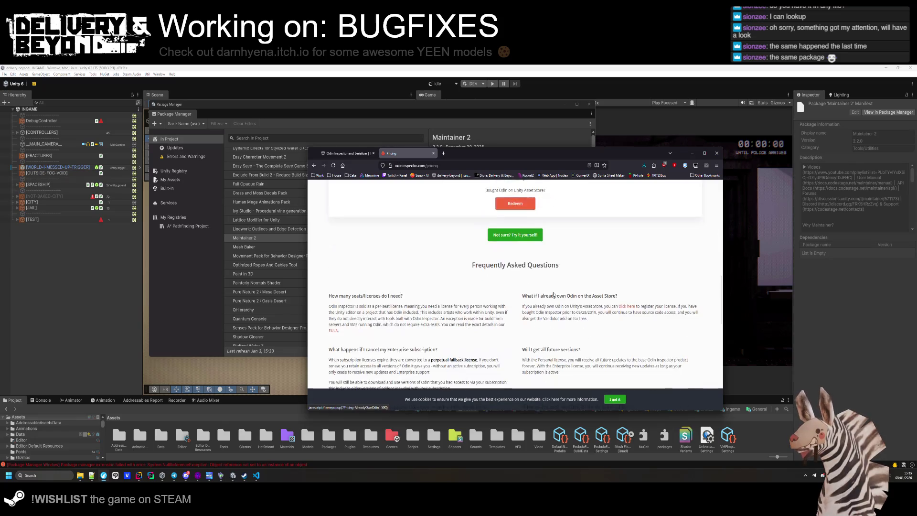
- Read the pricing FAQ, highlighting the 05/28/2019 date, then return to the Asset Store tab
mouse_move(569, 314)
left_mouse_down()
mouse_move(532, 313)
mouse_move(520, 368)
mouse_move(523, 313)
left_mouse_up()
left_click(563, 319)
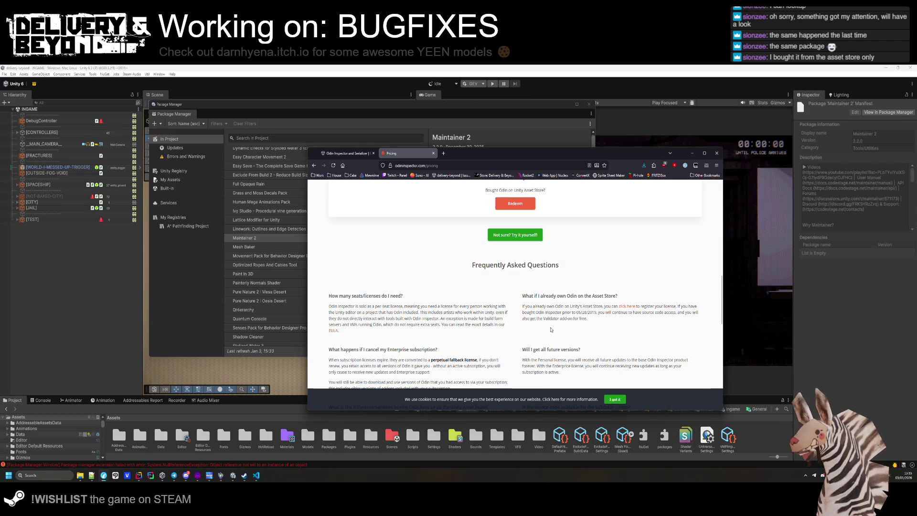
scroll(562, 320, "down", 1)
scroll(563, 320, "down", 1)
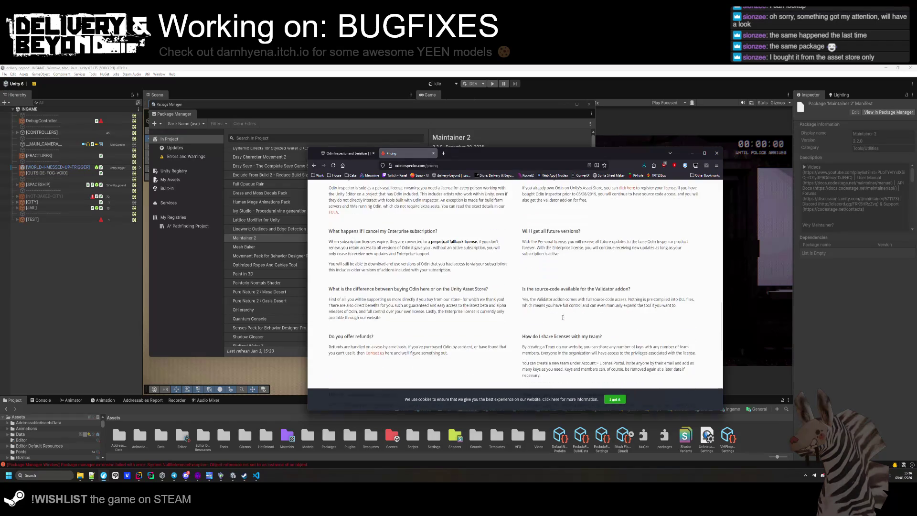
left_click(359, 153)
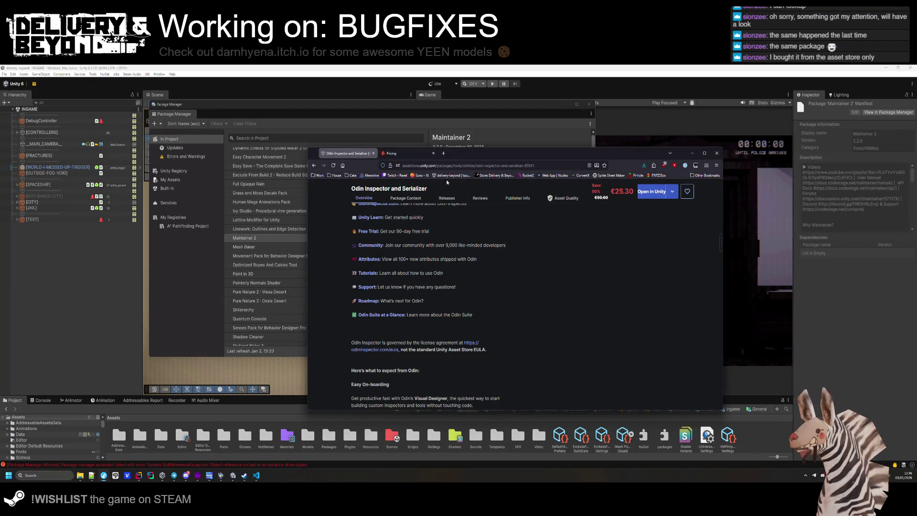
- On the Odin pricing tab, jump to the 'How many seats/licenses do I need?' FAQ answer
left_click(391, 153)
scroll(535, 350, "up", 10)
scroll(535, 350, "down", 2)
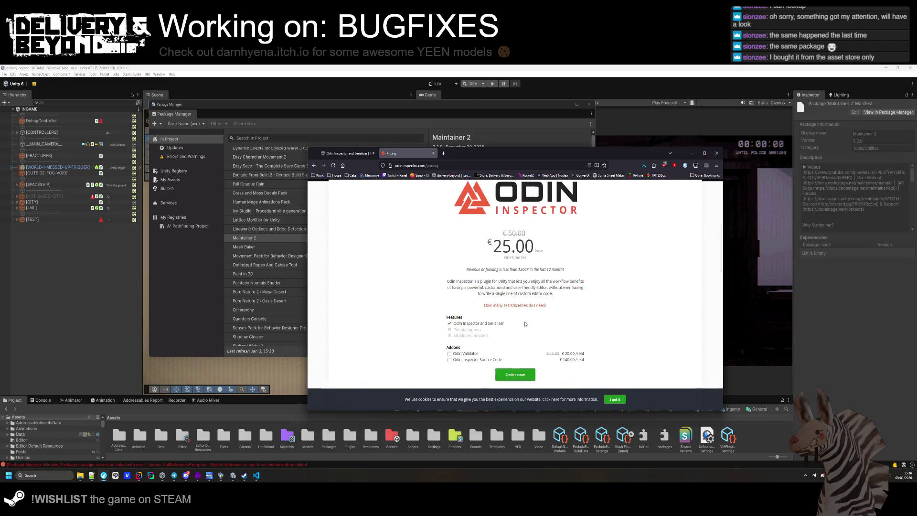
left_click_drag(458, 298, 500, 298)
mouse_move(531, 254)
left_mouse_down()
mouse_move(573, 268)
mouse_move(449, 261)
left_mouse_up()
left_click_drag(546, 280, 486, 280)
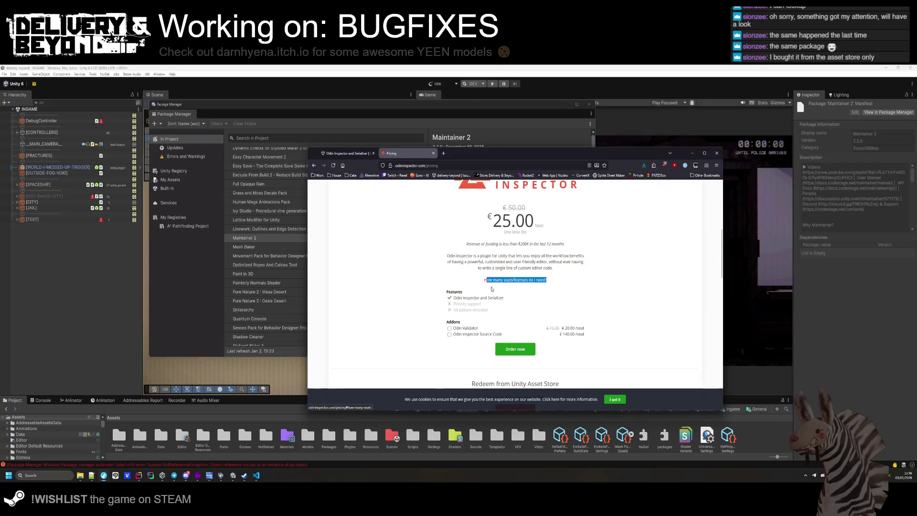
left_click(502, 281)
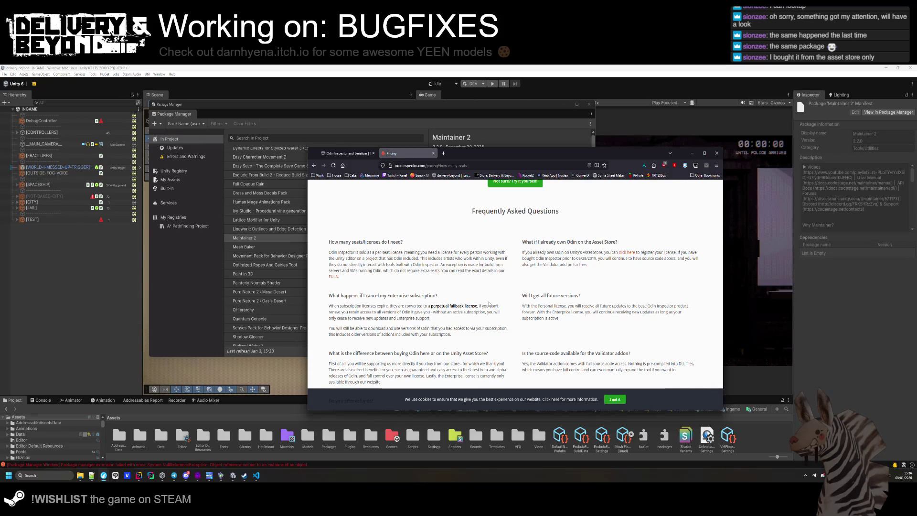
- Read the seats answer, highlighting the part about artists working in Unity, then close the pricing tab
left_click_drag(424, 258, 501, 258)
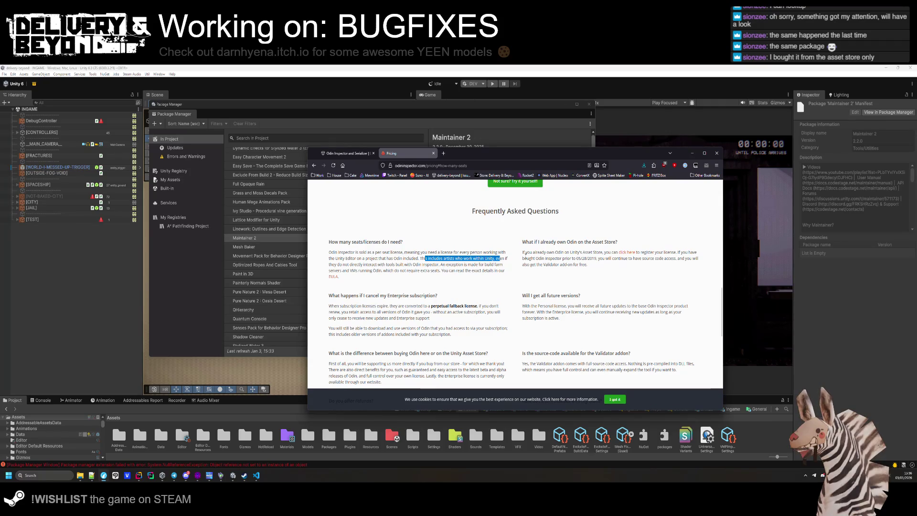
mouse_move(431, 276)
left_mouse_down()
mouse_move(338, 242)
mouse_move(478, 264)
mouse_move(430, 382)
mouse_move(443, 270)
left_mouse_up()
left_click(374, 255)
left_click(350, 262)
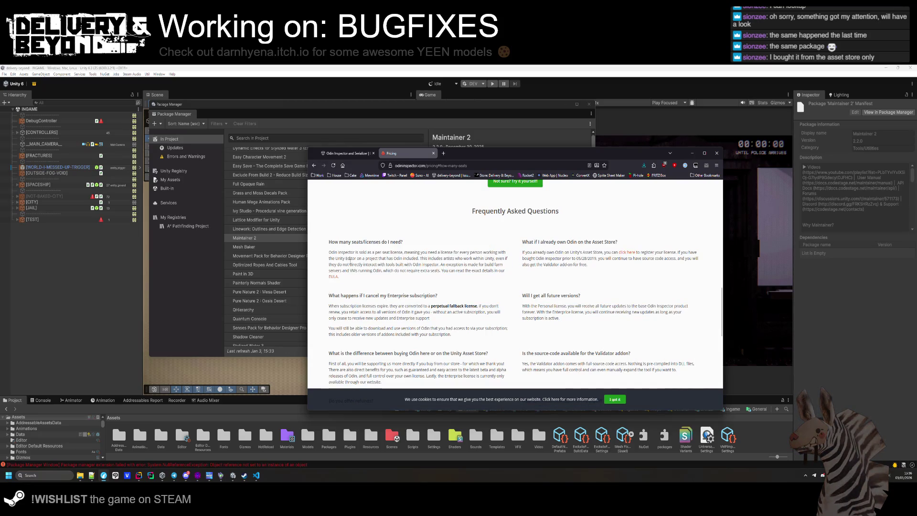
key("ctrl+w")
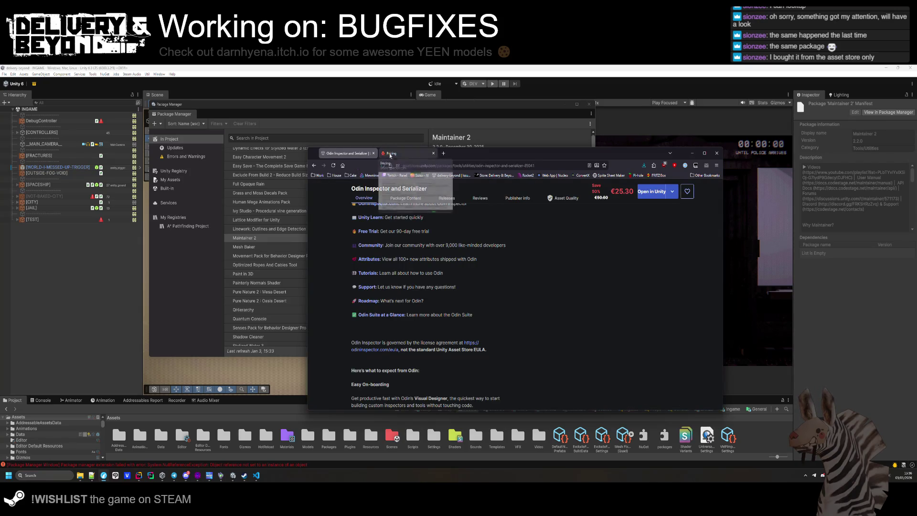
- Scroll the Odin sale listing up and down, then close the browser window
scroll(437, 289, "up", 10)
scroll(438, 288, "up", 5)
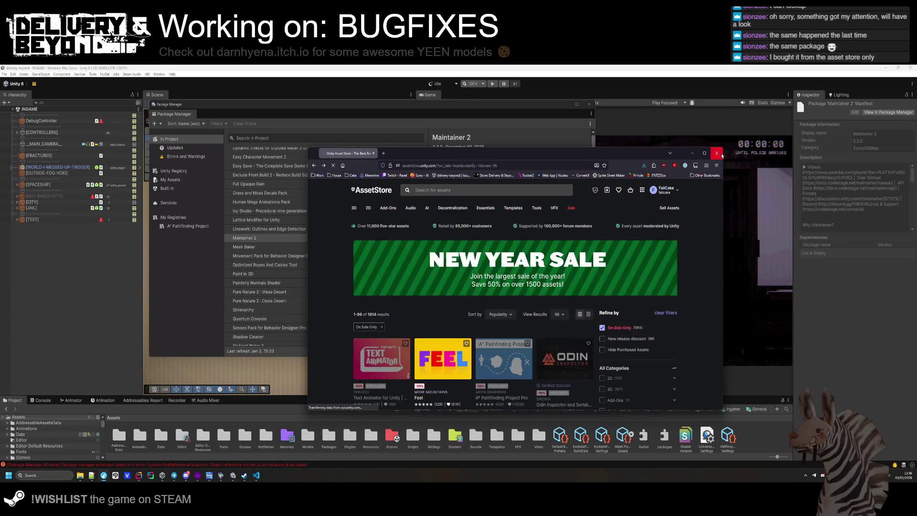
scroll(527, 319, "down", 4)
scroll(526, 319, "down", 10)
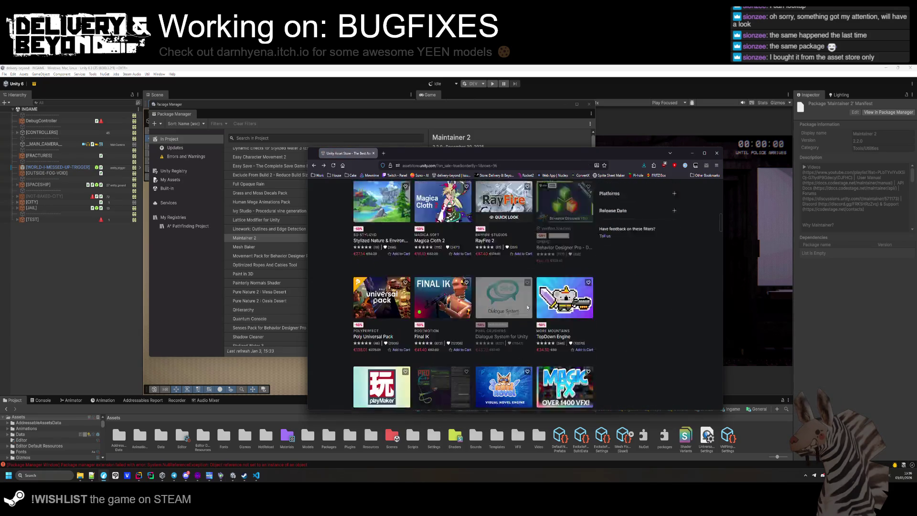
scroll(553, 288, "up", 10)
scroll(553, 288, "up", 5)
left_click(716, 153)
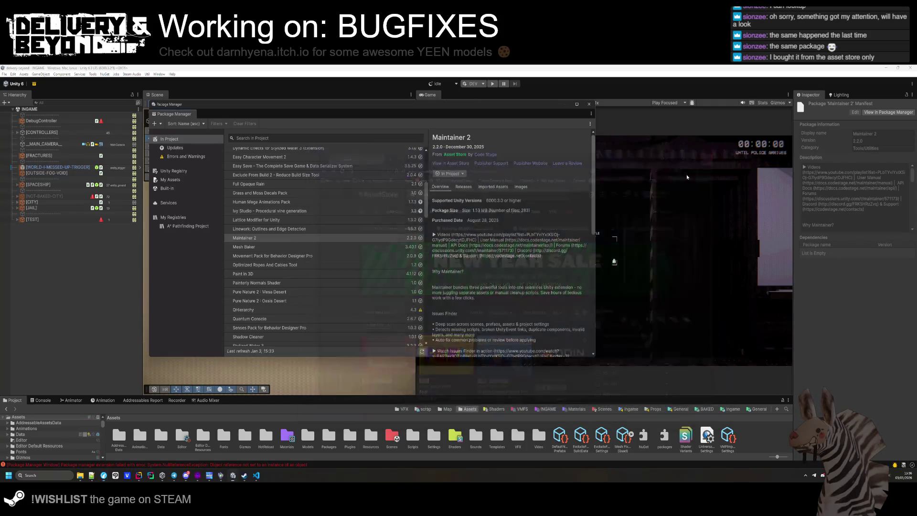
- Close Package Manager, clear the Console, and open then close the Build Profiles window
left_click(589, 103)
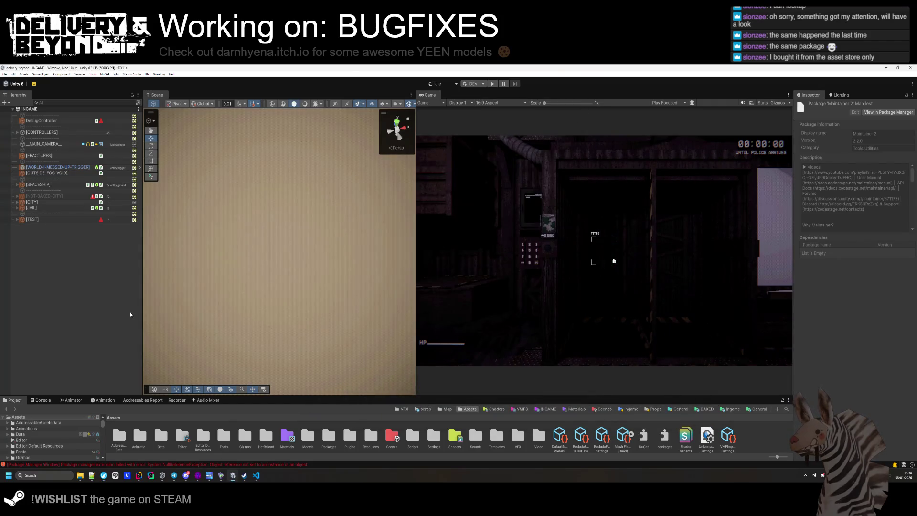
left_click(43, 401)
left_click(7, 408)
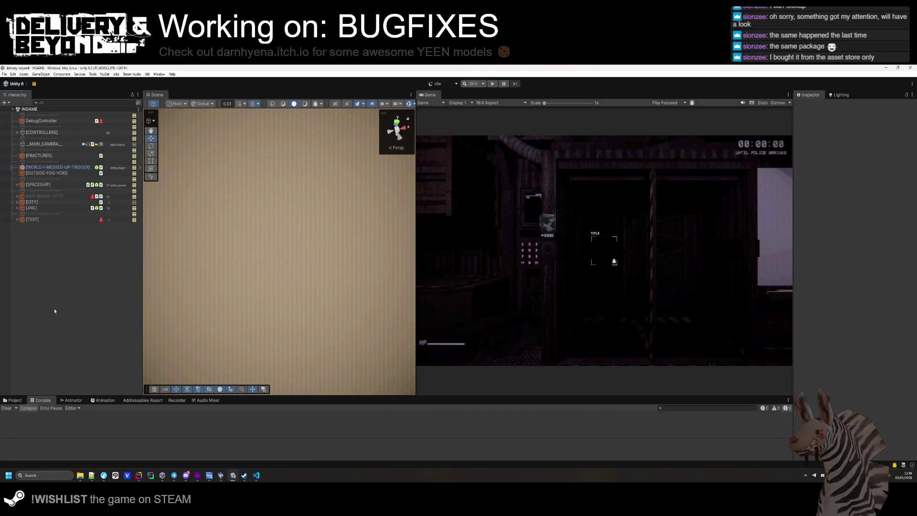
key("ctrl+shift+b")
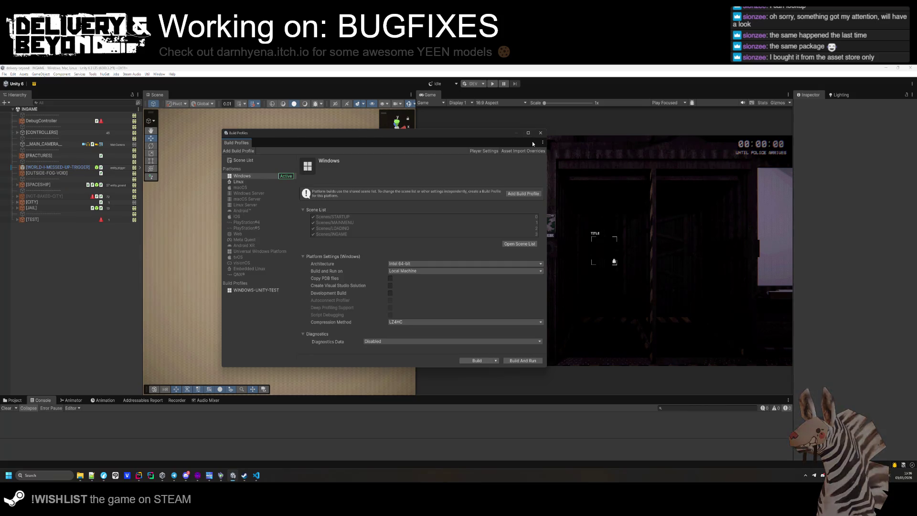
left_click(539, 135)
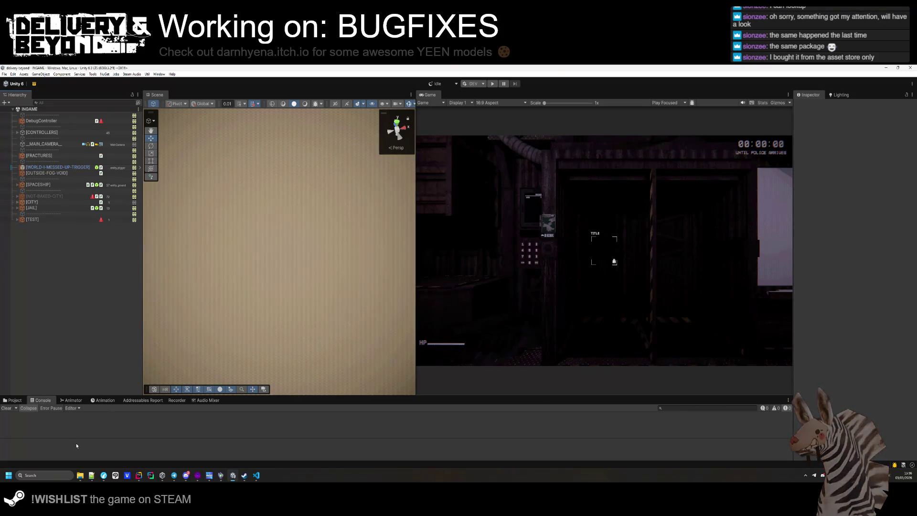
- In the Modding folder window in File Explorer, open win > BepInEx > config
mouse_move(86, 474)
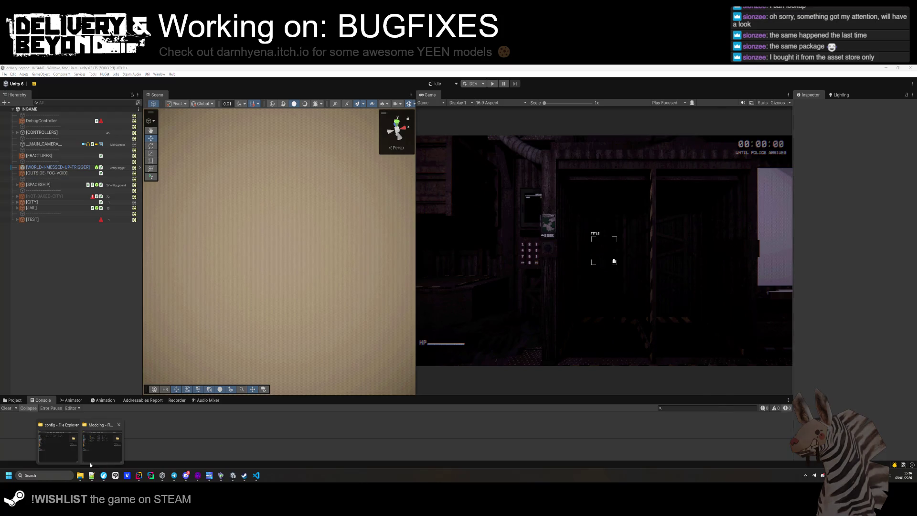
left_click(102, 447)
double_click(435, 175)
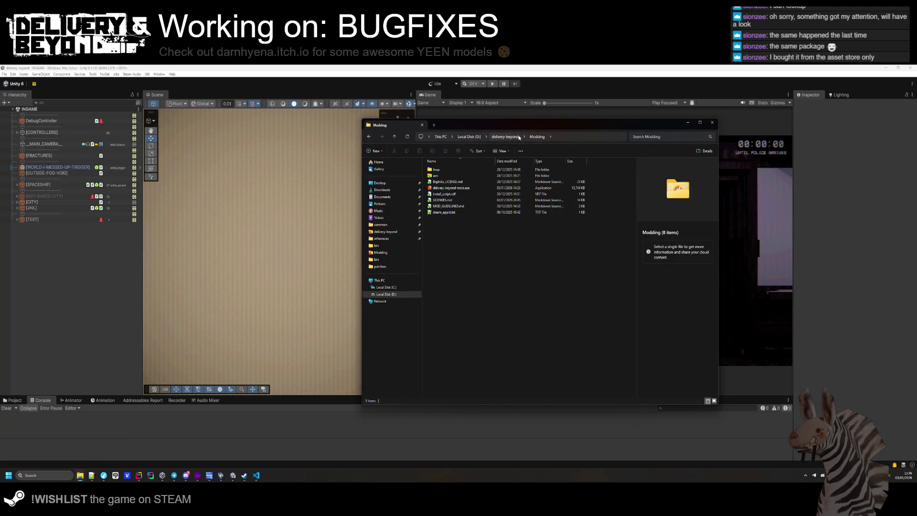
double_click(458, 170)
double_click(453, 171)
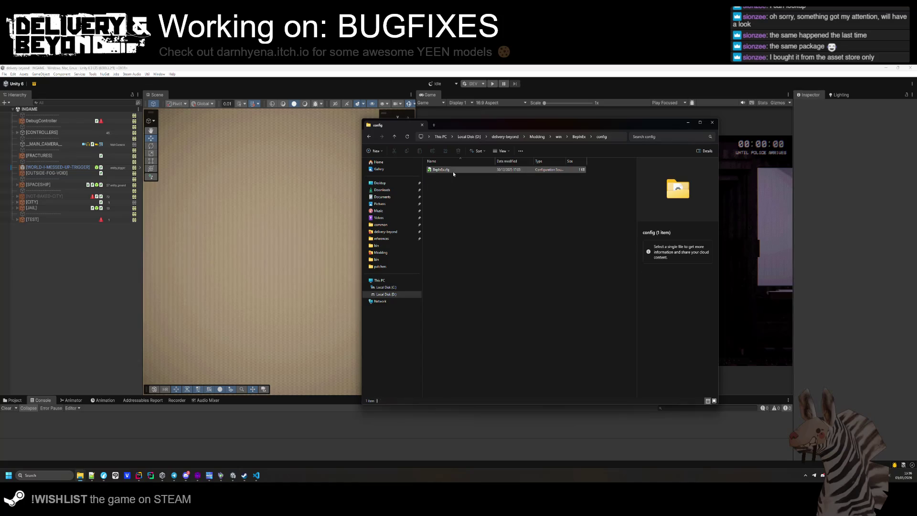
- Open BepInEx.cfg in the code editor and select the Warning, Message, Info log levels on line 19
double_click(453, 170)
scroll(329, 231, "down", 1)
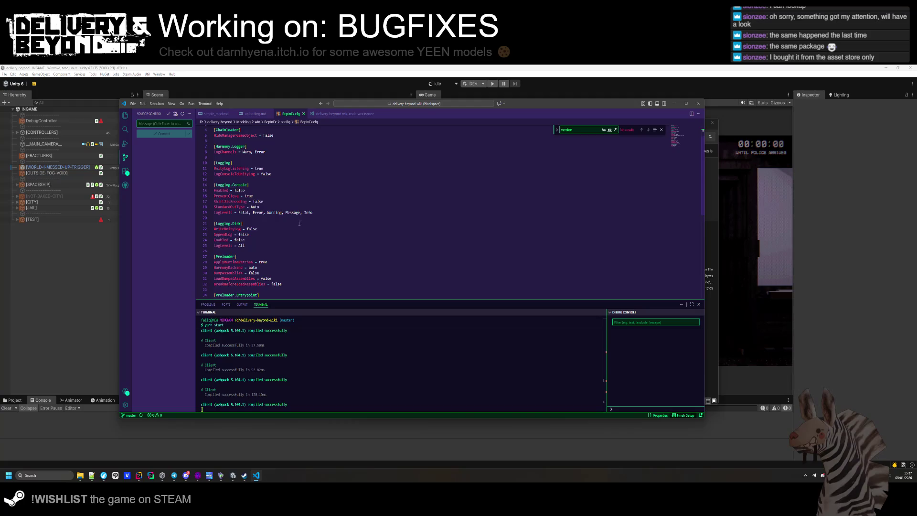
scroll(296, 219, "up", 1)
scroll(306, 220, "down", 5)
scroll(309, 214, "up", 5)
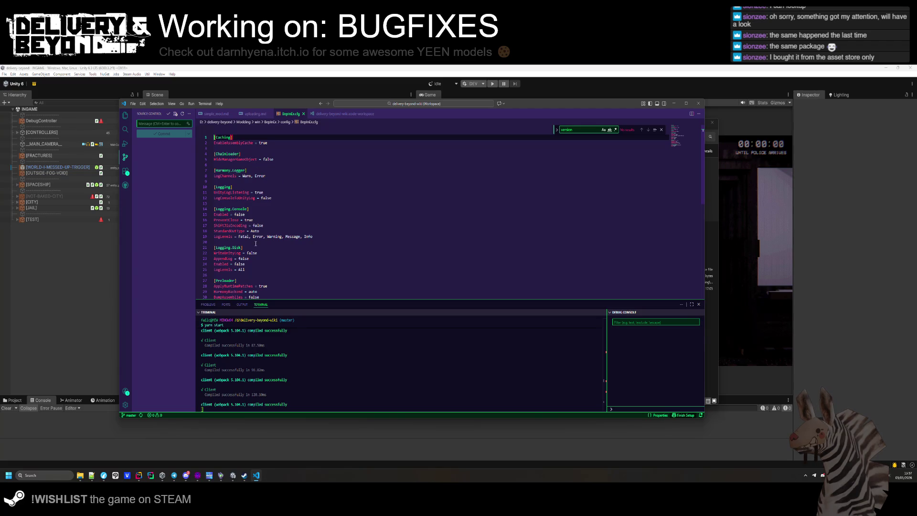
left_click_drag(332, 238, 262, 236)
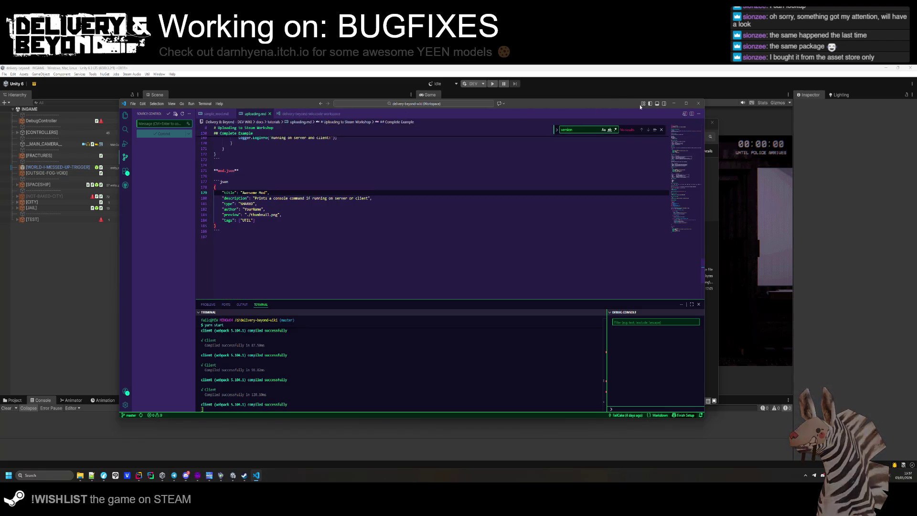
- Minimize the code editor, go back up to the Modding folder, then hide File Explorer
left_click(673, 103)
key("alt+Up")
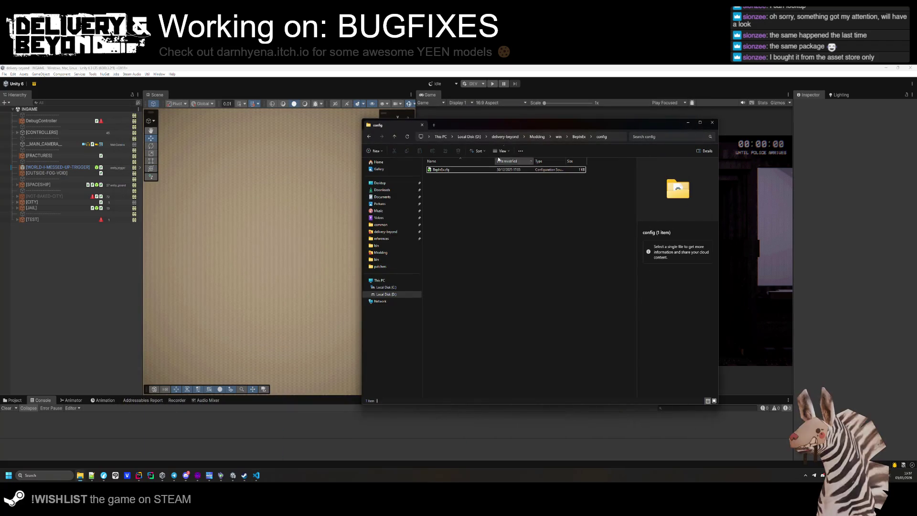
left_click(537, 136)
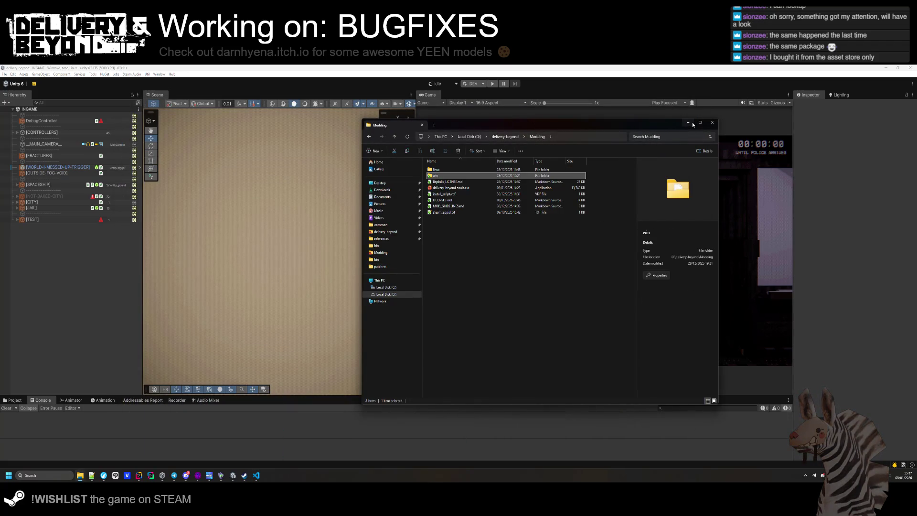
left_click(689, 123)
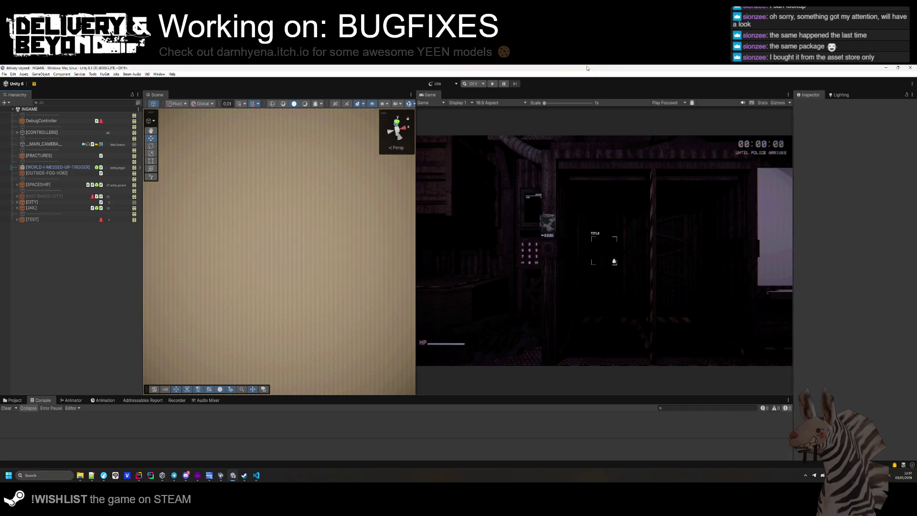
- Enter play mode and dock the Game view beside the Scene view
left_click(492, 85)
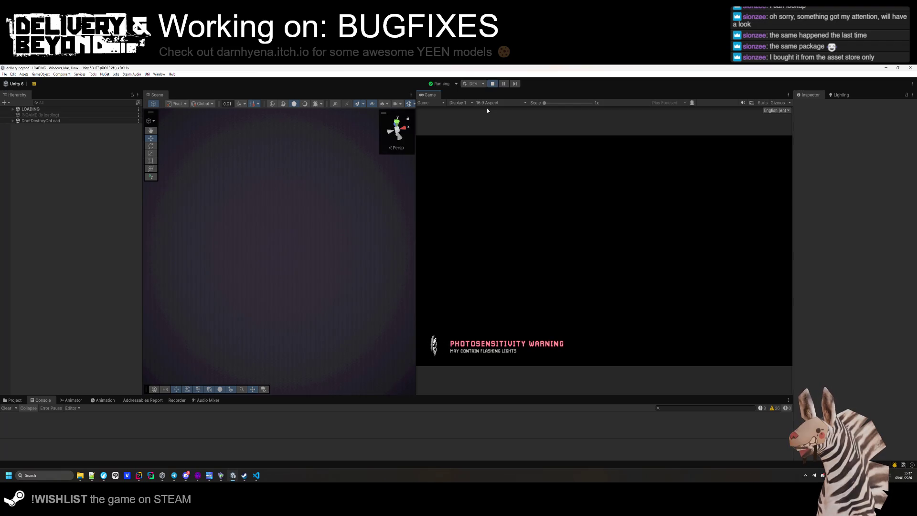
left_click_drag(423, 95, 377, 96)
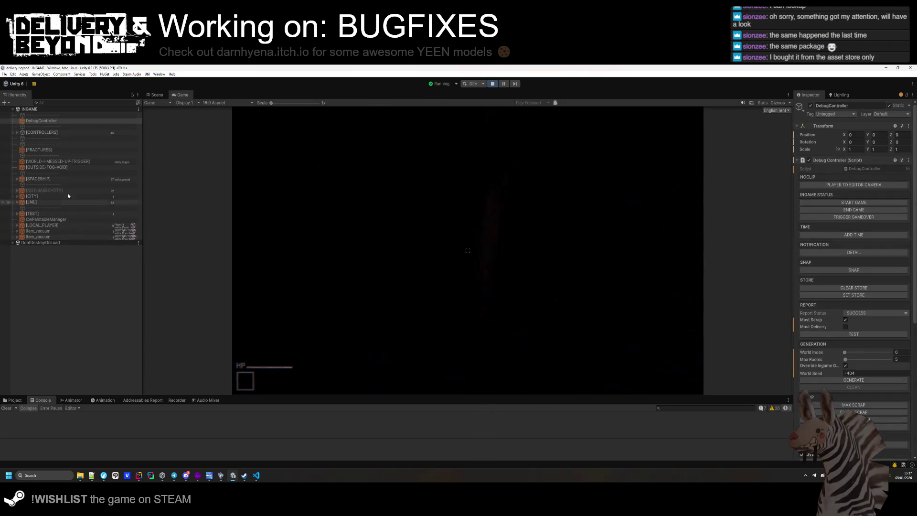
left_click(67, 139)
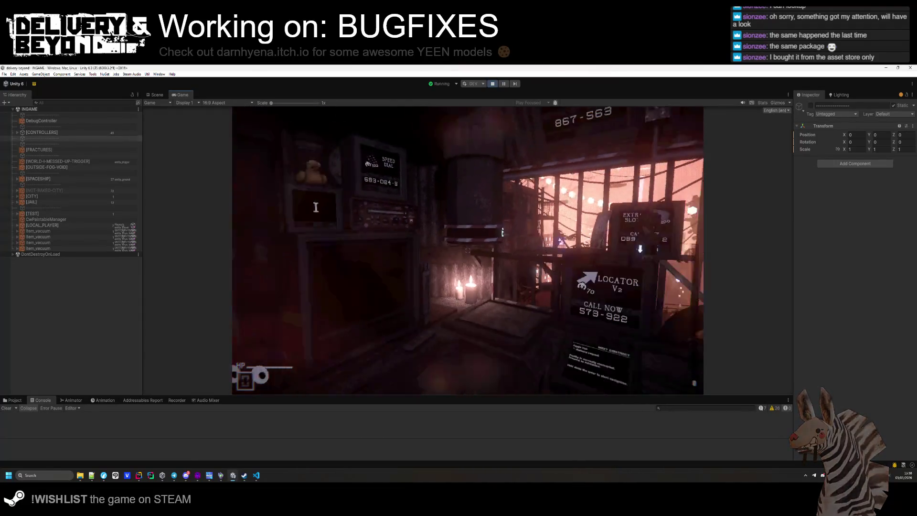
- Walk up to the closed Stan's Previously Owned Items shutter, back off to the ship status screen, then select DebugController
key("w")
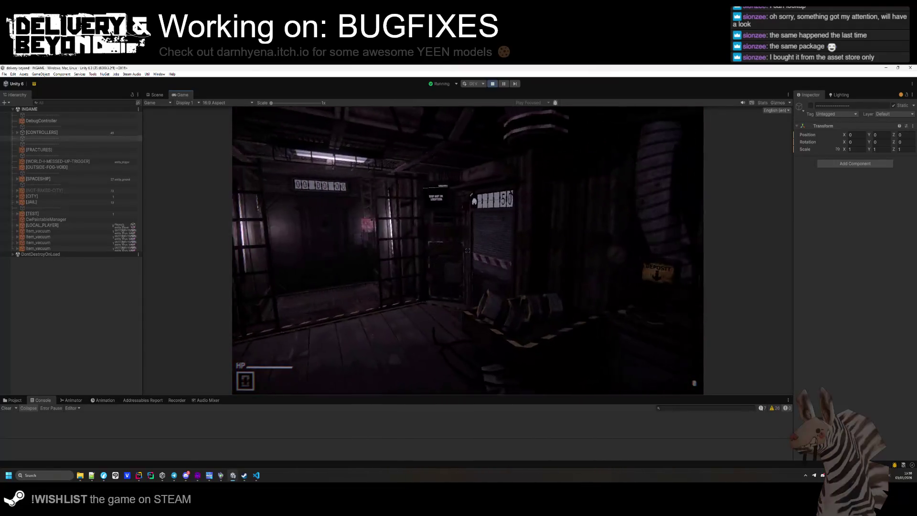
key("w")
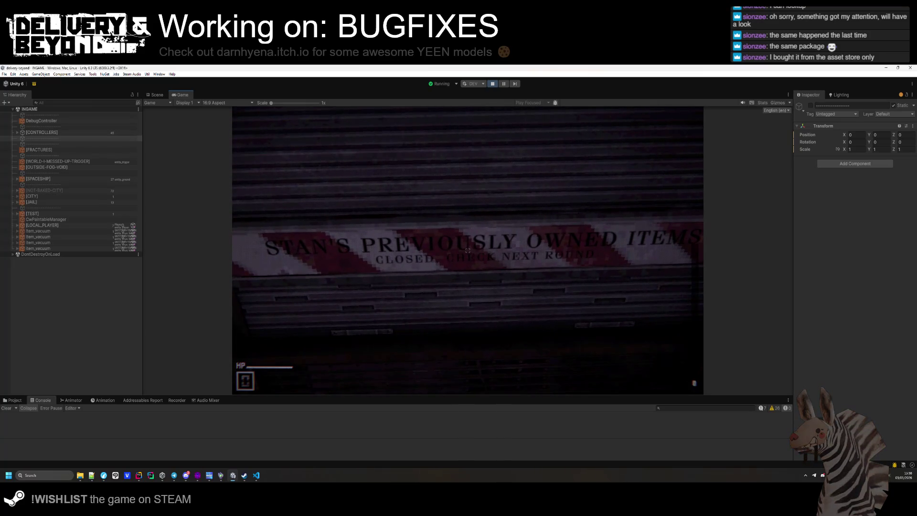
key("s")
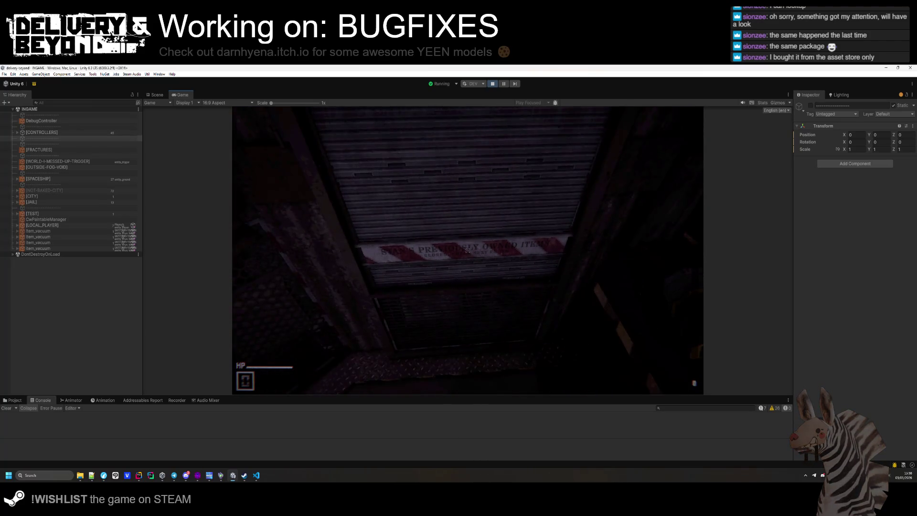
key("super")
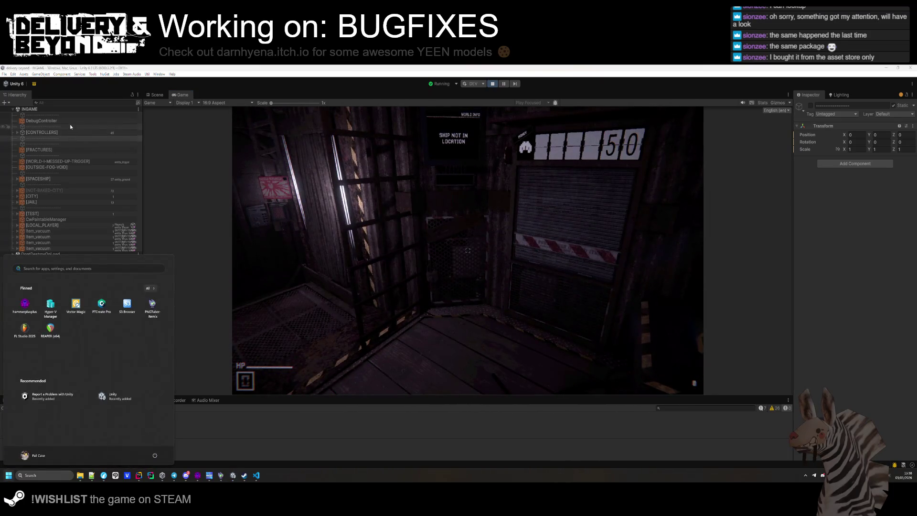
left_click(48, 121)
- Start a new round with DebugController's START GAME button
left_click(850, 202)
left_click(88, 127)
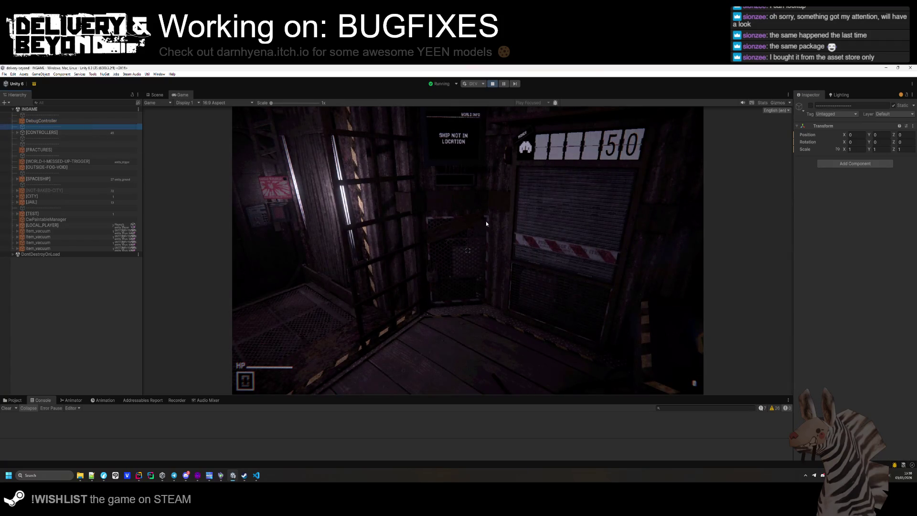
key("super")
key("Escape")
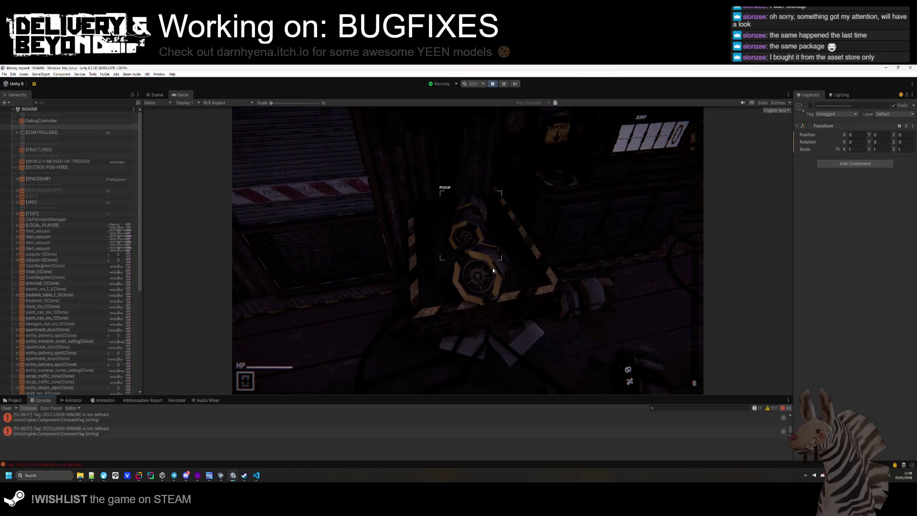
- Toggle the Console warning/error filters, open an OCCLUDER-IGNORE error, and enlarge the console panel
left_click(767, 408)
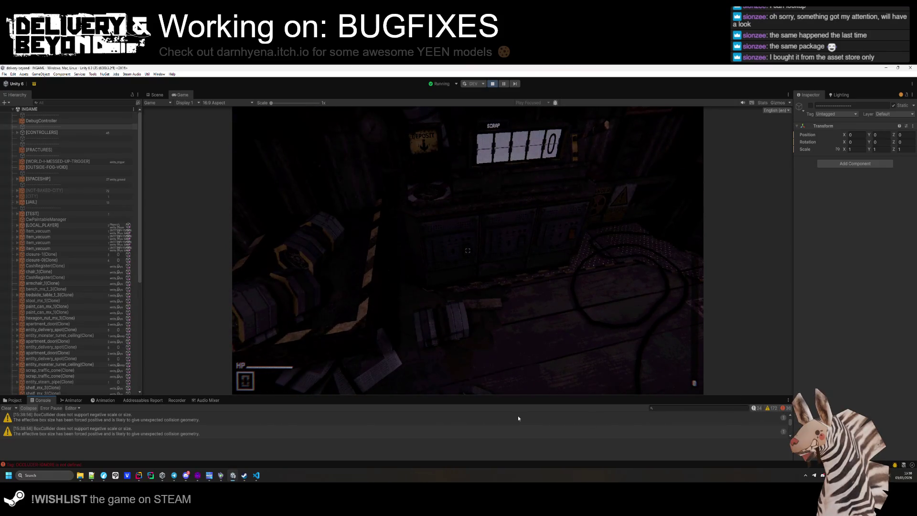
left_click(768, 408)
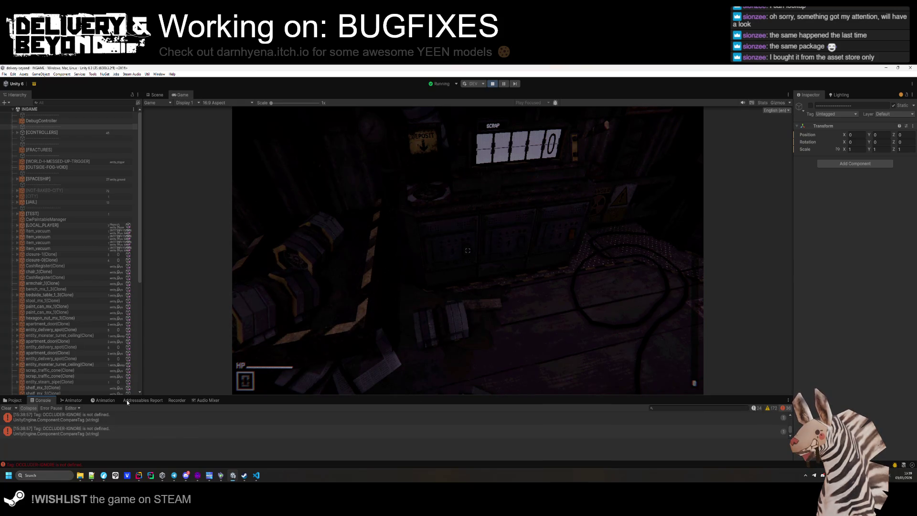
left_click(62, 429)
left_click_drag(128, 398, 184, 357)
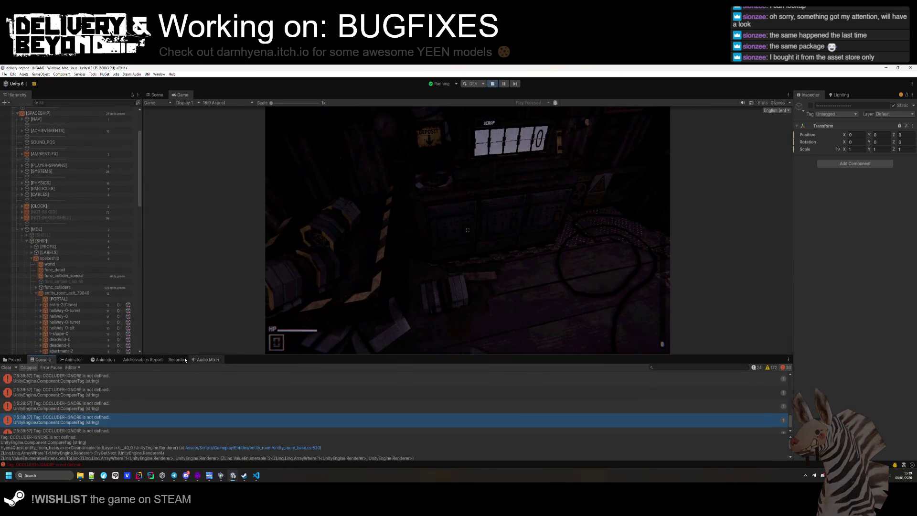
scroll(96, 334, "down", 5)
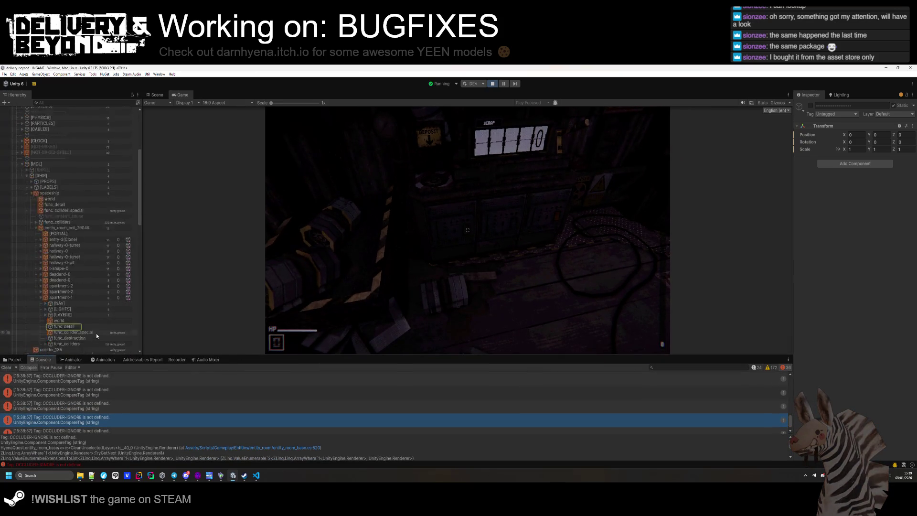
scroll(115, 391, "down", 3)
scroll(115, 390, "up", 2)
- Ping each OCCLUDER-IGNORE error's source object (lamps and bushes), then switch to Rider
left_click(118, 385)
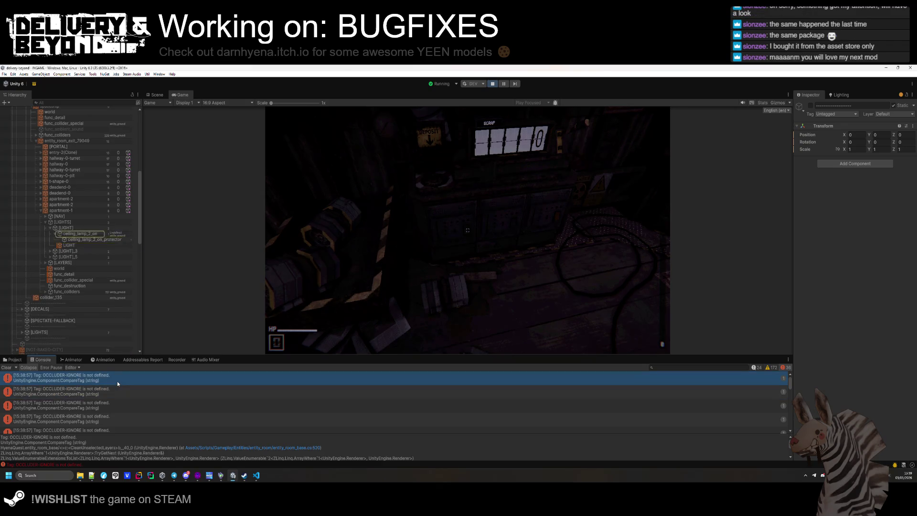
left_click(118, 401)
left_click(103, 429)
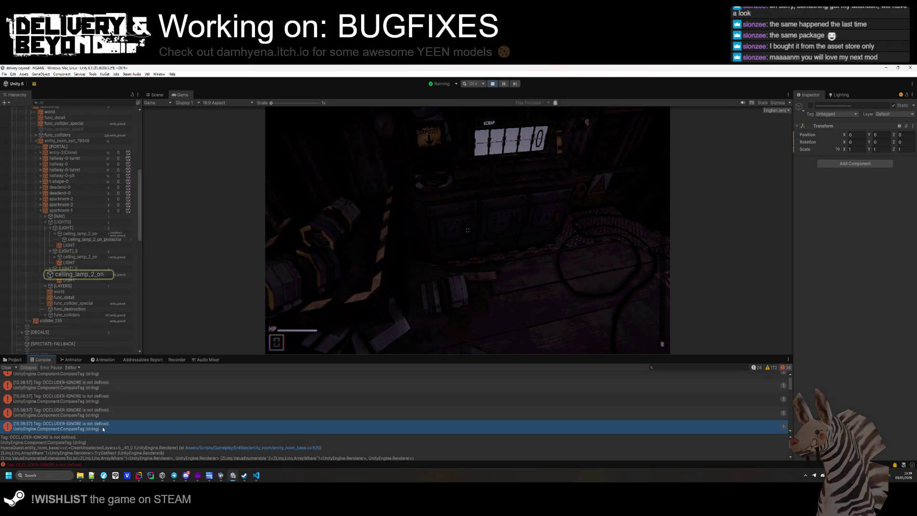
left_click(105, 410)
scroll(105, 410, "down", 1)
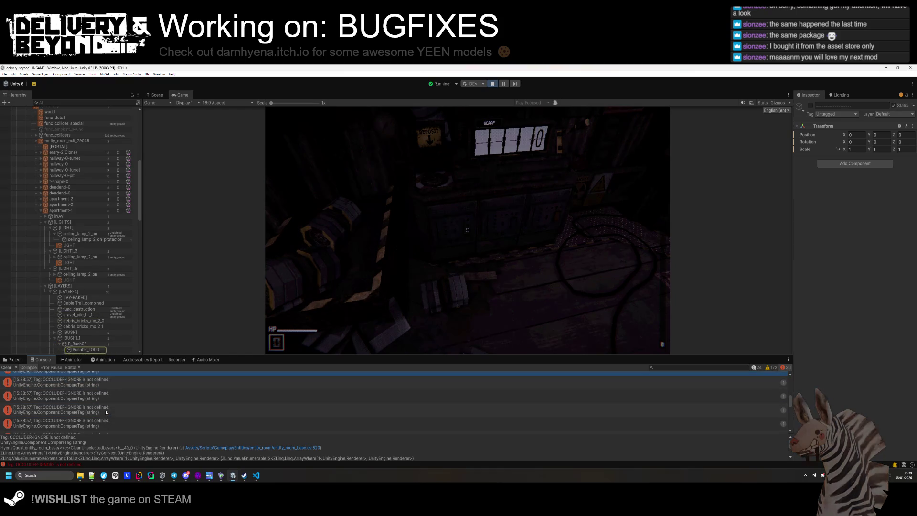
left_click(105, 410)
scroll(105, 410, "down", 1)
left_click(105, 409)
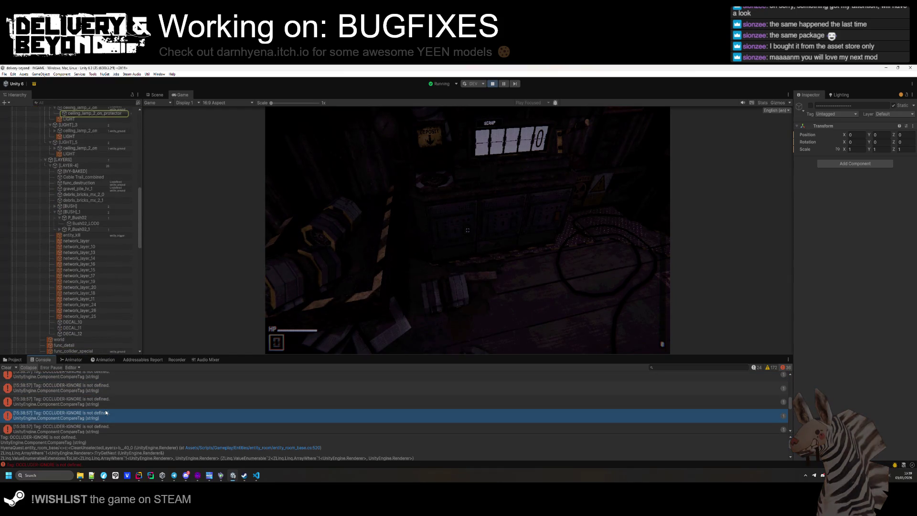
scroll(105, 410, "down", 1)
left_click(104, 408)
scroll(104, 406, "down", 1)
left_click(104, 407)
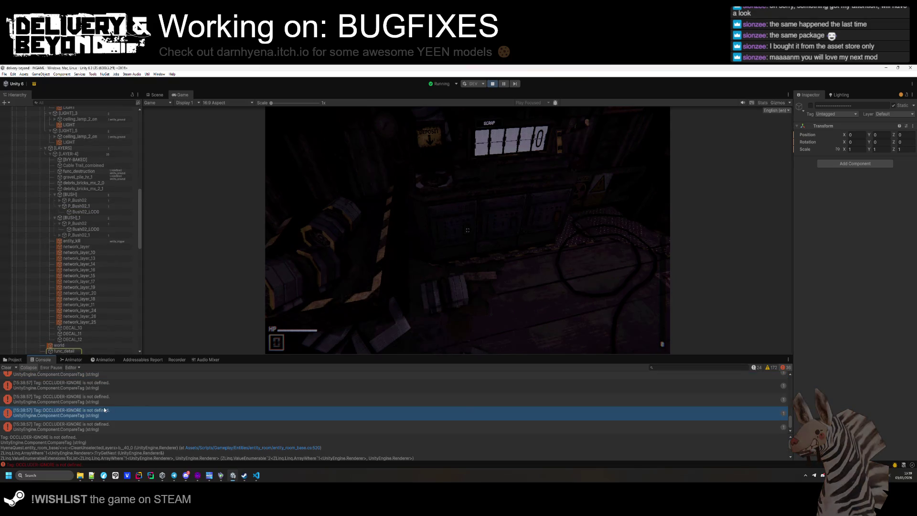
left_click(101, 424)
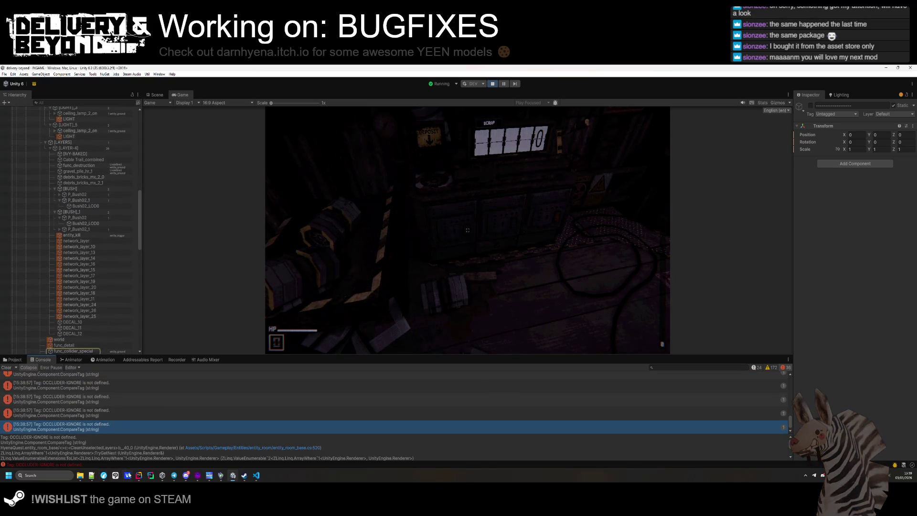
left_click(138, 475)
scroll(245, 131, "up", 5)
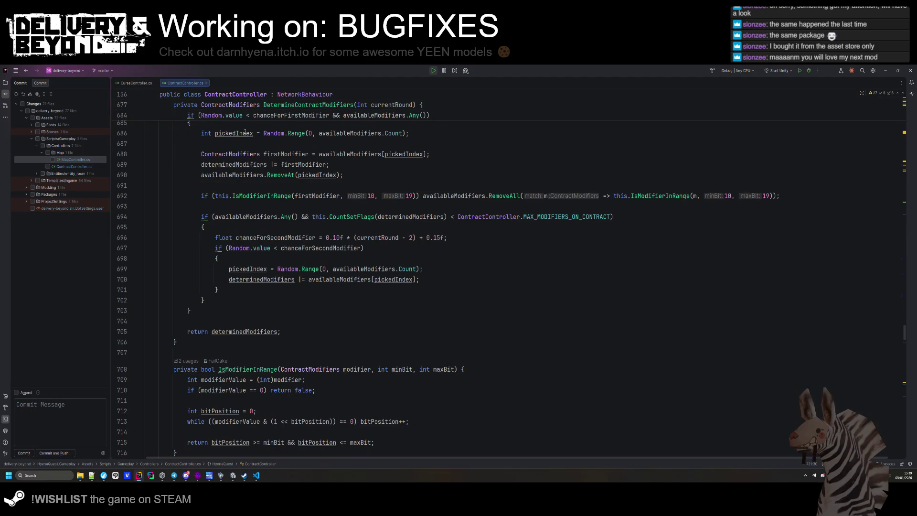
- Find 'room' by name and open entity_room_base.cs to read through it
key("ctrl+t")
type("room")
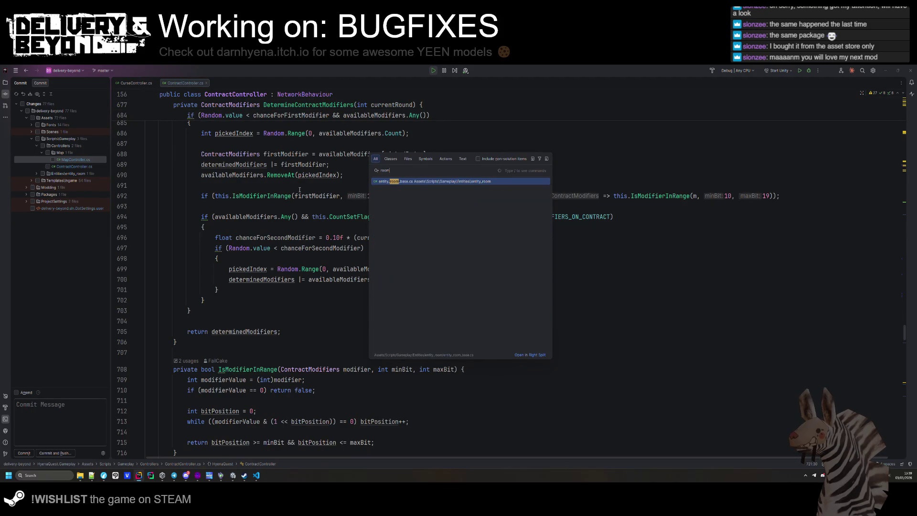
key("Return")
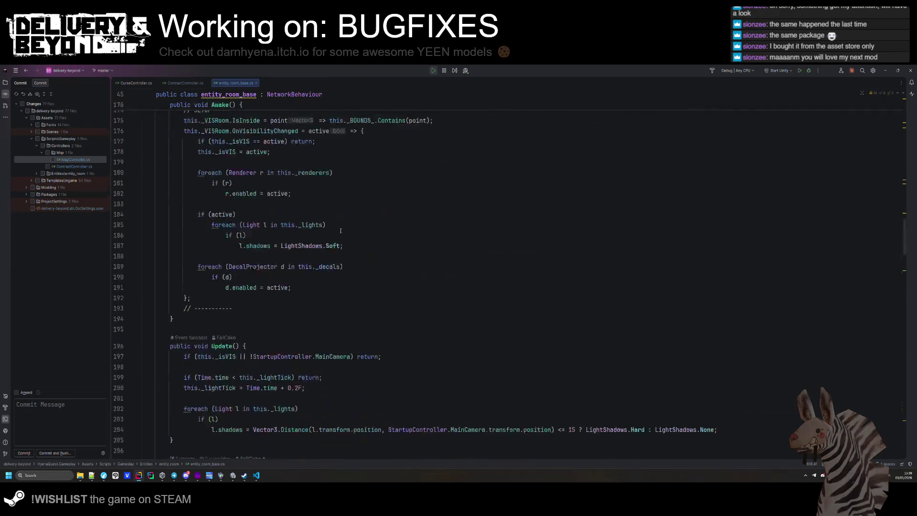
scroll(340, 231, "up", 15)
scroll(322, 211, "down", 15)
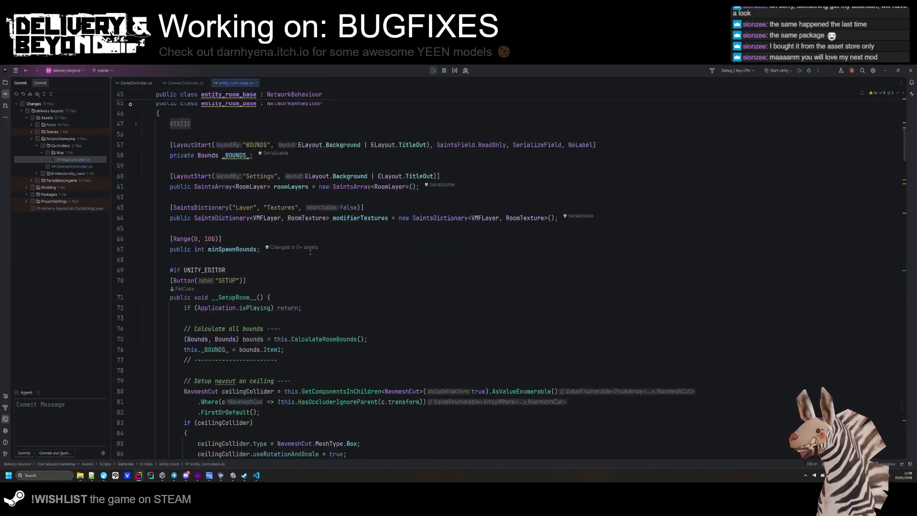
scroll(313, 250, "down", 12)
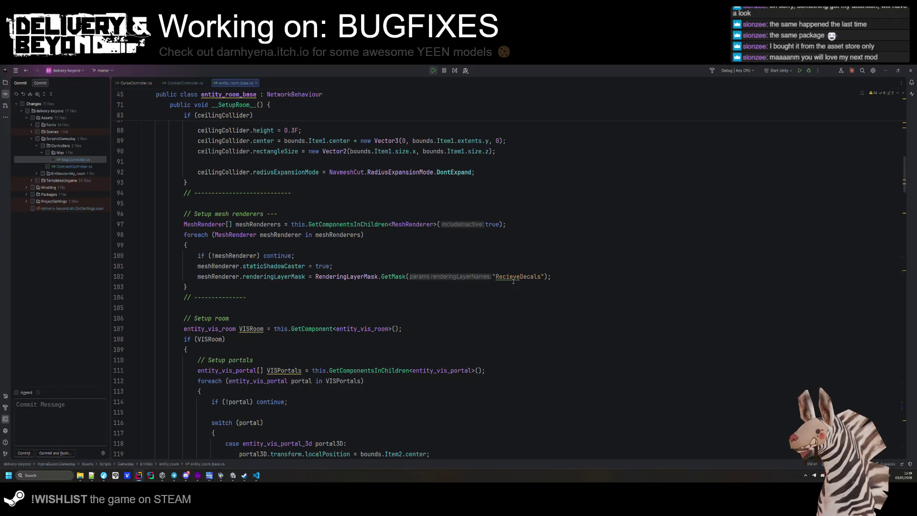
scroll(506, 293, "down", 15)
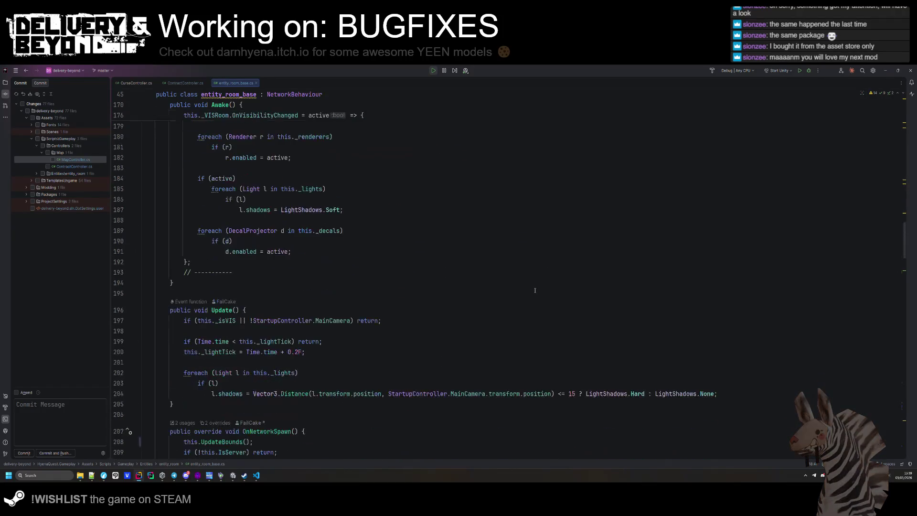
scroll(535, 290, "up", 18)
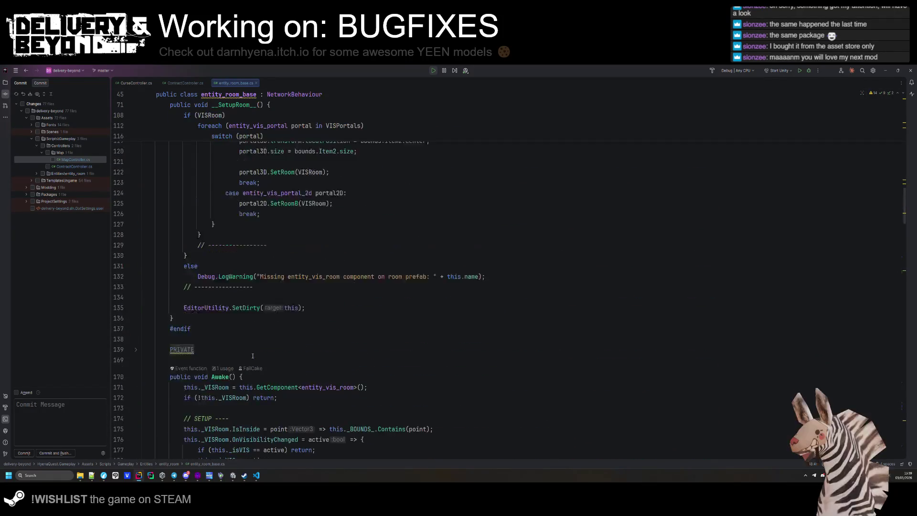
scroll(263, 350, "up", 20)
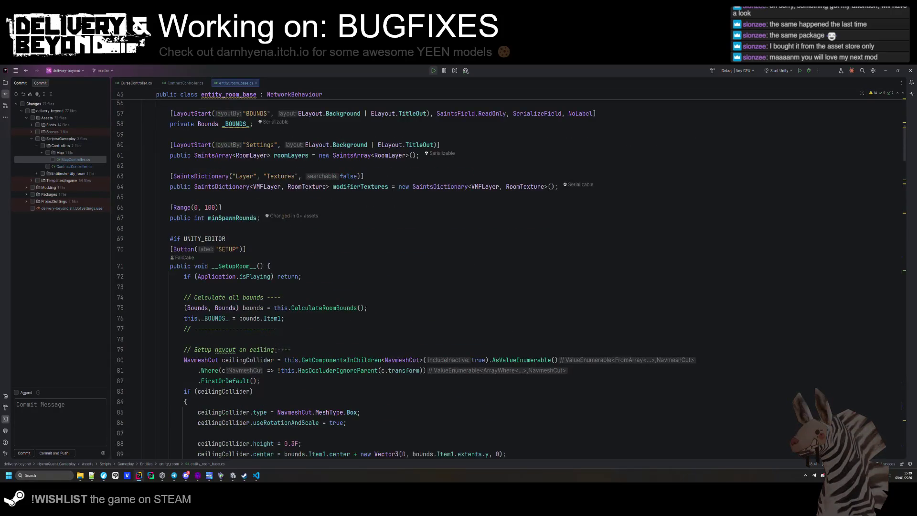
scroll(288, 319, "down", 15)
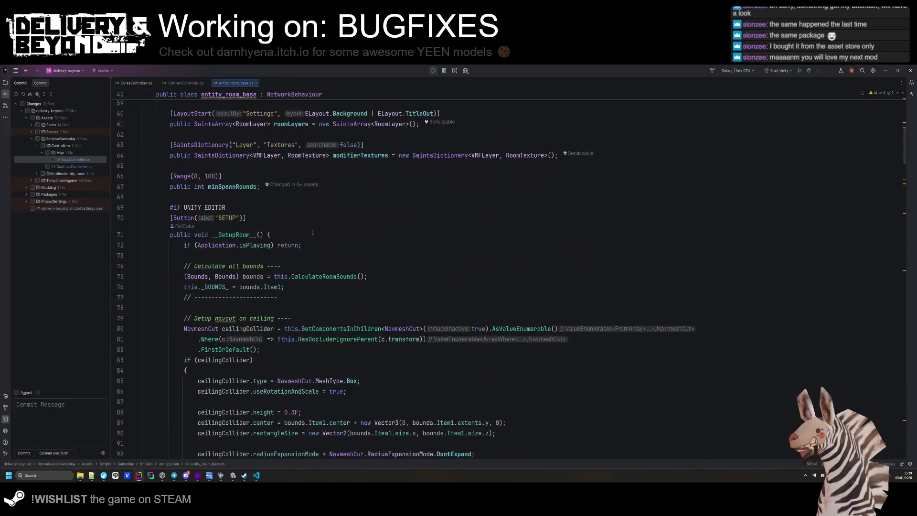
scroll(338, 224, "down", 10)
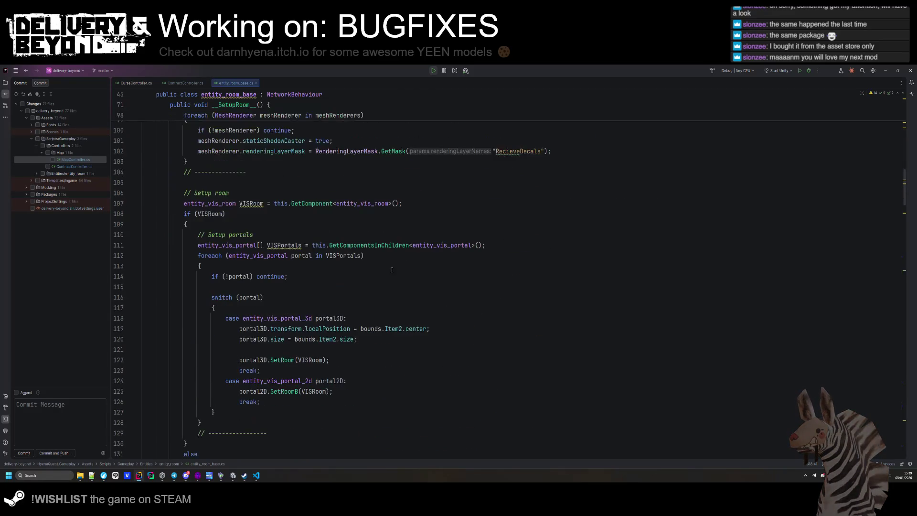
scroll(173, 341, "up", 20)
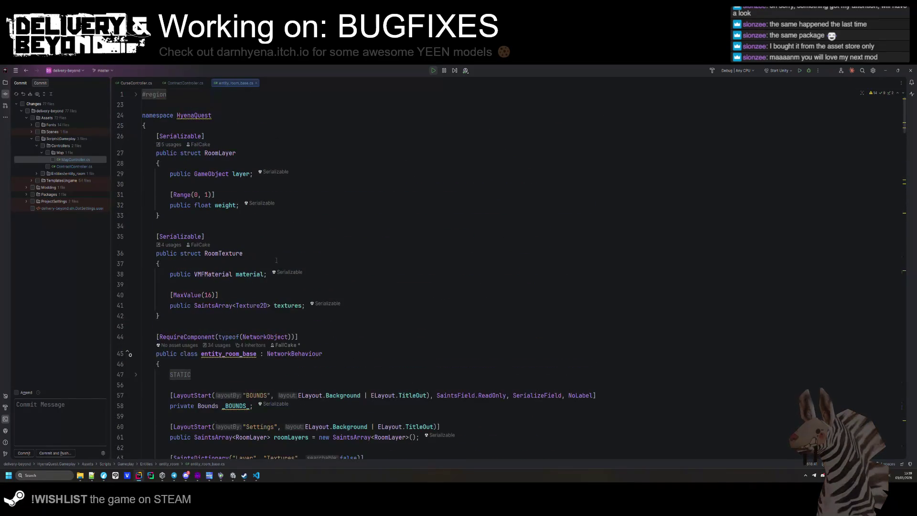
- Search all files for entity_room_base usages and open entity_room_interior.cs
double_click(226, 354)
key("ctrl+shift+f")
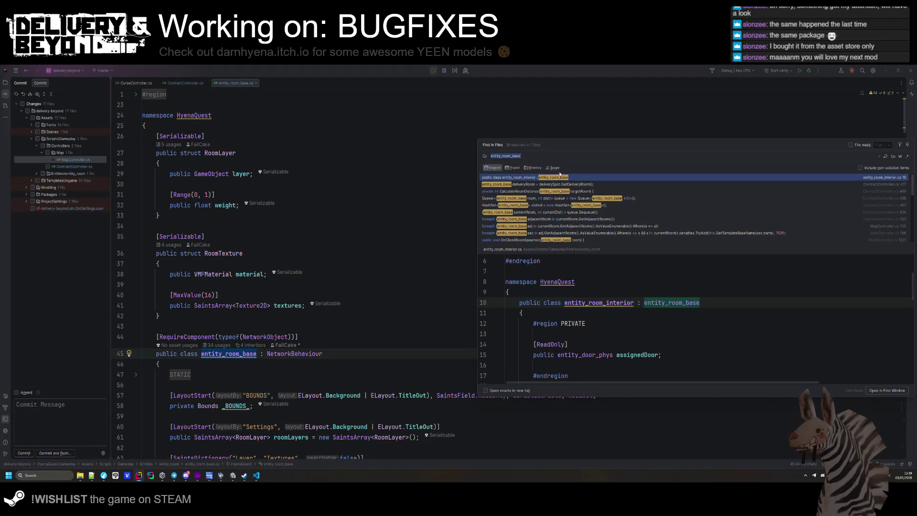
double_click(553, 179)
scroll(275, 230, "down", 2)
scroll(275, 229, "up", 2)
key("ctrl+shift+f")
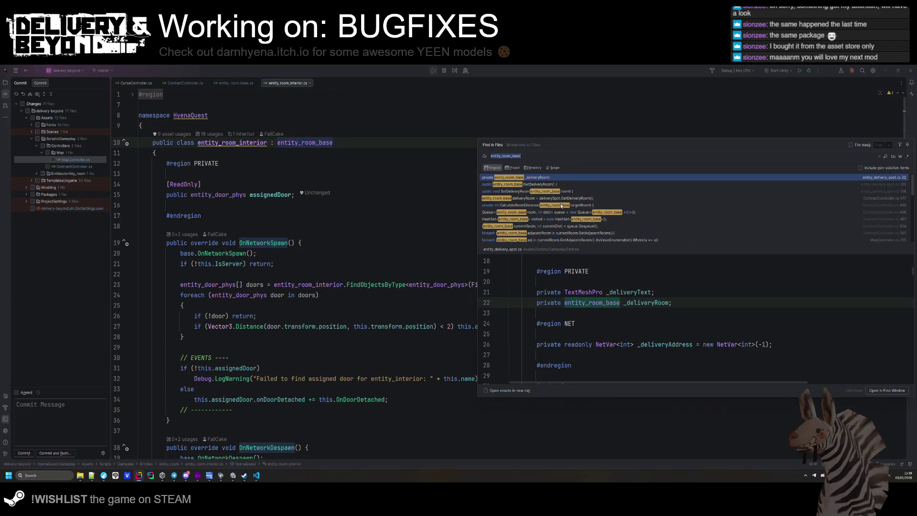
key("Escape")
left_click(258, 167)
- Search Everywhere for entity_room, open entity_room.cs, and expand its PRIVATE region
key("shift")
key("shift")
type("entity_room")
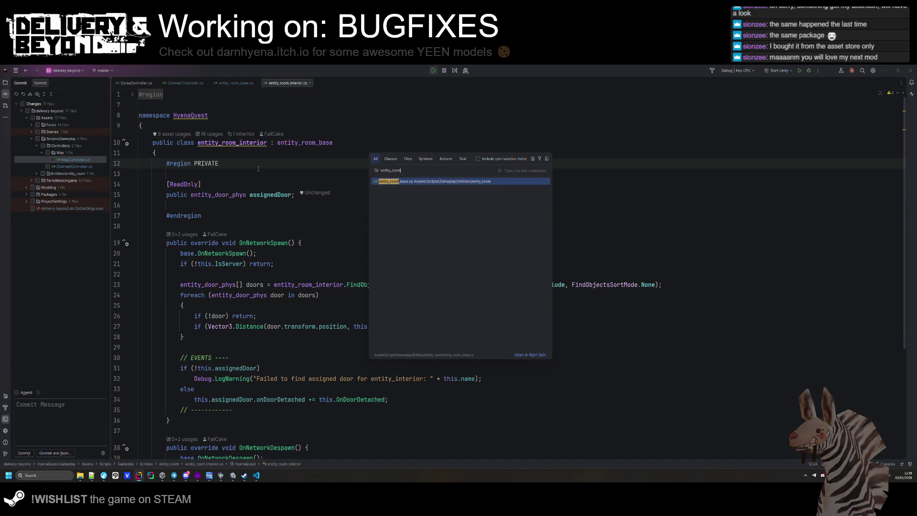
key("Return")
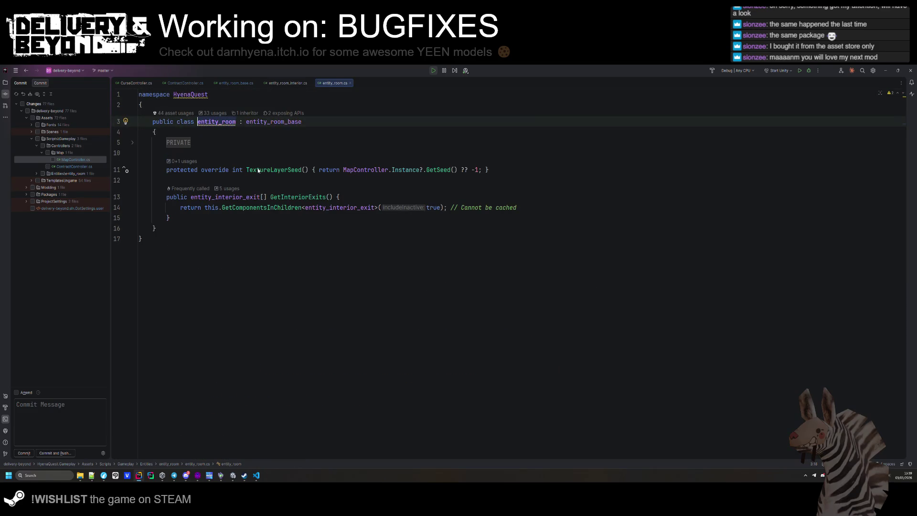
left_click(187, 143)
- In entity_room_base.cs, expand the STATIC, PRIVATE, VIS, NET SPAWN, NET and HOOKS regions down to UpdateBounds
left_click(265, 125, "ctrl")
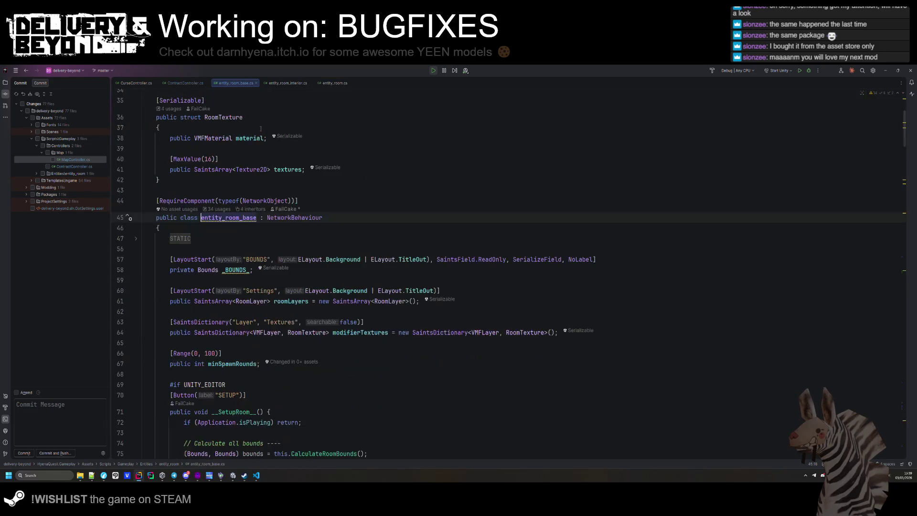
left_click(178, 233)
scroll(229, 234, "down", 7)
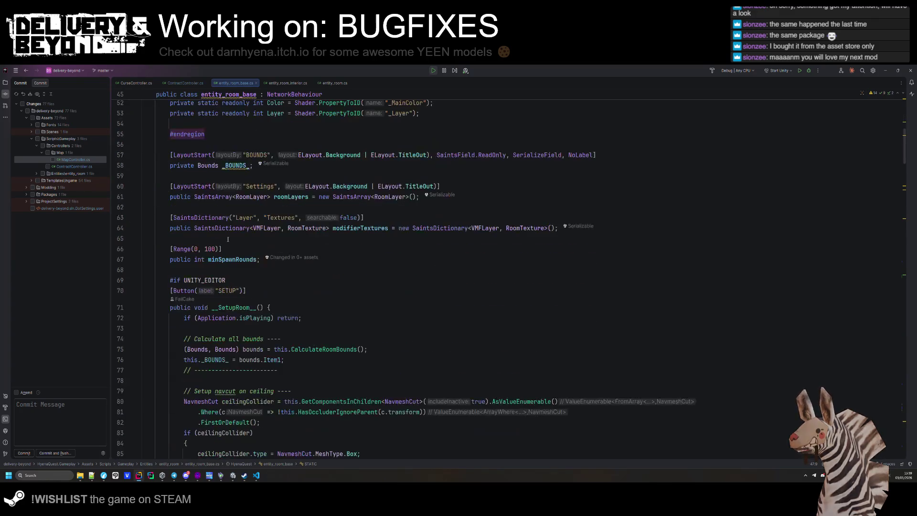
scroll(233, 276, "down", 7)
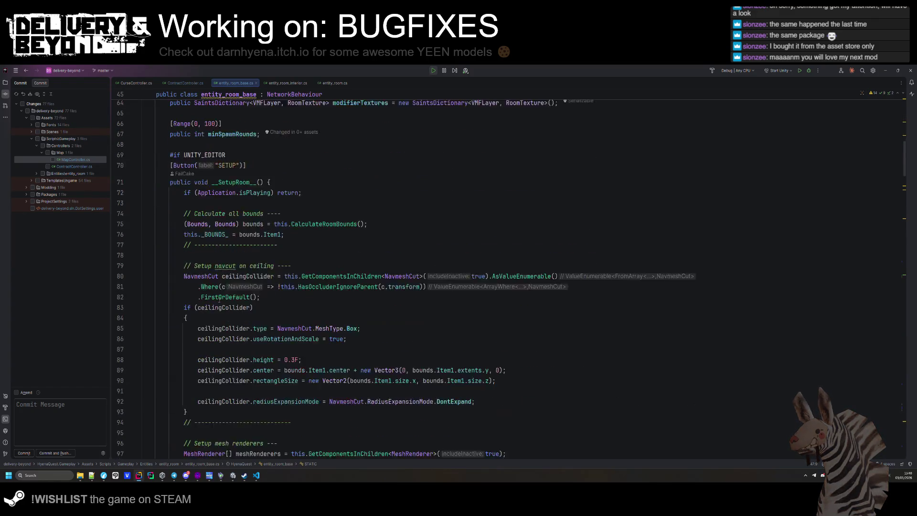
scroll(227, 324, "down", 10)
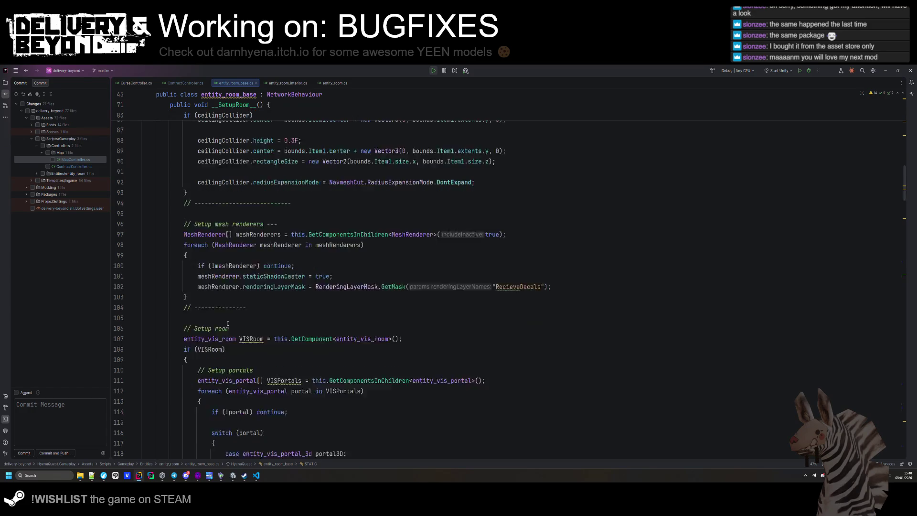
scroll(223, 329, "down", 1)
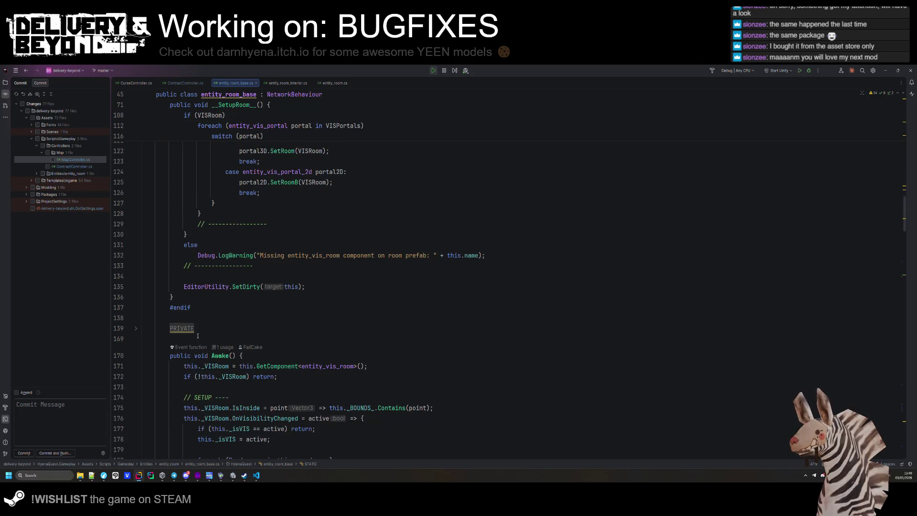
left_click(189, 327)
scroll(194, 325, "down", 3)
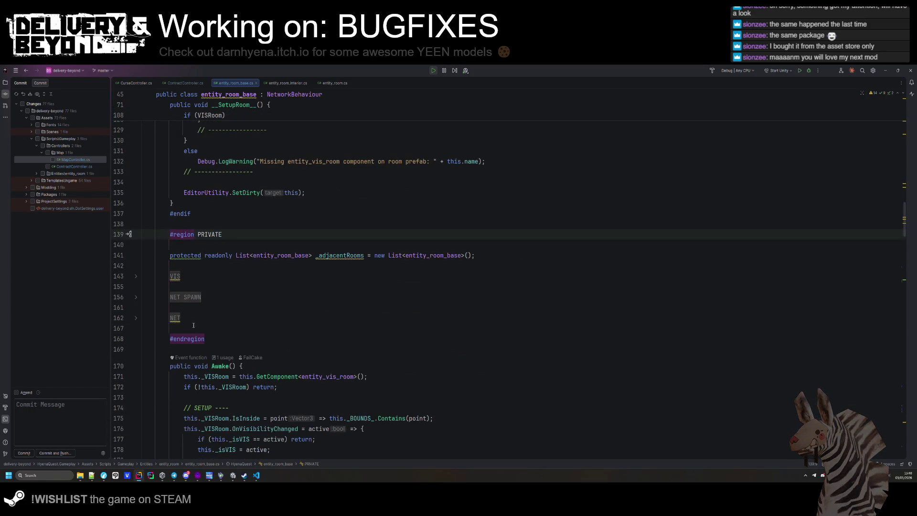
left_click(174, 276)
left_click(191, 410)
scroll(191, 403, "down", 6)
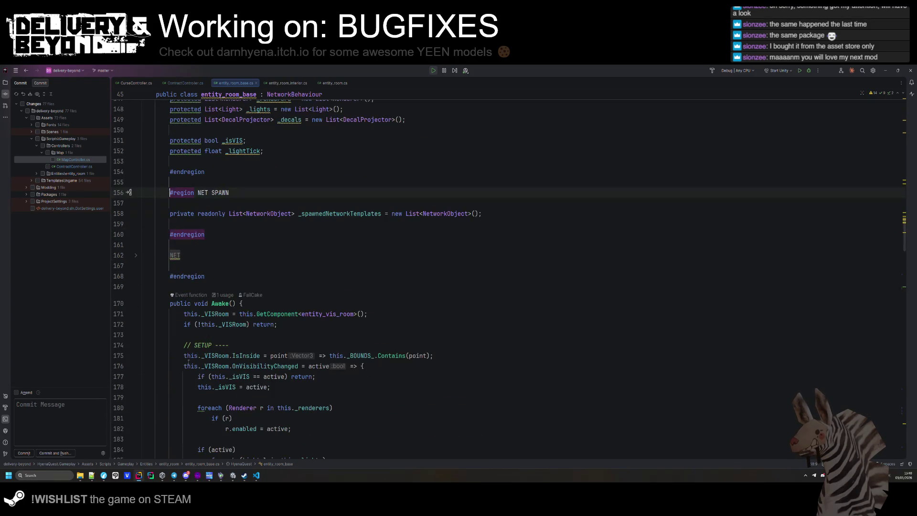
left_click(175, 258)
scroll(178, 271, "down", 6)
scroll(178, 271, "down", 12)
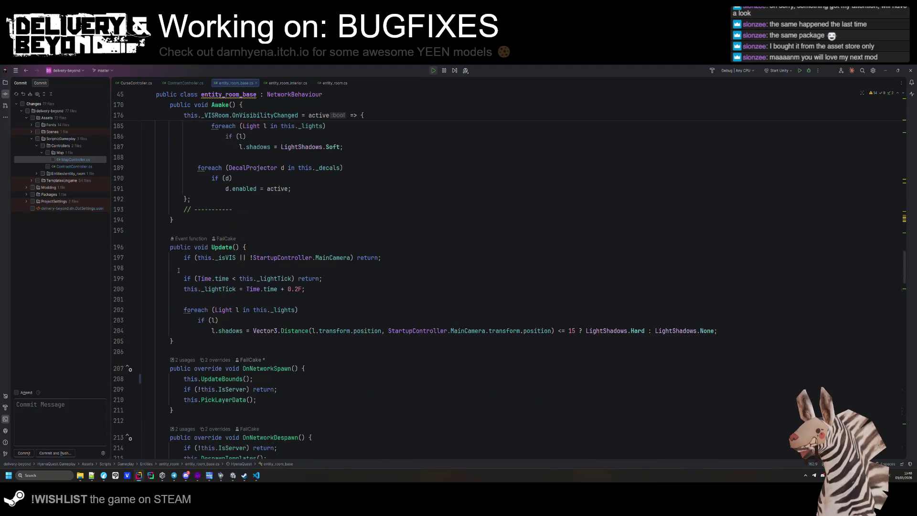
left_click(177, 271)
scroll(179, 277, "down", 20)
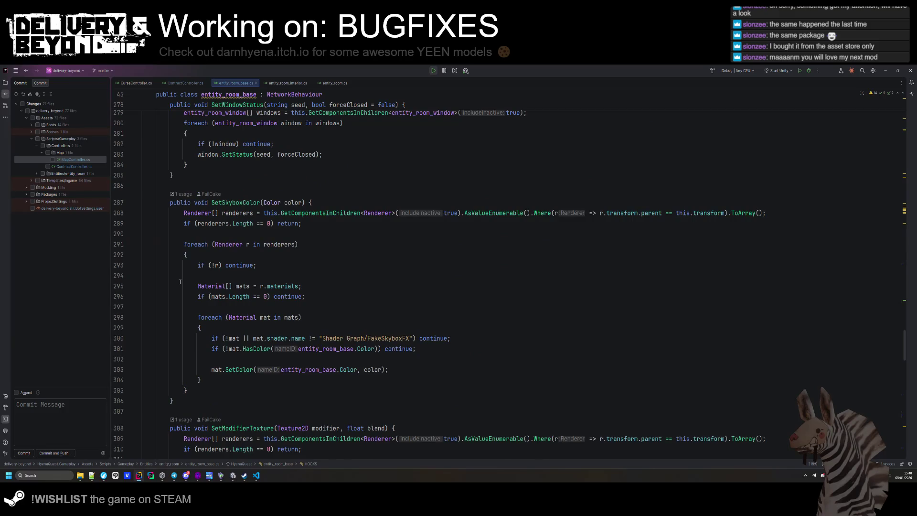
scroll(181, 282, "up", 14)
left_click(229, 216)
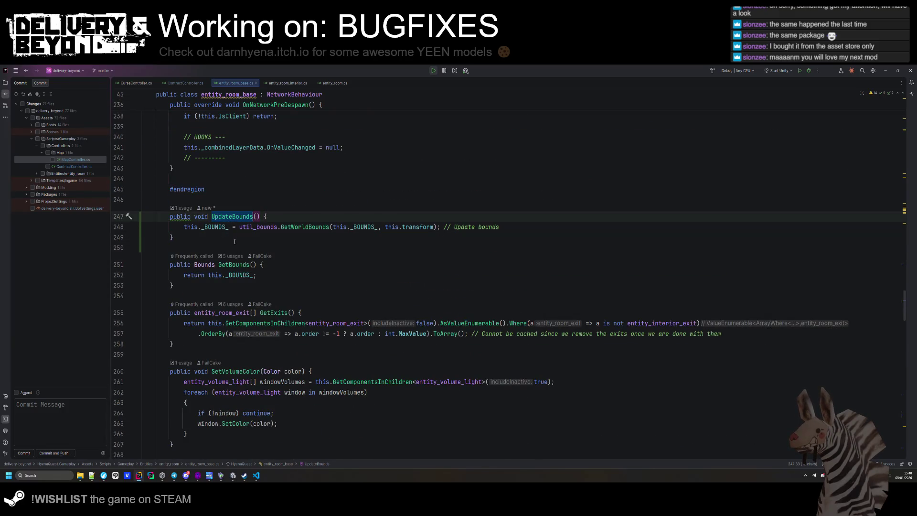
- Locate UpdateBounds, cut its bounds calculation line, and delete the emptied method
key("ctrl+f")
key("Return")
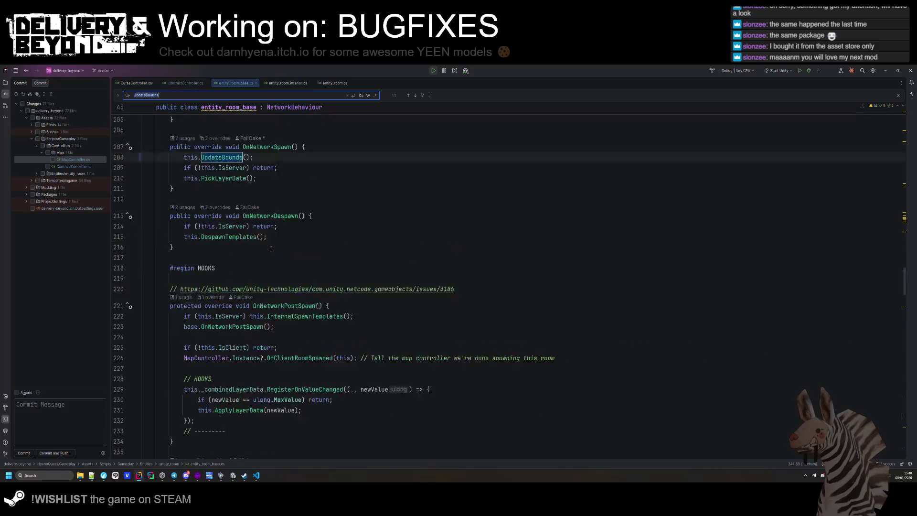
key("Return")
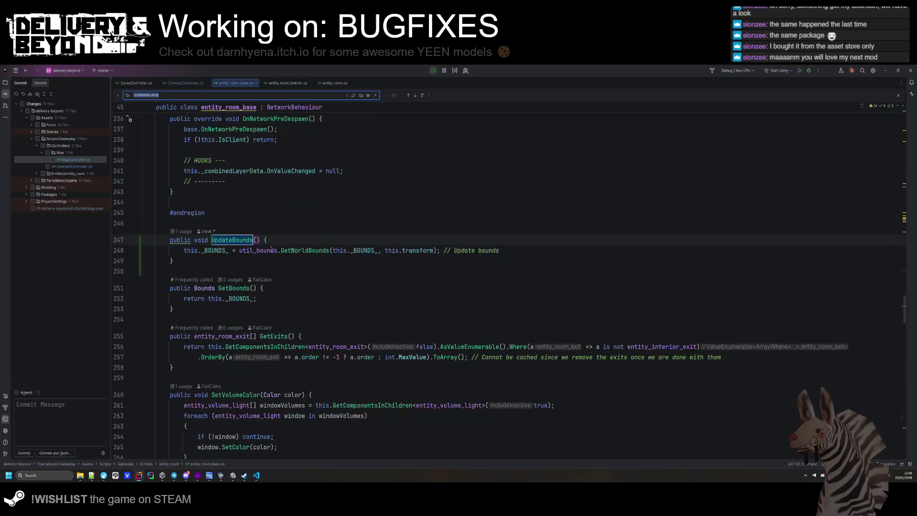
triple_click(374, 250)
key("BackSpace")
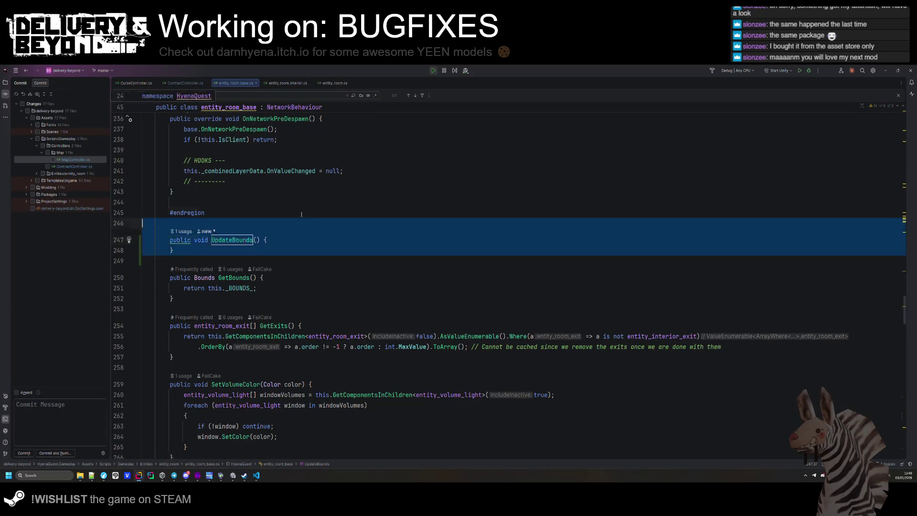
key("ctrl+y")
key("ctrl+y")
key("ctrl+y")
- Paste the bounds calculation over the UpdateBounds call in OnNetworkSpawn and save the file
scroll(276, 218, "up", 5)
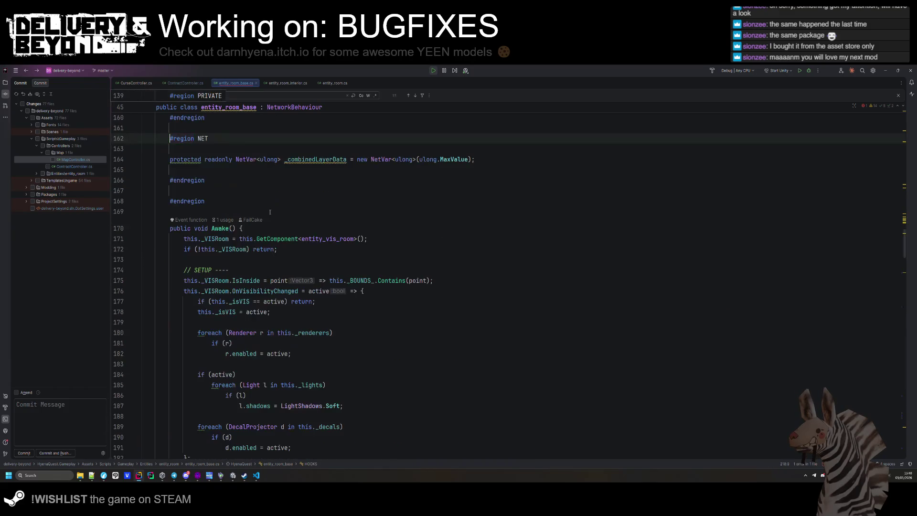
scroll(275, 218, "down", 5)
left_click(267, 223)
scroll(267, 233, "up", 10)
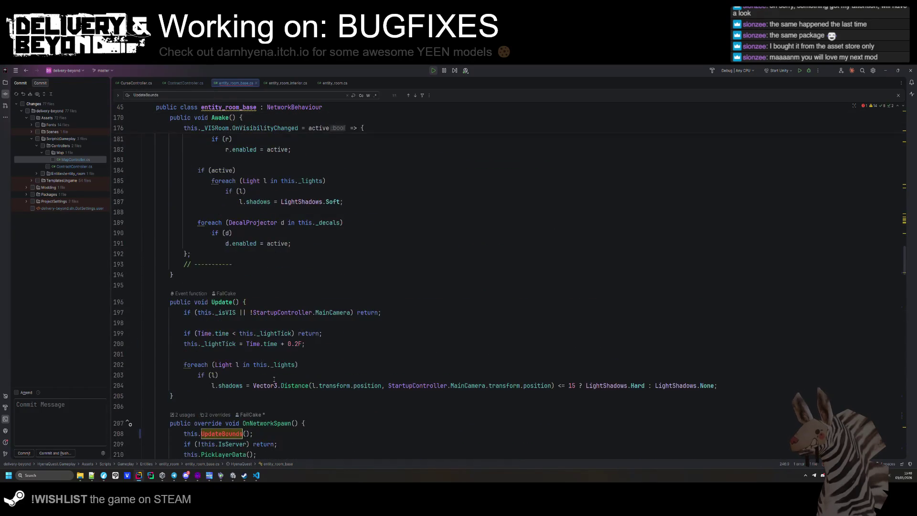
scroll(267, 233, "down", 2)
left_click_drag(254, 308, 349, 303)
type("this._BOUNDS_ = util_bounds.GetWorldBounds(this._BOUNDS_, this.transform); // Update bounds")
key("ctrl+s")
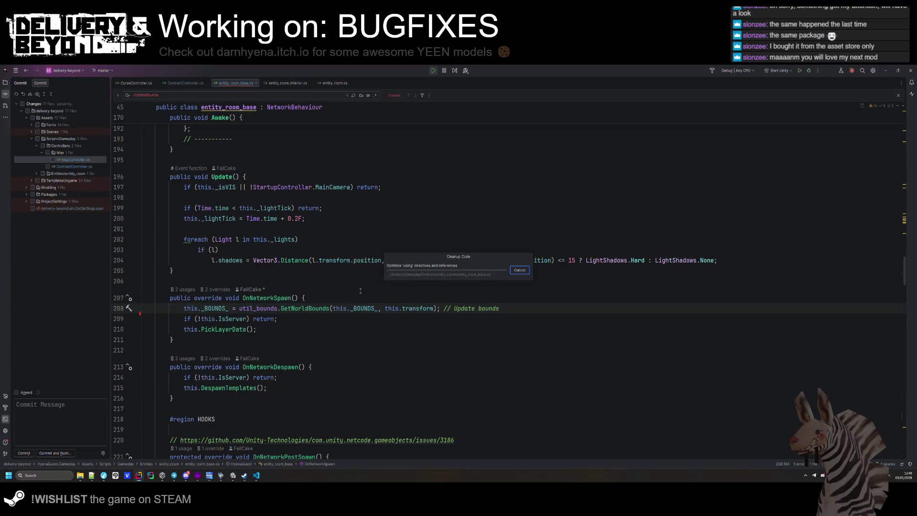
key("Down")
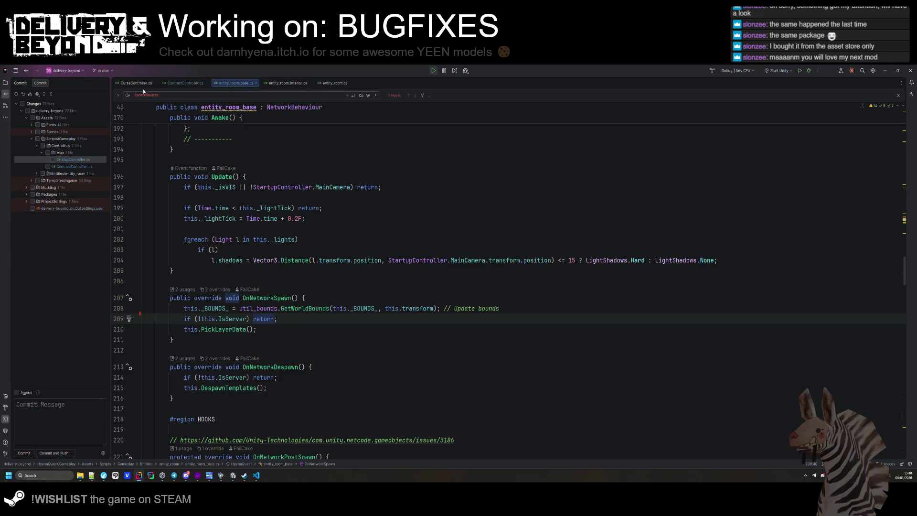
left_click(256, 239)
scroll(290, 282, "up", 10)
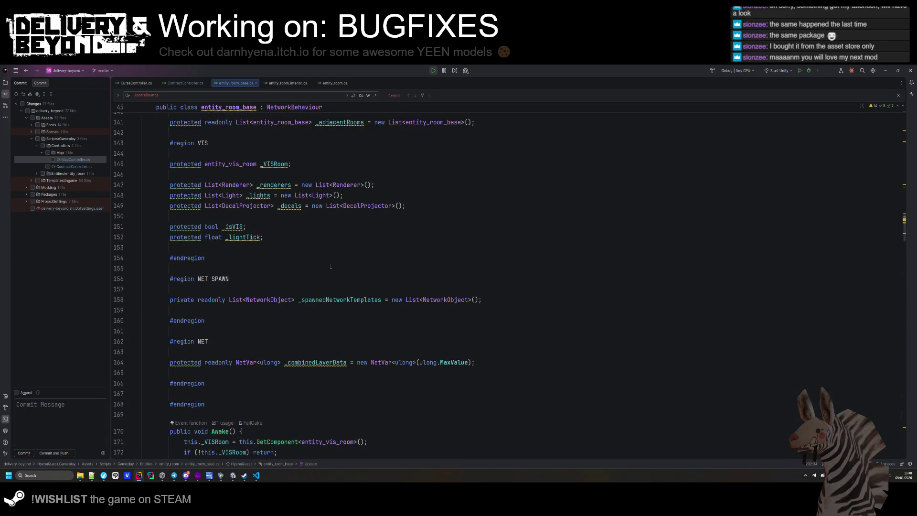
- Search all files for 'Occluder/' and open the OCCLUDER/IGNORE check in HasOccluderIgnoreParent
key("ctrl+shift+f")
type("Occl")
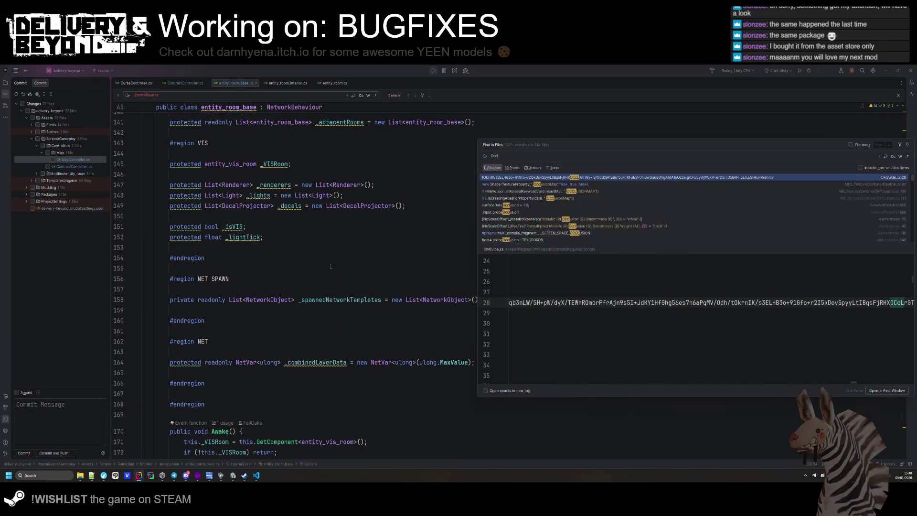
type("uder/")
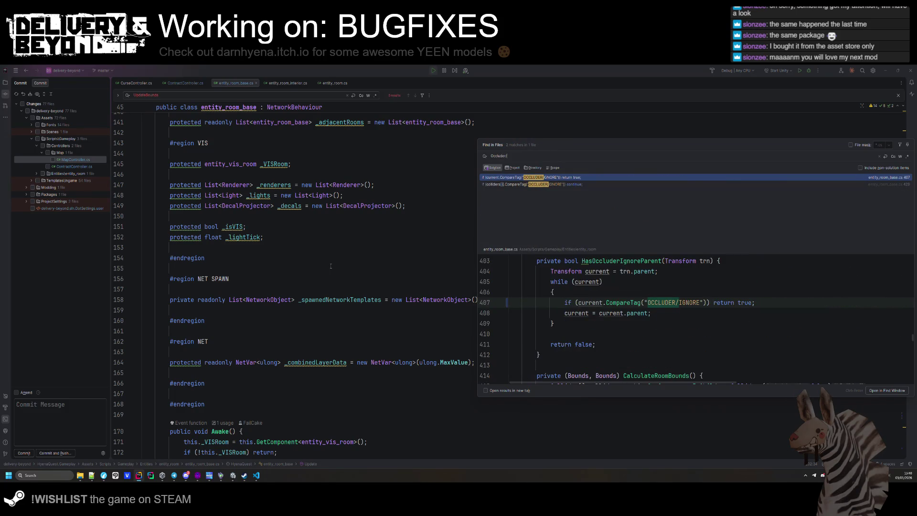
double_click(565, 178)
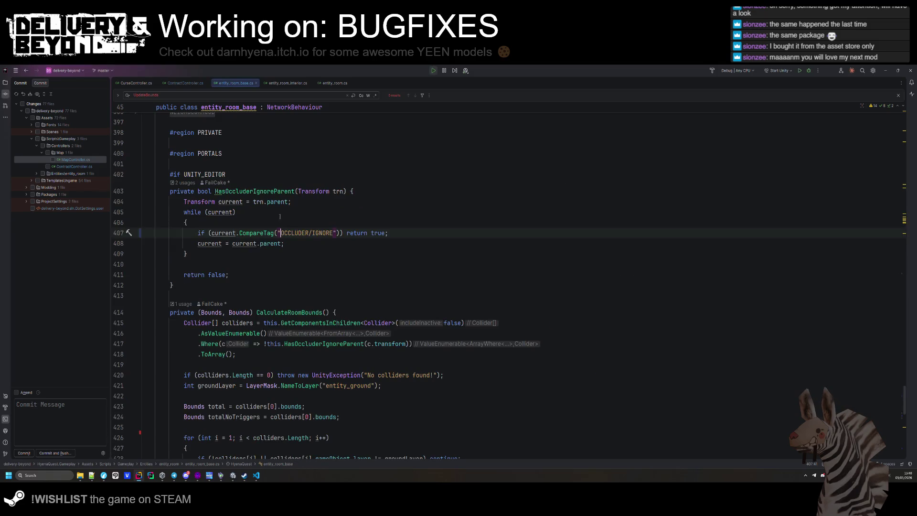
left_click(251, 260)
scroll(251, 260, "up", 2)
scroll(353, 331, "down", 3)
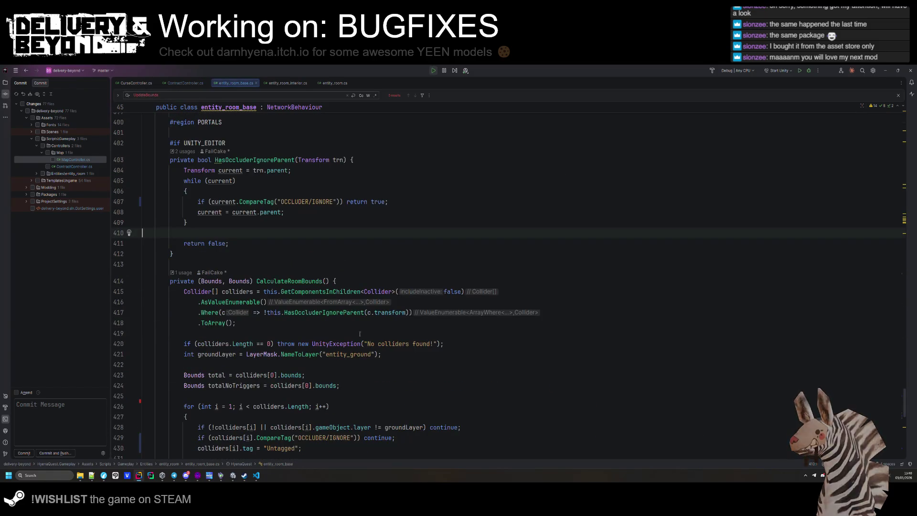
scroll(354, 332, "down", 2)
- Inspect the CompareTag OCCLUDER/IGNORE check on line 429, then return to Unity's tag error
left_click(335, 375)
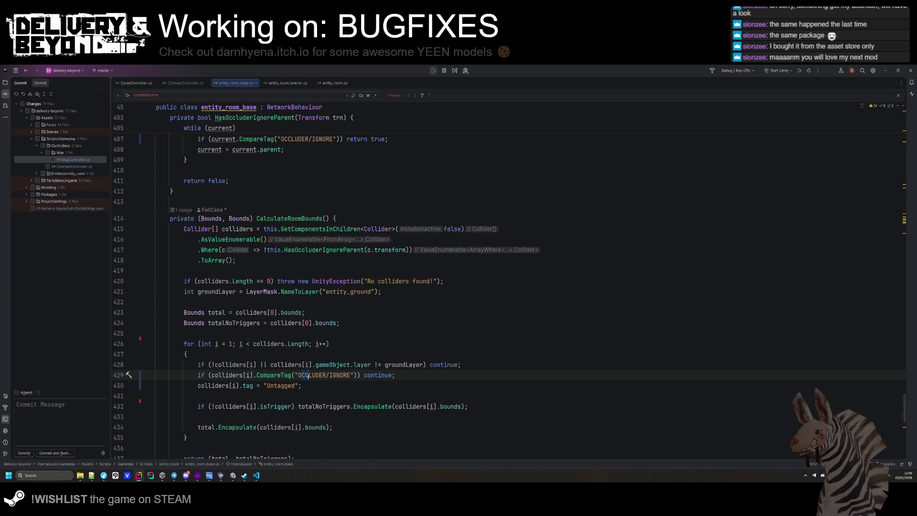
left_click(348, 383)
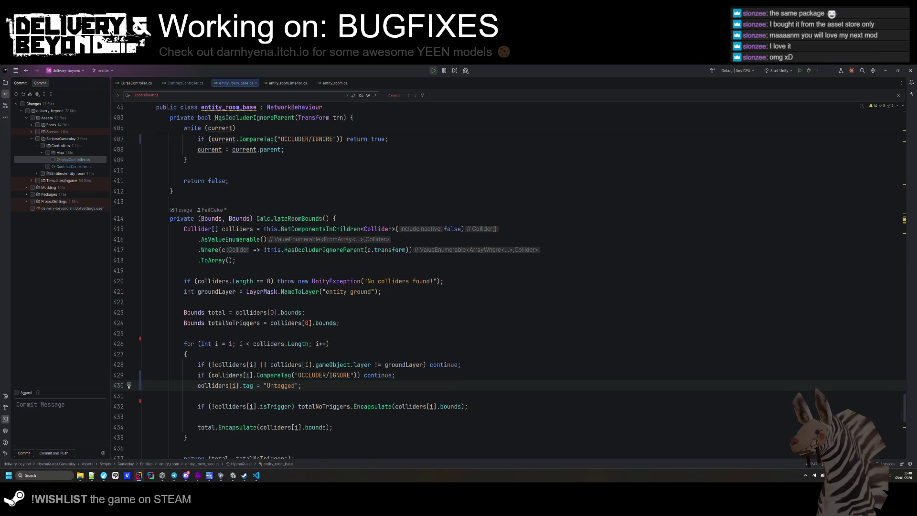
left_click(281, 374)
scroll(261, 306, "down", 2)
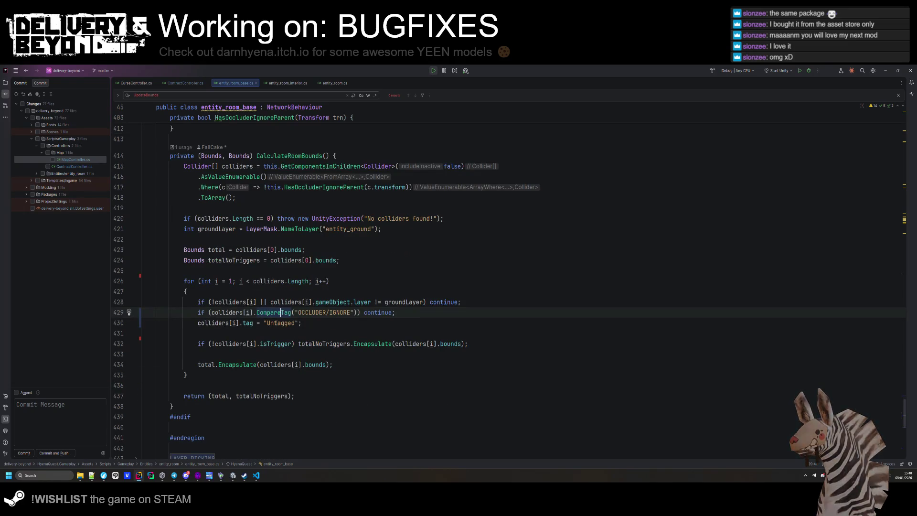
key("alt+Tab")
left_click(100, 401)
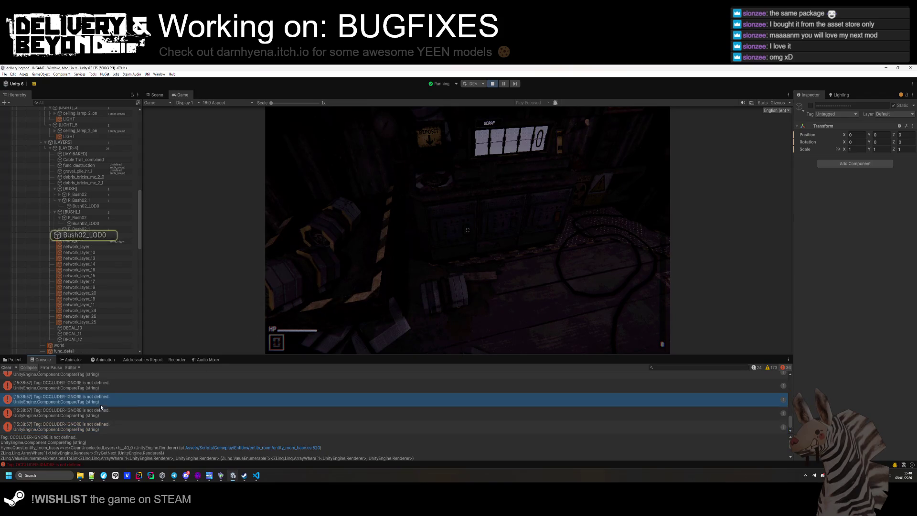
- Inspect the LAYER-4 group and the apartment-1 room object in the Hierarchy
left_click(73, 171)
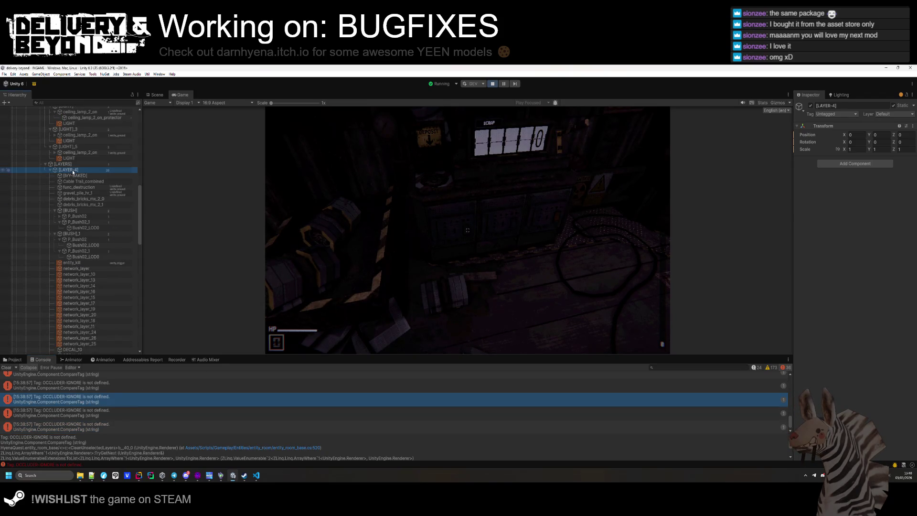
scroll(75, 208, "up", 4)
left_click(73, 154)
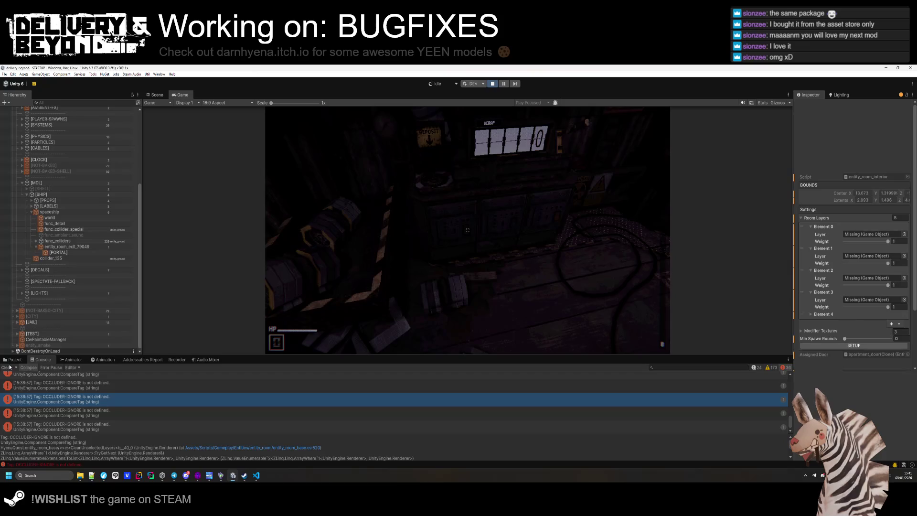
- Stop play mode and browse the Project window to Ingame/Map/Apartments
key("ctrl+p")
left_click(14, 360)
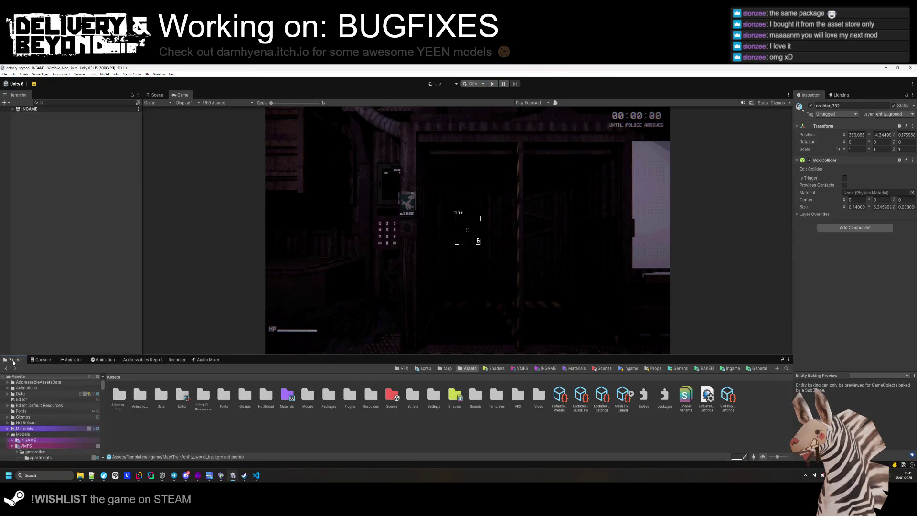
left_click(304, 424)
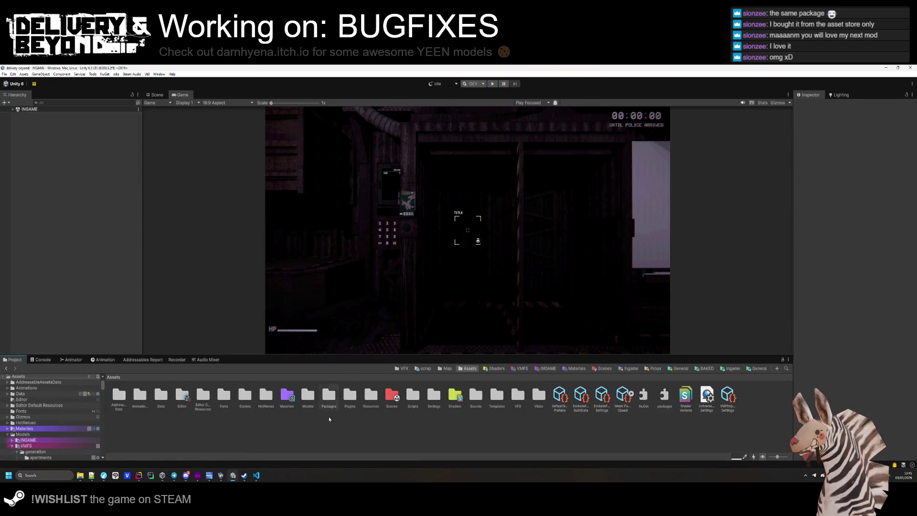
left_click(729, 369)
double_click(164, 400)
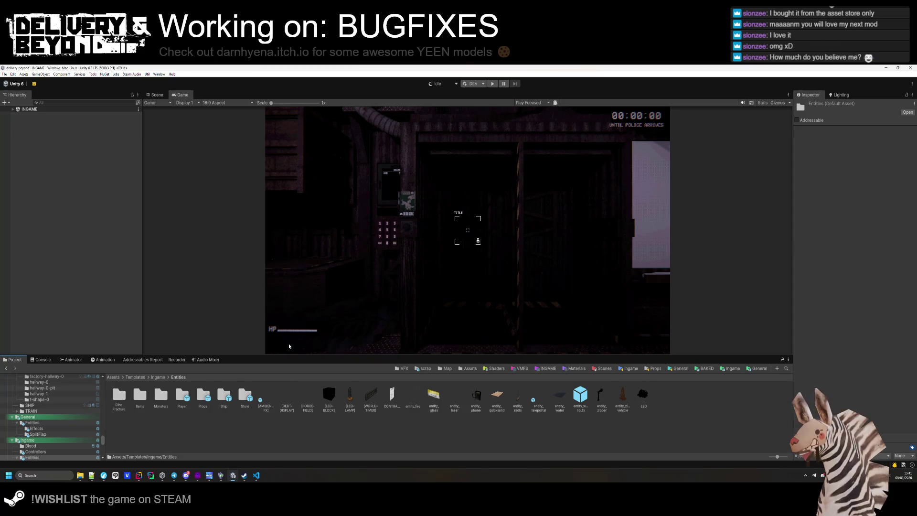
left_click(158, 377)
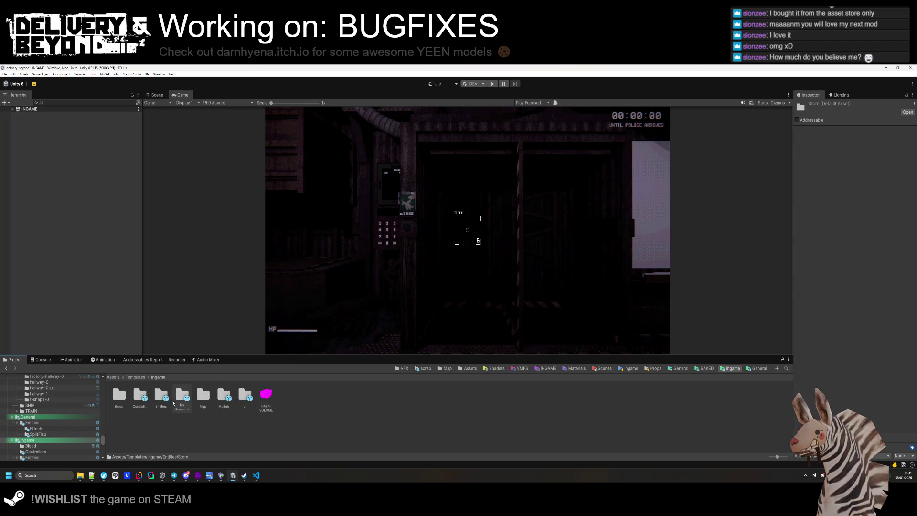
double_click(205, 397)
double_click(118, 397)
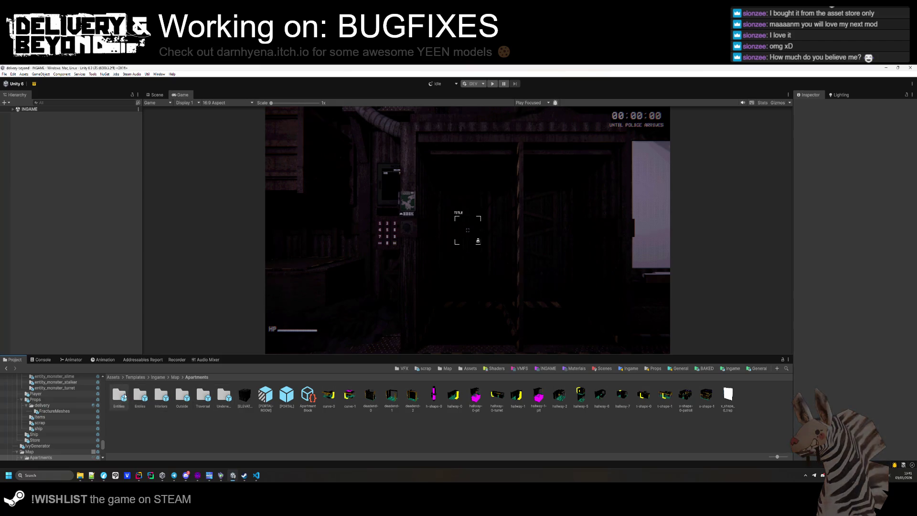
- Open the Interiors prefabs, rerun SETUP on apartment-1 and save it
double_click(161, 396)
double_click(115, 395)
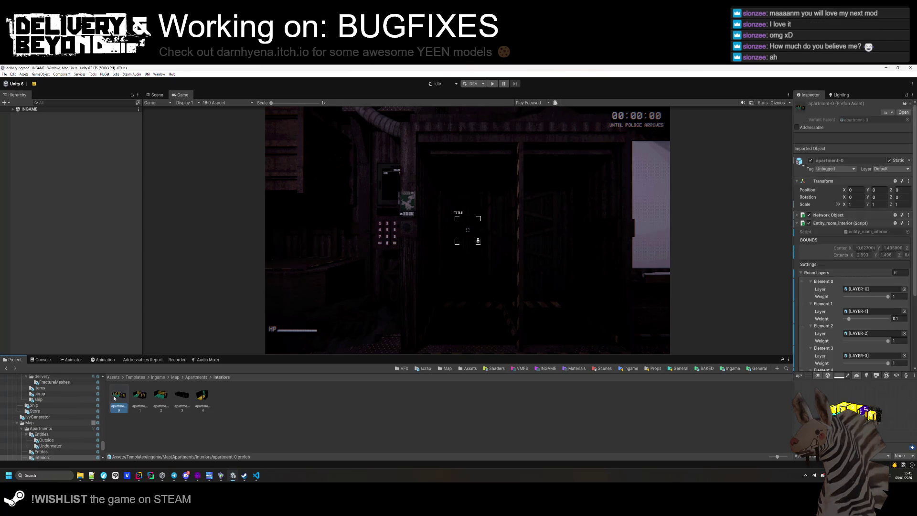
scroll(874, 163, "down", 2)
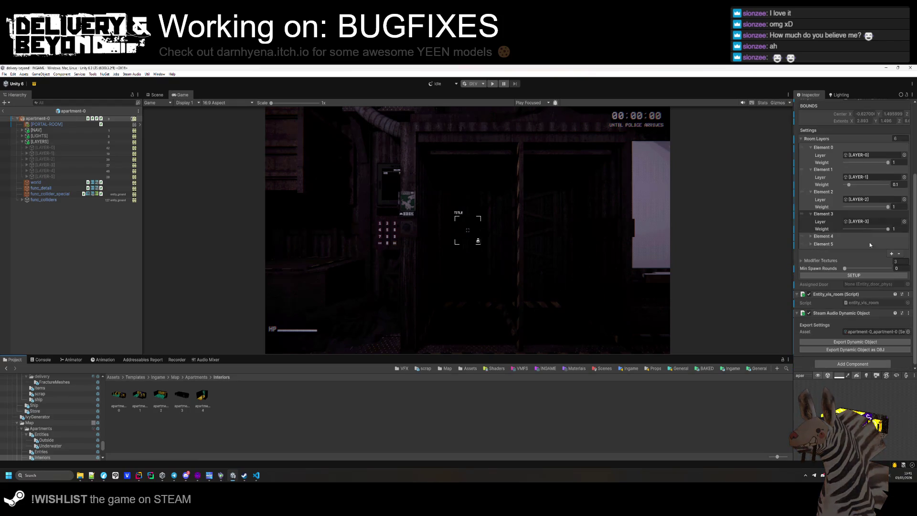
left_click(87, 224)
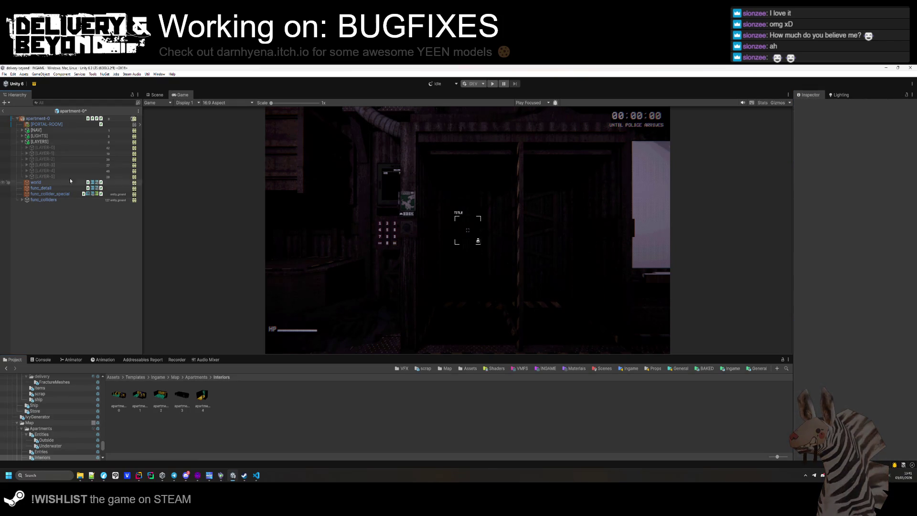
double_click(139, 396)
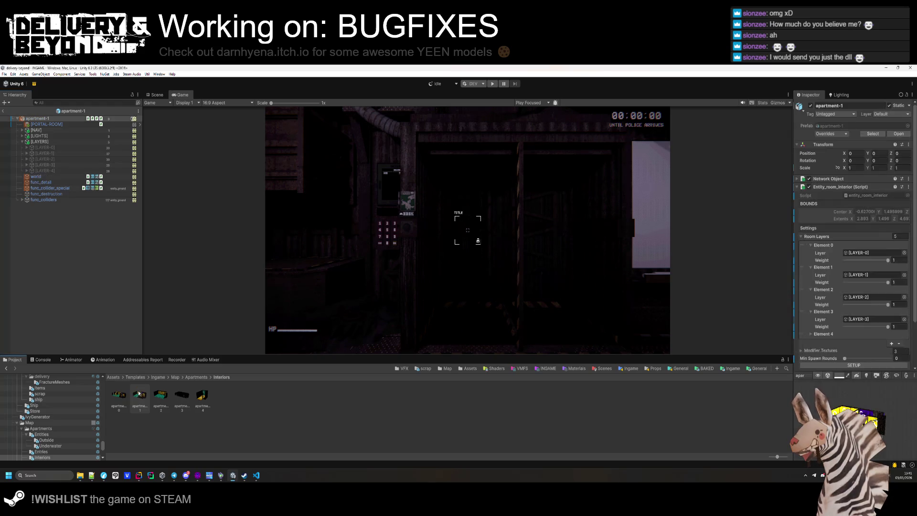
left_click(854, 366)
key("ctrl+s")
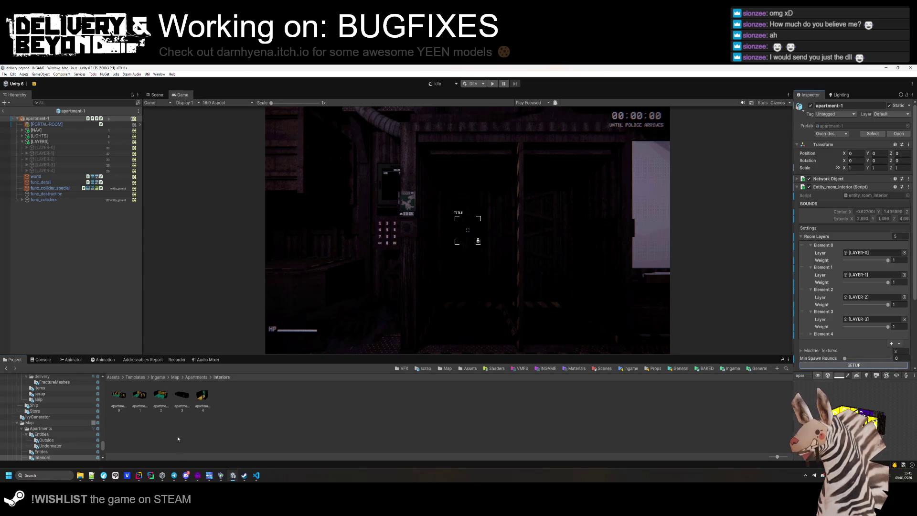
- Rerun the room SETUP on the apartment-2, apartment-3 and apartment-4 prefabs
double_click(165, 400)
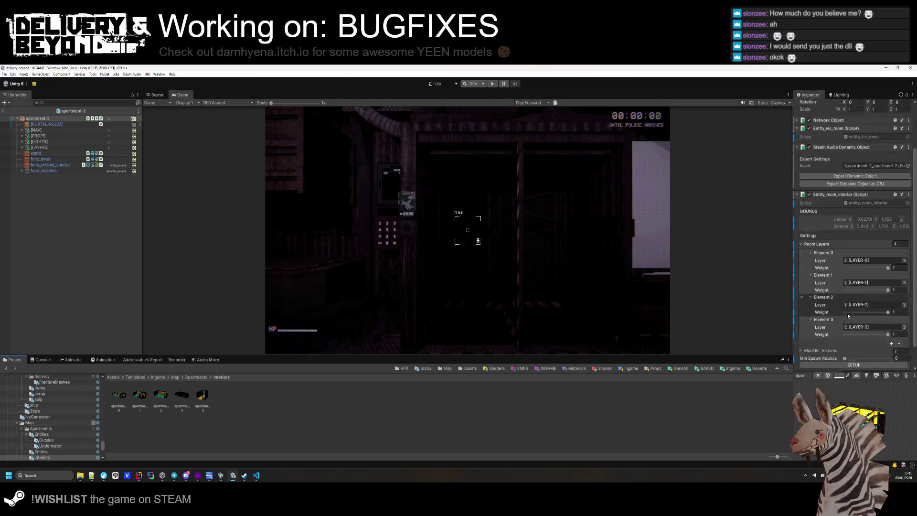
left_click(855, 340)
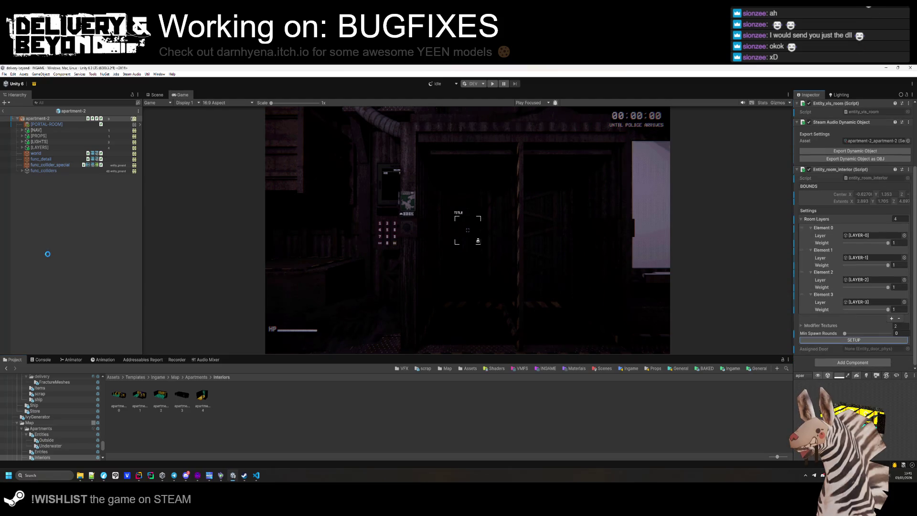
double_click(181, 399)
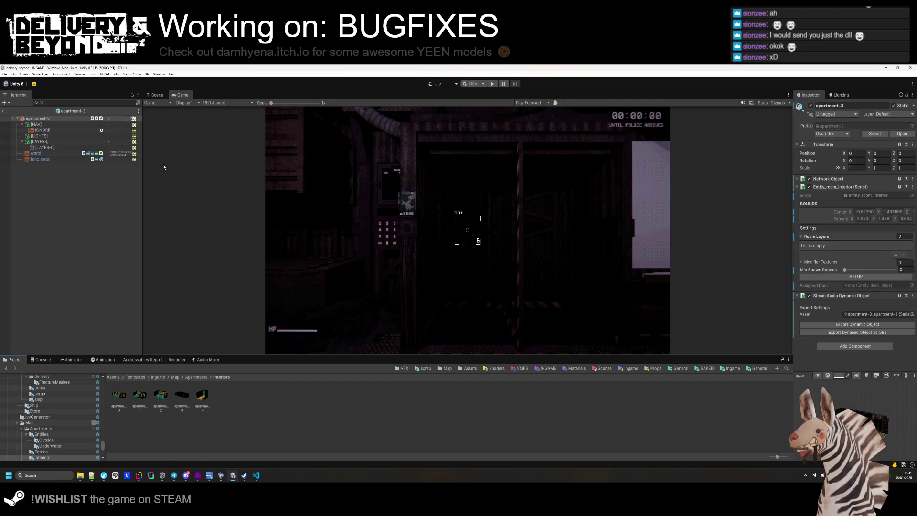
left_click(844, 277)
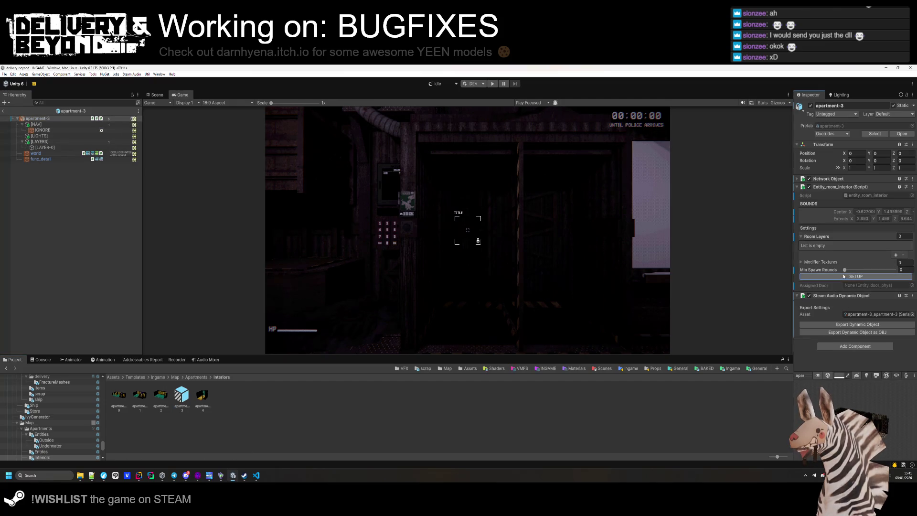
double_click(202, 395)
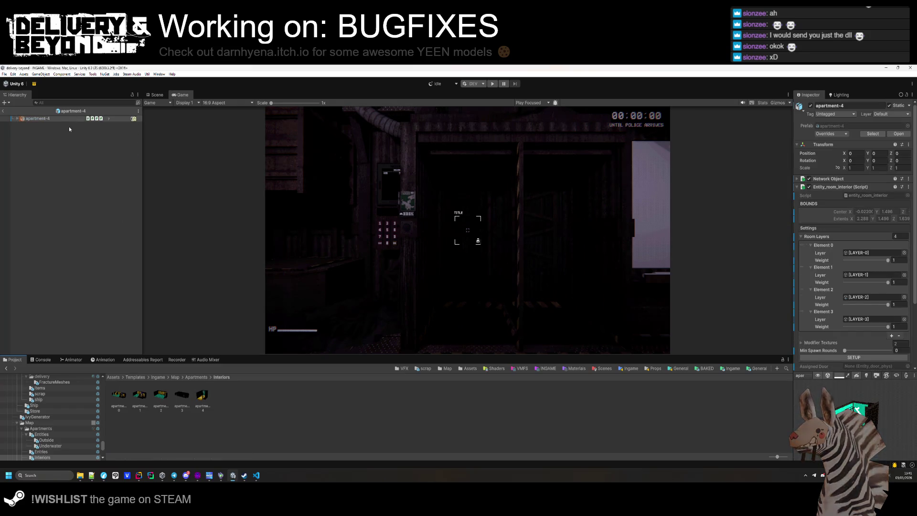
left_click(828, 356)
- Reopen apartment-0, collapse its LAYERS group, view it top-down, then exit Prefab Mode
double_click(119, 395)
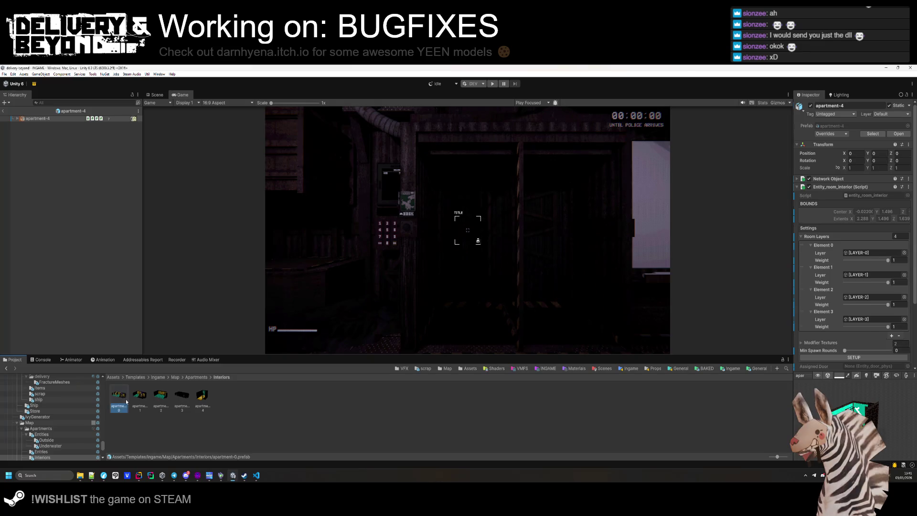
left_click(23, 142)
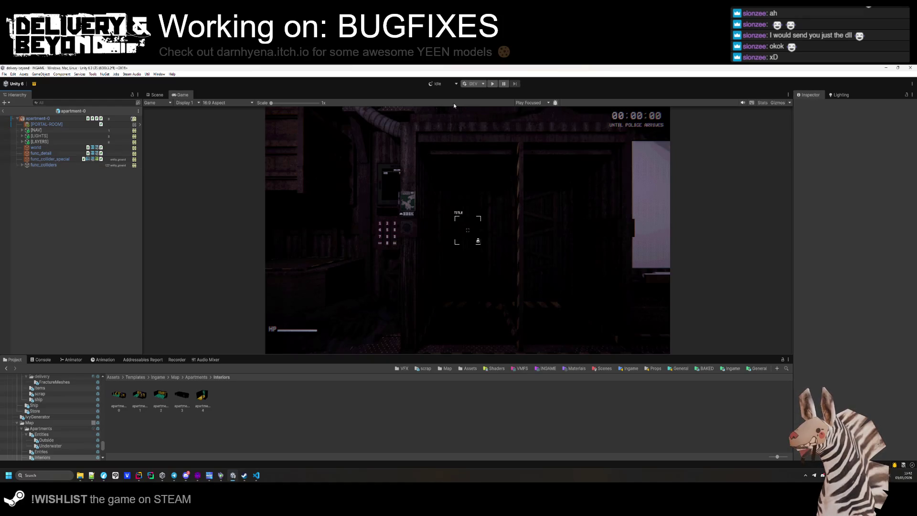
left_click(154, 95)
left_click_drag(477, 297, 311, 166)
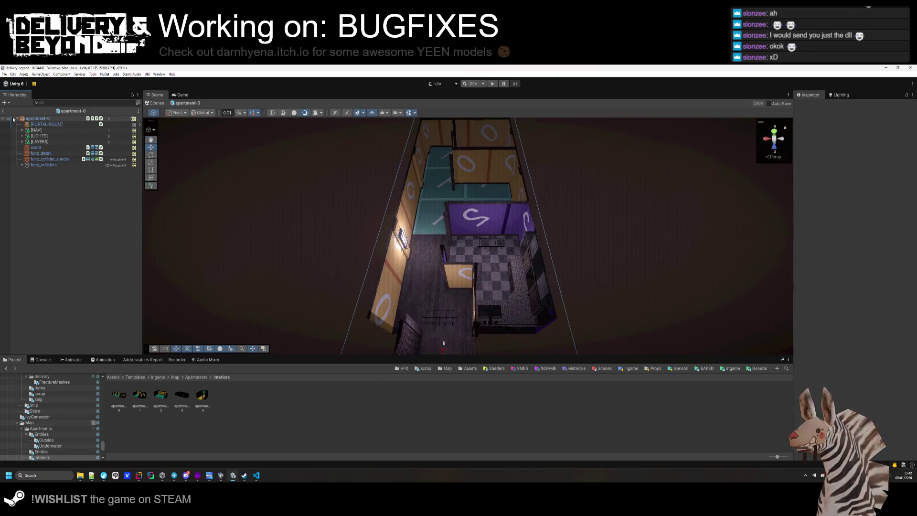
left_click(3, 111)
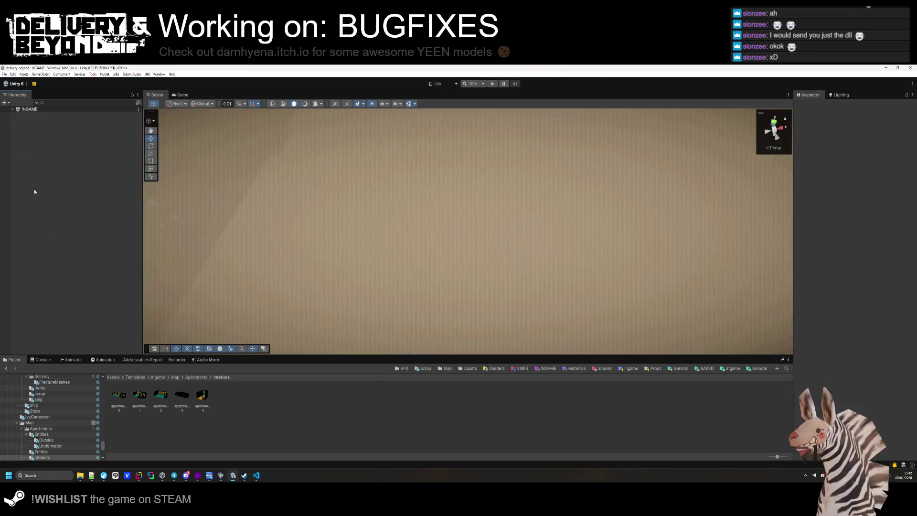
- Expand INGAME in the Hierarchy, enter Play mode and focus the running game
left_click(12, 108)
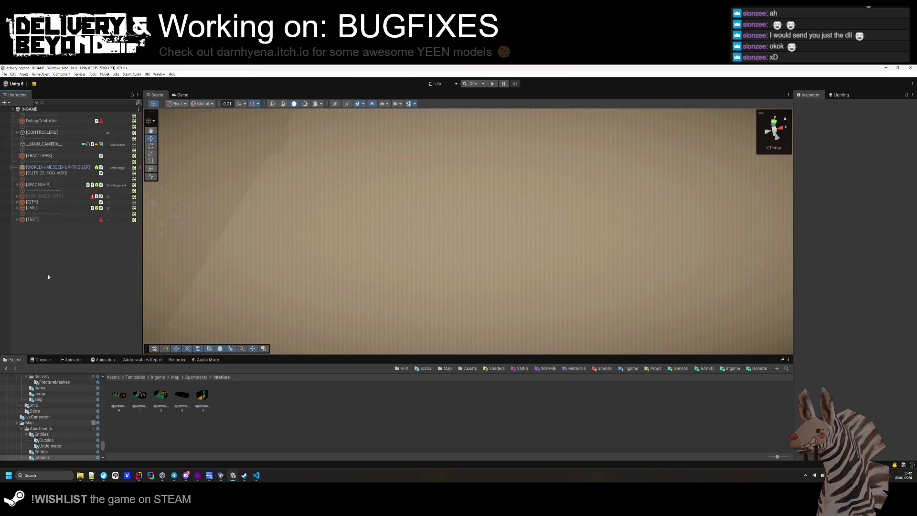
left_click(491, 85)
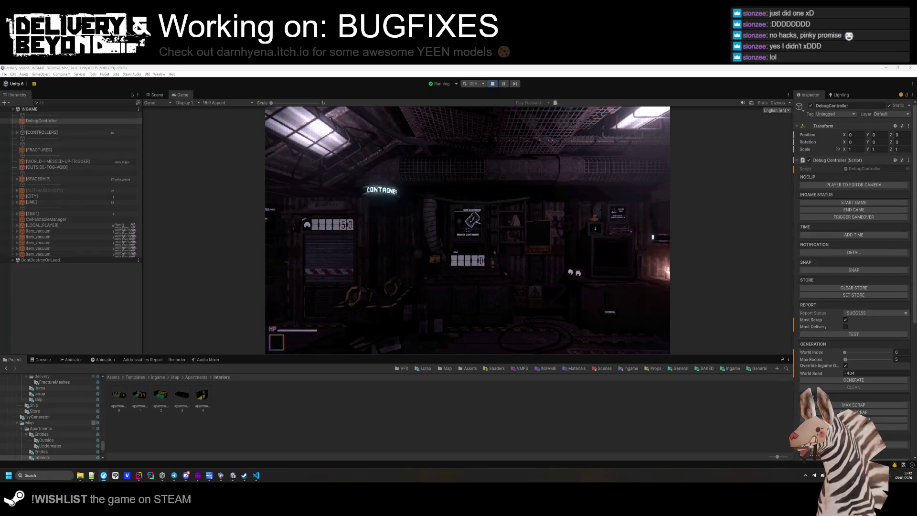
left_click(537, 196)
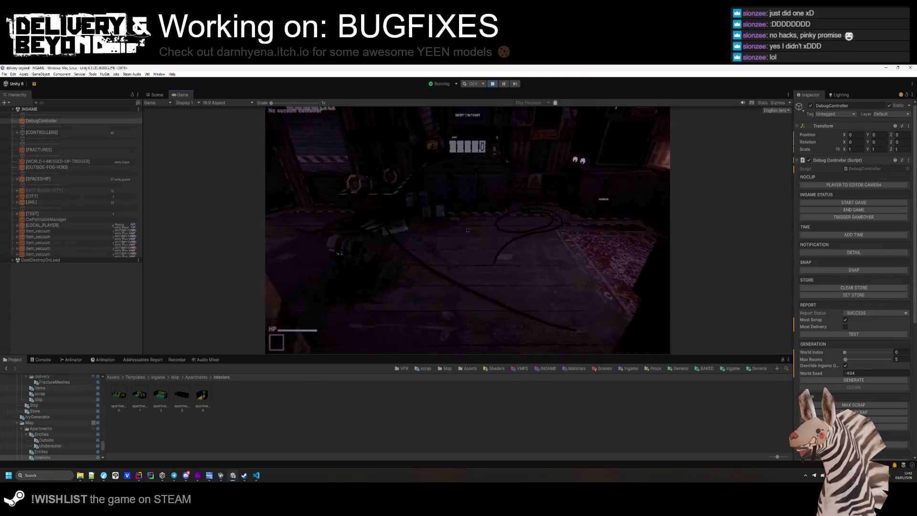
- Start a game round with the DebugController's START GAME control
key("super")
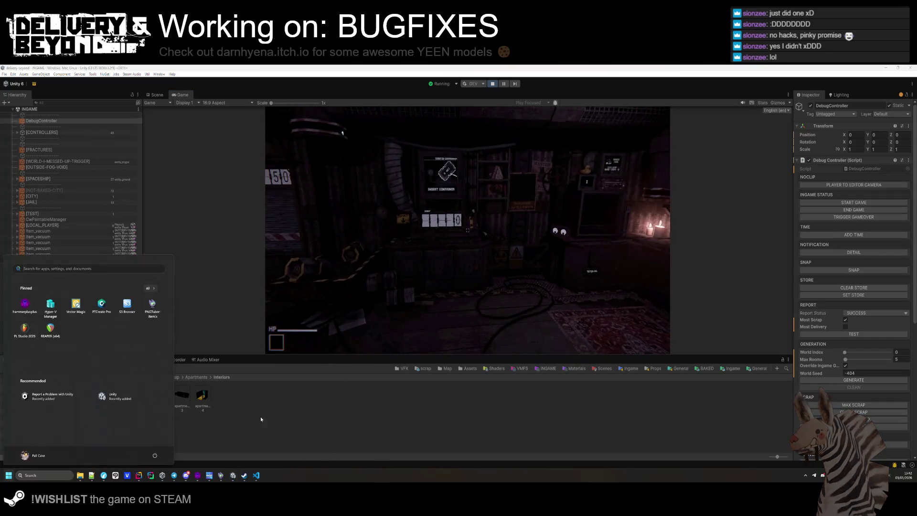
left_click(247, 415)
left_click(41, 121)
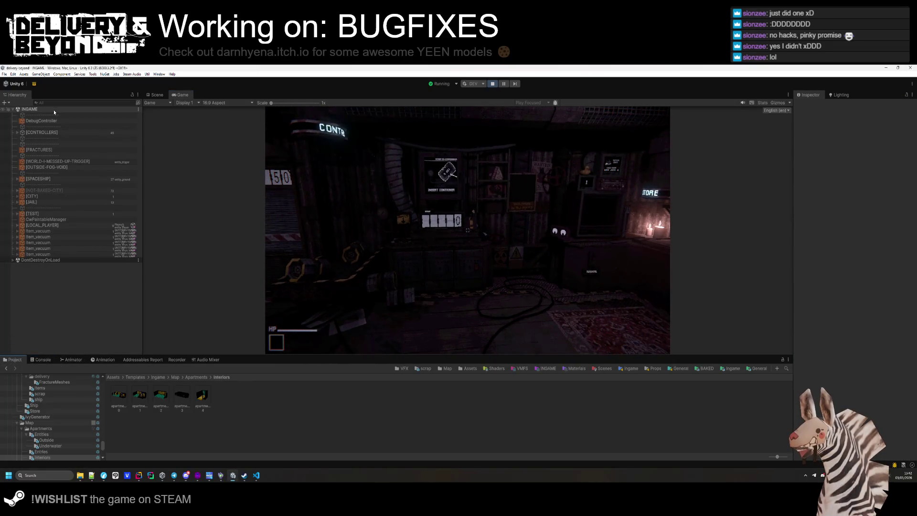
left_click(824, 203)
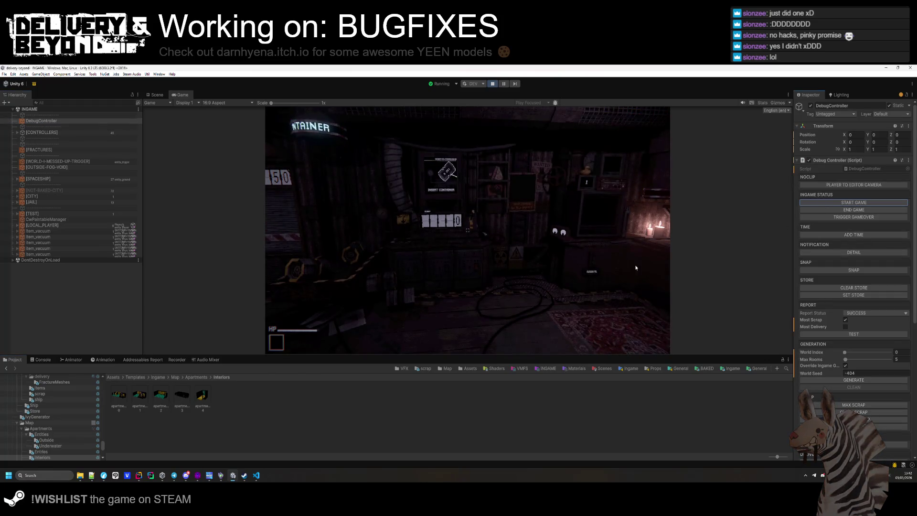
- Open the Console, toggle warnings on and clear all messages
key("ctrl+shift+c")
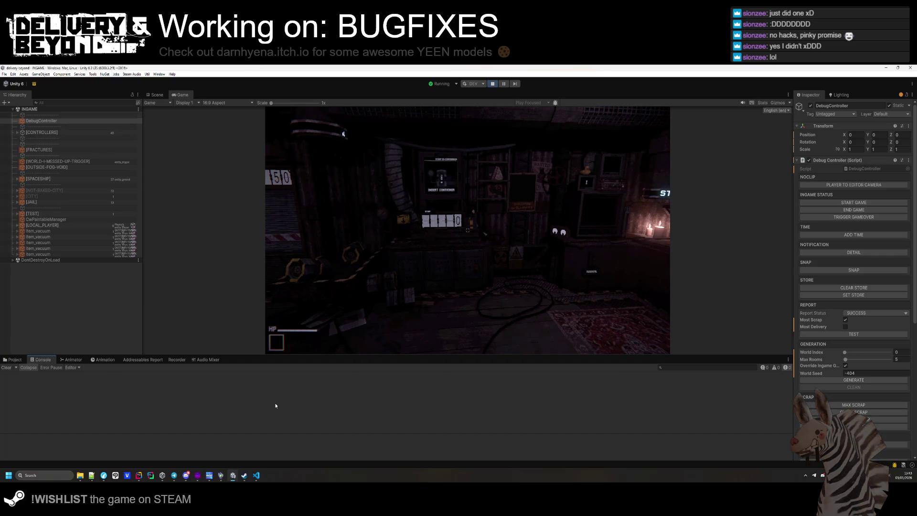
left_click(774, 368)
left_click(6, 368)
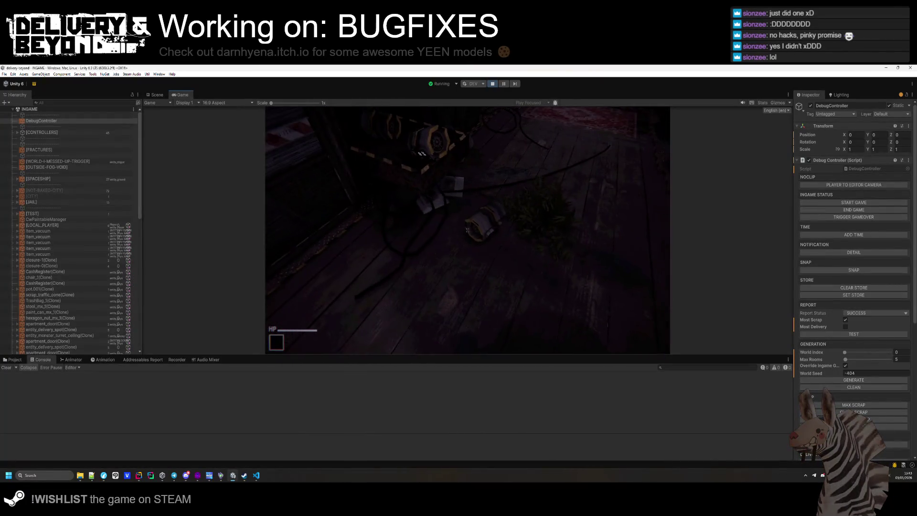
key("super")
left_click(106, 144)
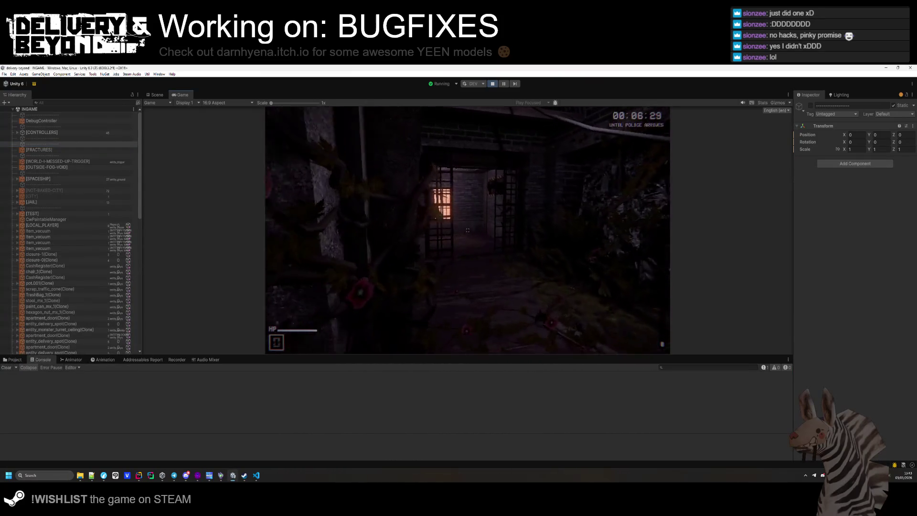
- Walk through the corridors into the metal-grated room and enter code 9964 on the keypad
key("super")
key("super")
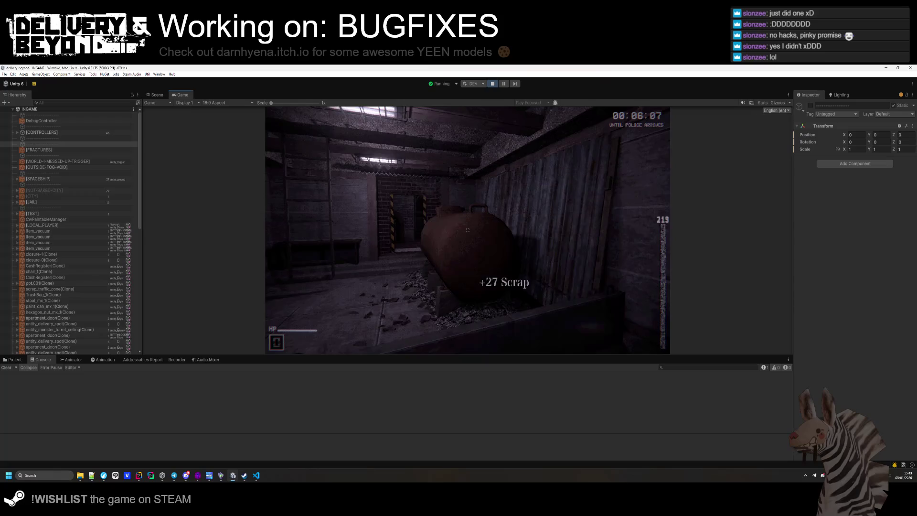
key("w")
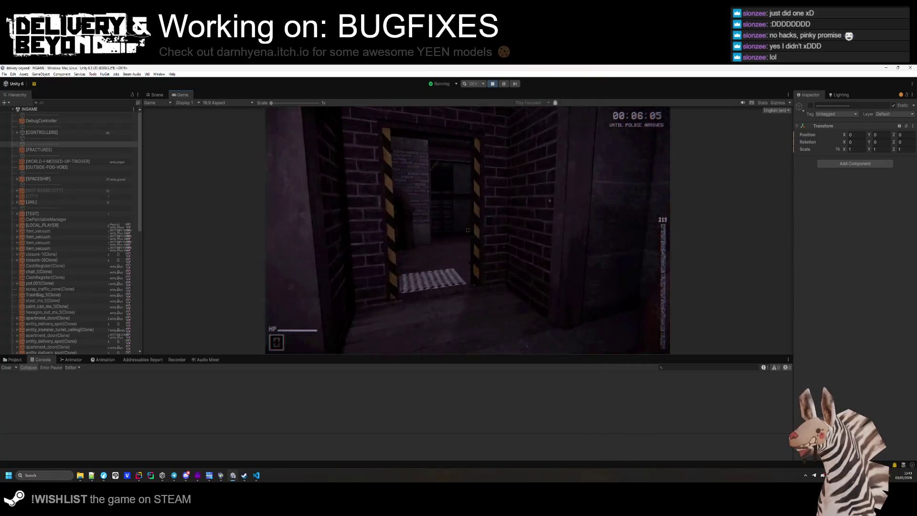
key("w")
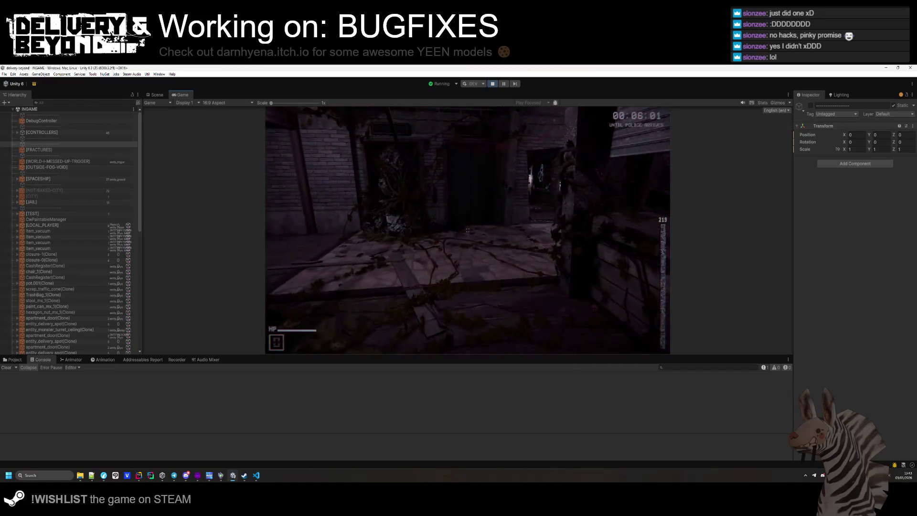
key("w")
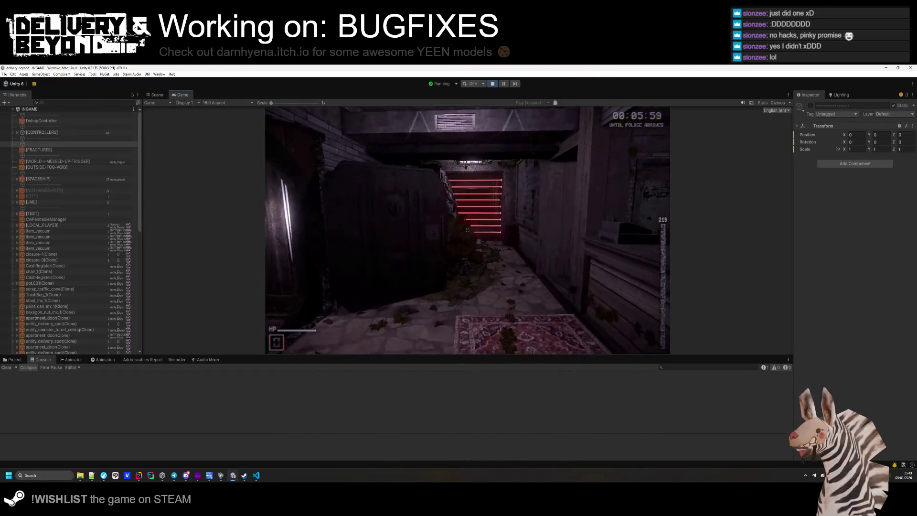
key("w")
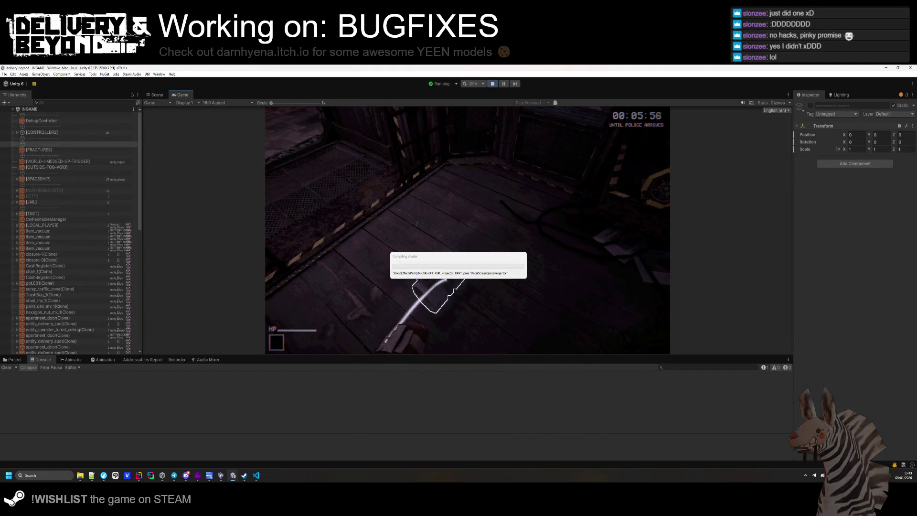
key("w")
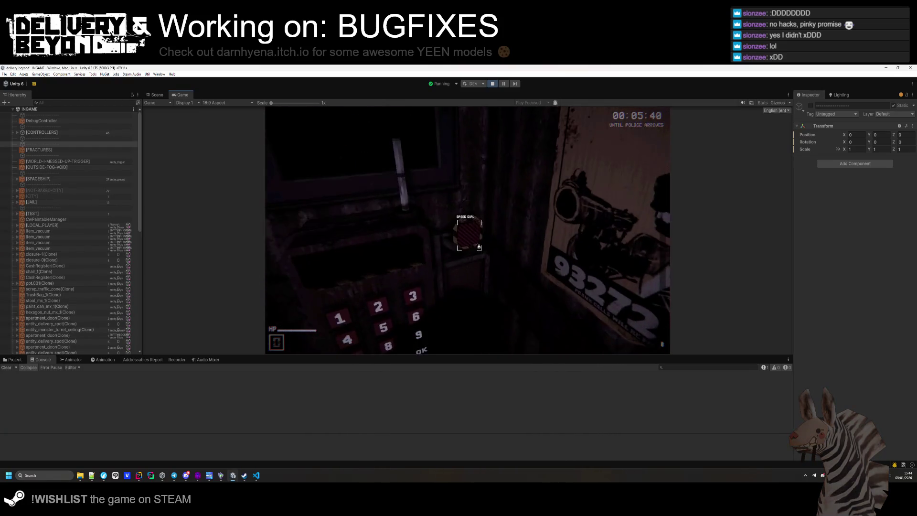
key("9")
key("9")
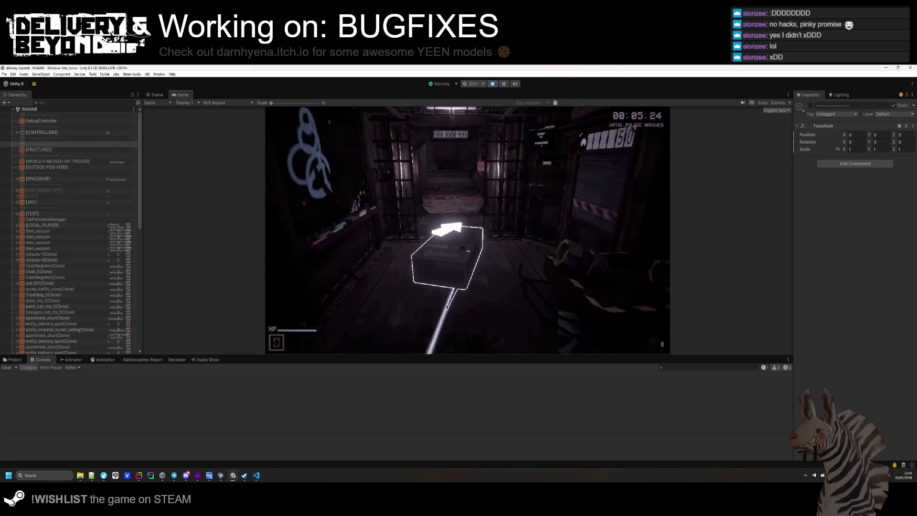
- Carry the box to the delivery point, then hold E at the store counter panel
key("w")
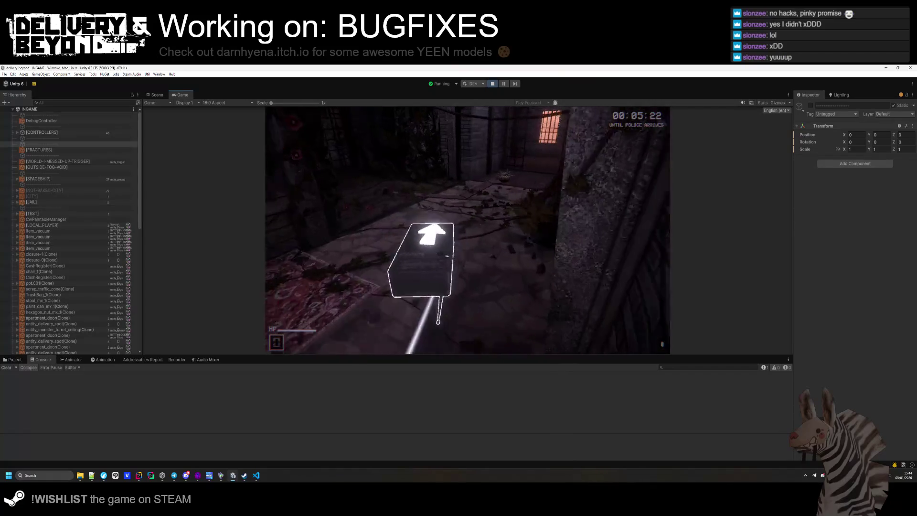
key("w")
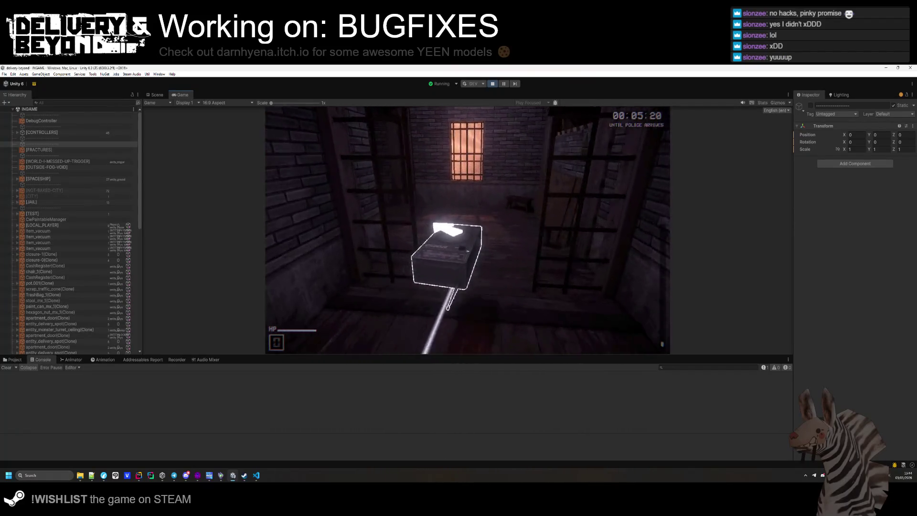
key("w")
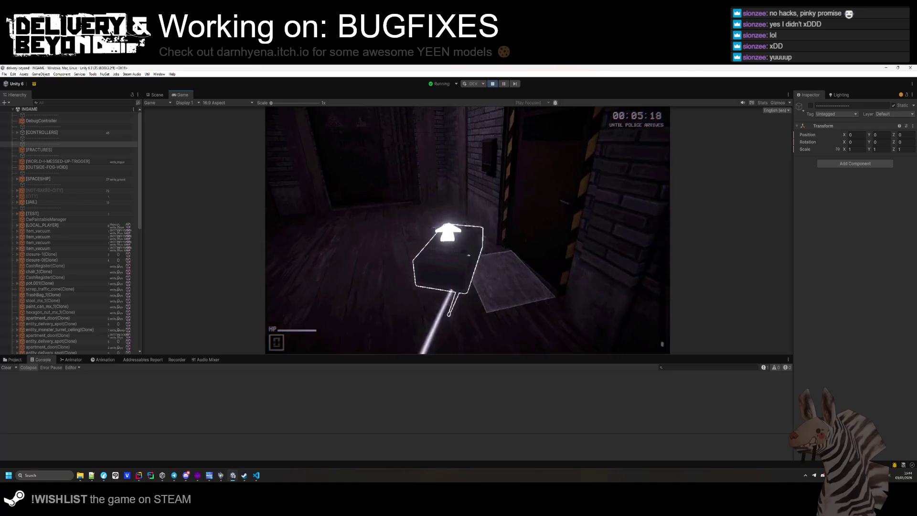
key("w")
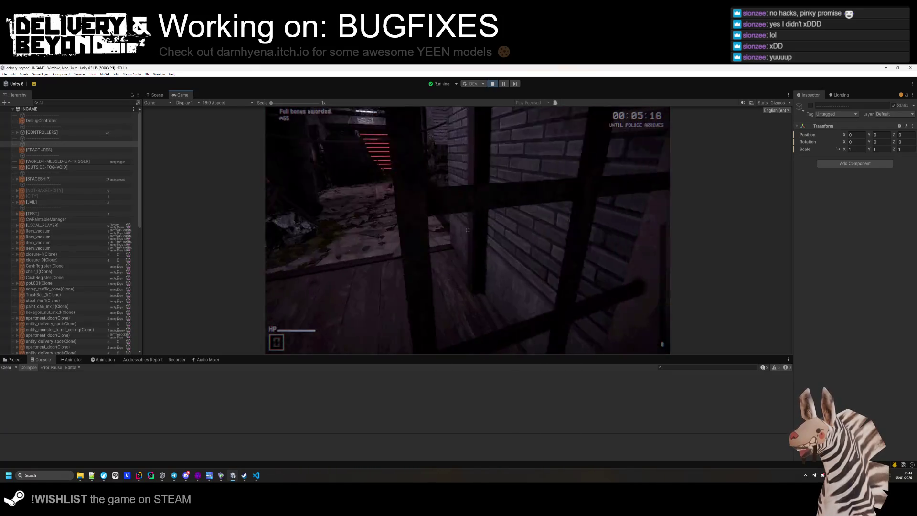
key("w")
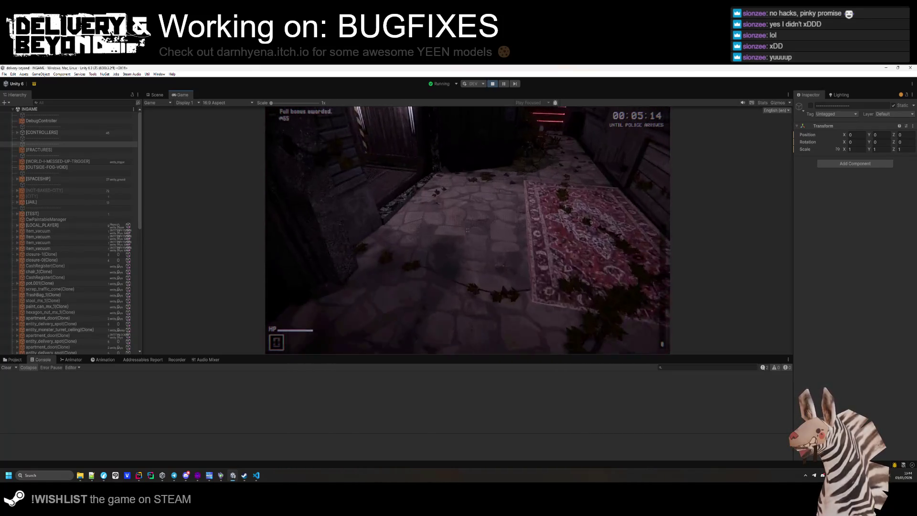
key("w")
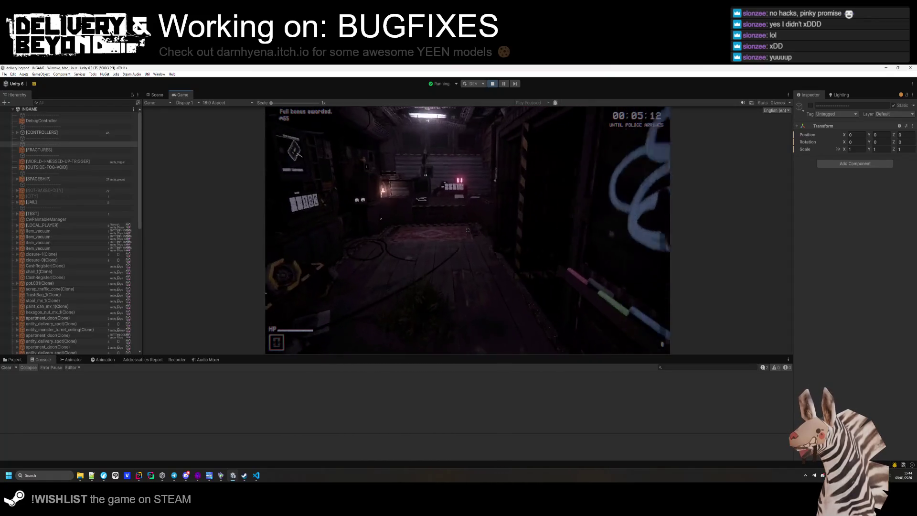
key("w")
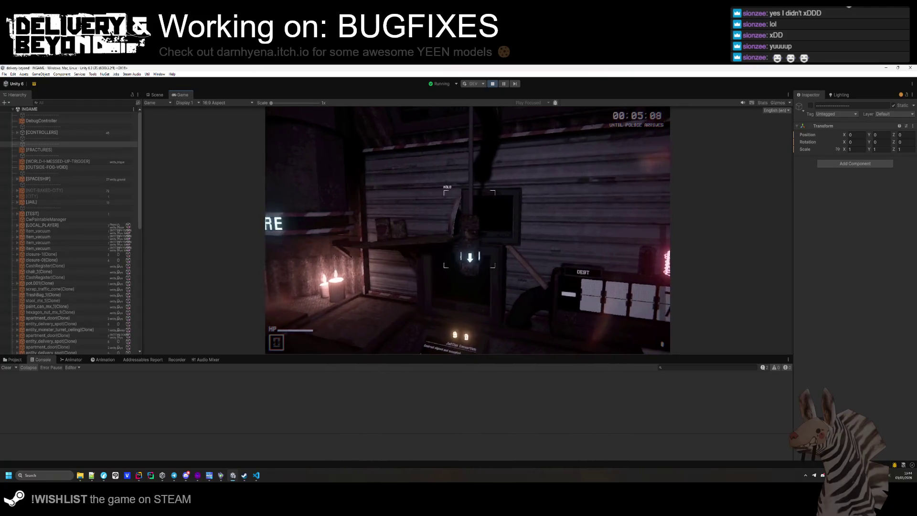
key("e")
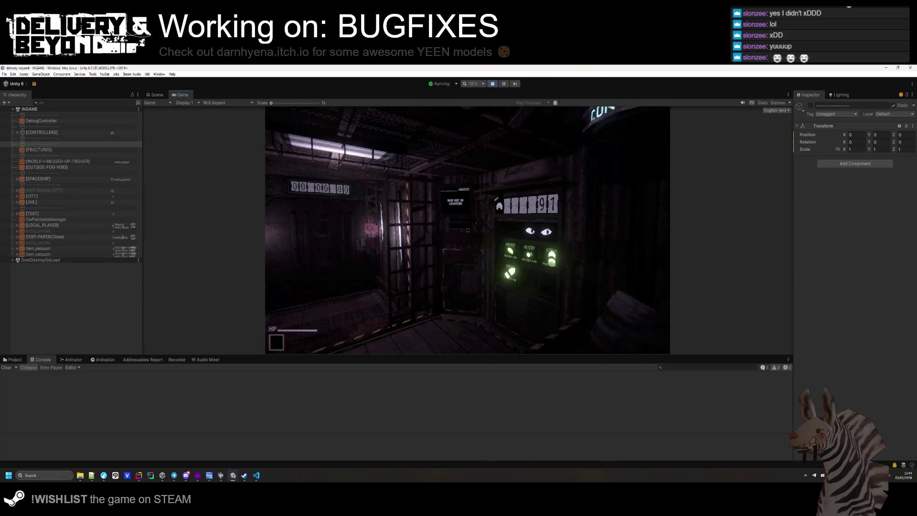
- Position in front of the shop terminal and try using the held item
key("w")
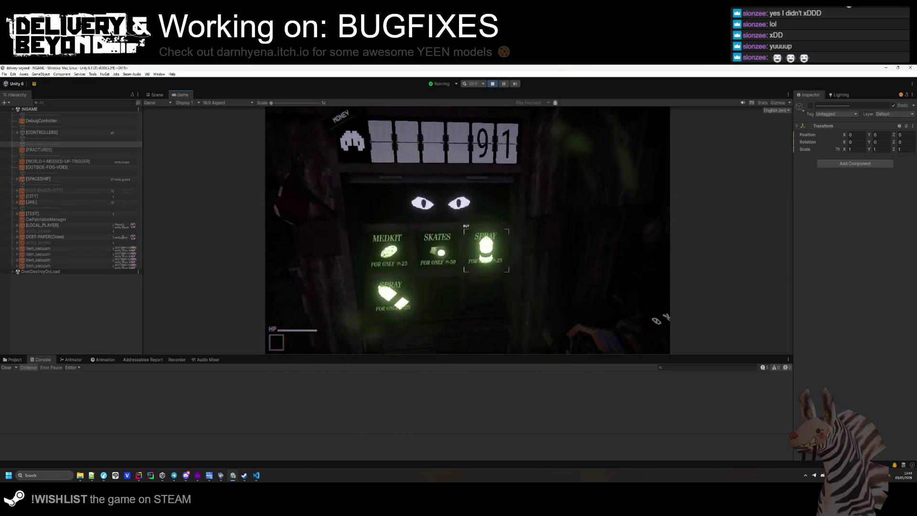
key("s")
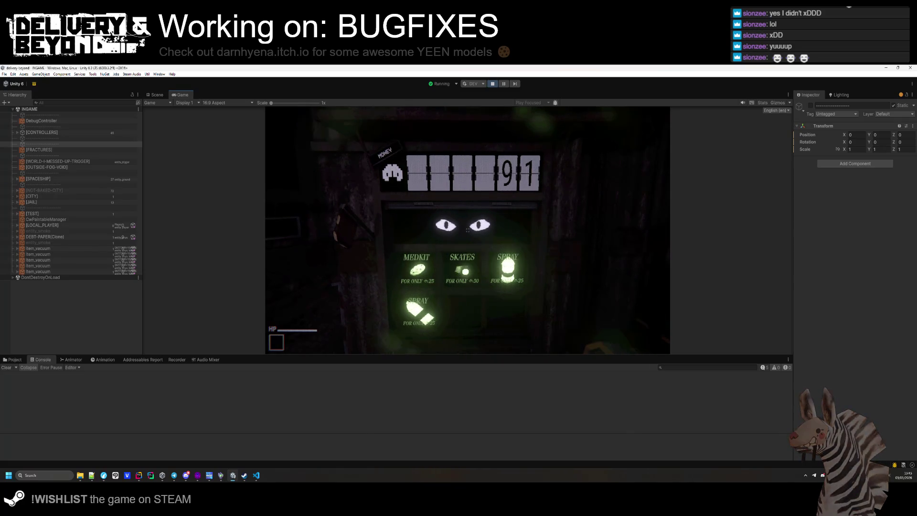
key("a")
key("w")
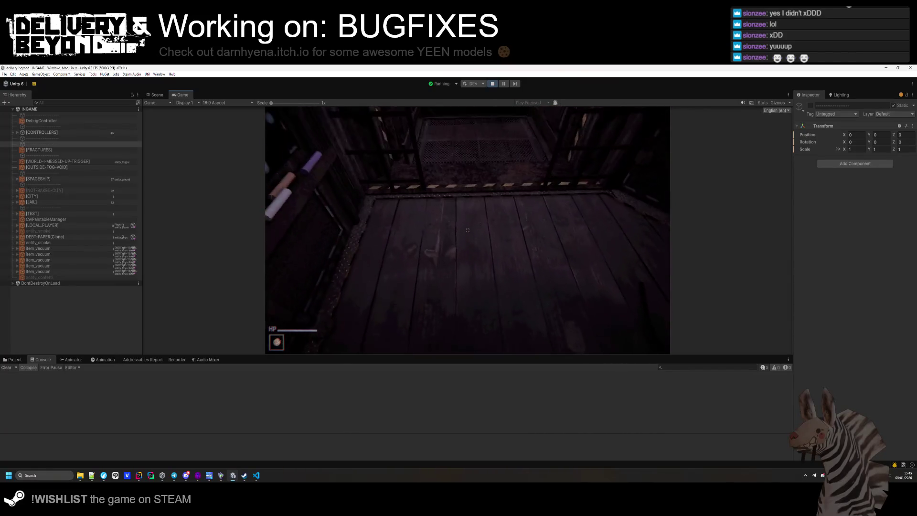
left_click(468, 230)
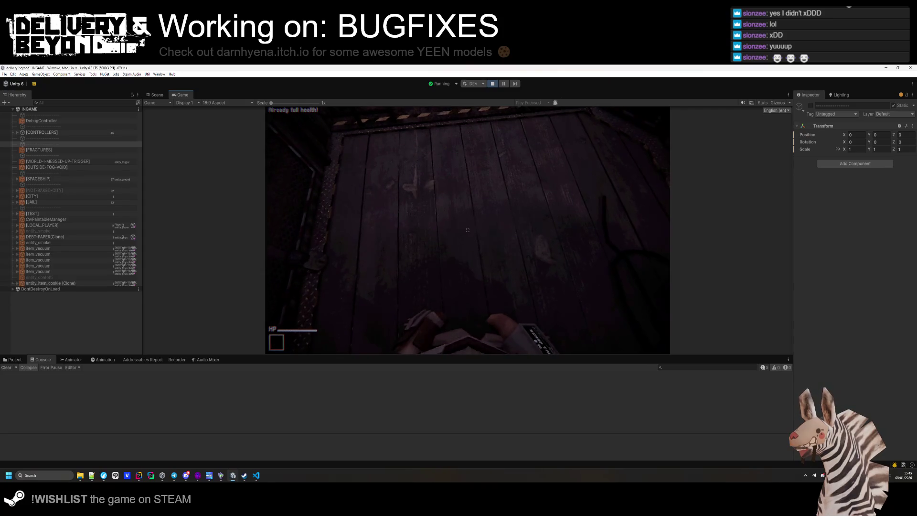
- Drop a cookie and pull it toward the shop front, backing up to view the money display
left_click(467, 230)
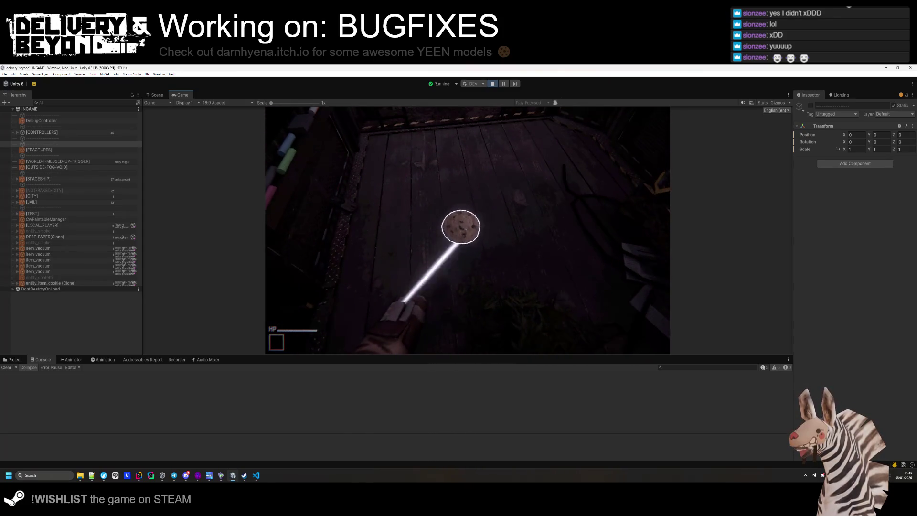
left_click_drag(467, 230, 468, 191)
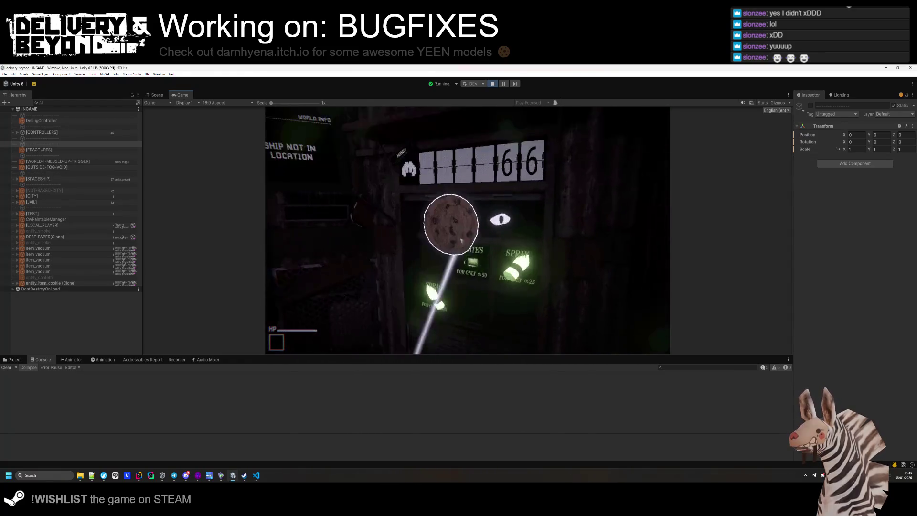
left_click_drag(467, 230, 468, 210)
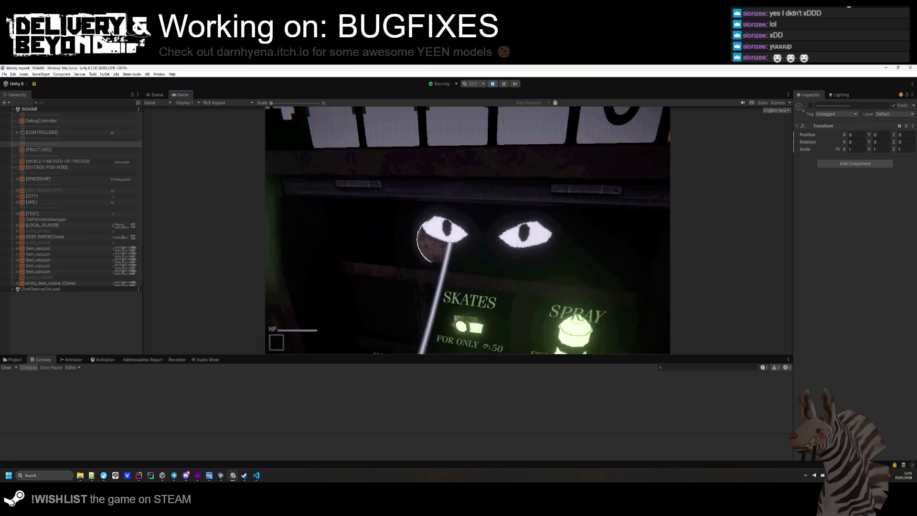
key("s")
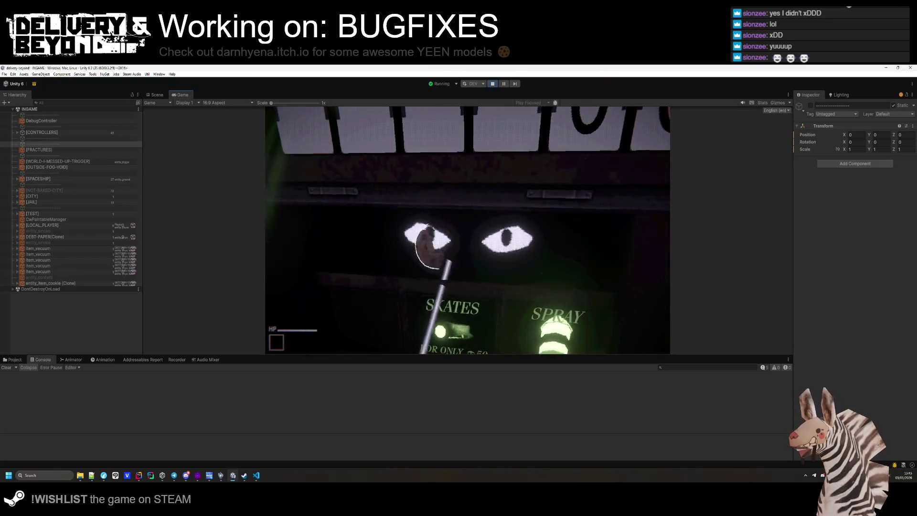
key("s")
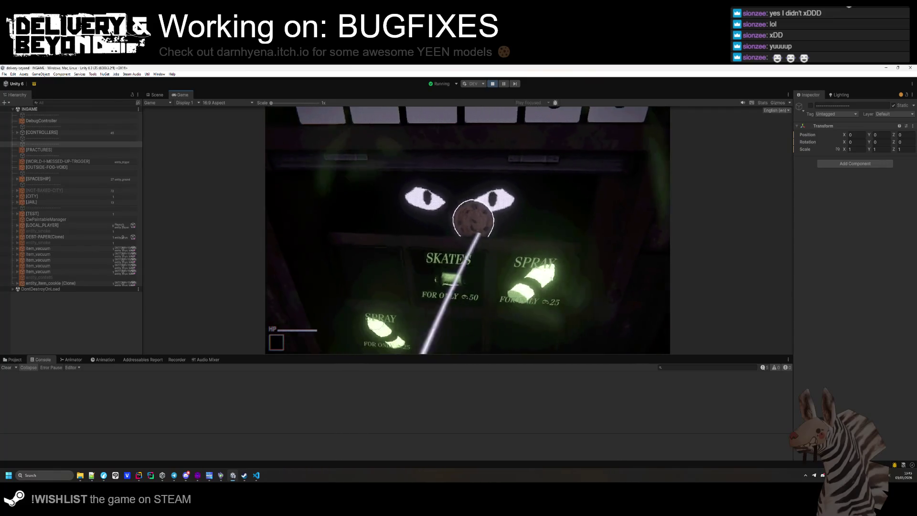
- Move the cookie around the shop front, drop it, then stop Play mode
key("w")
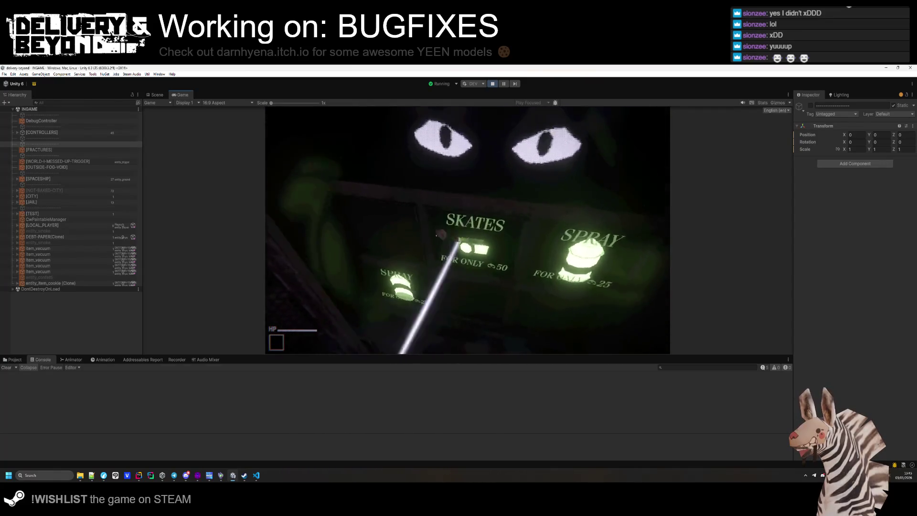
key("s")
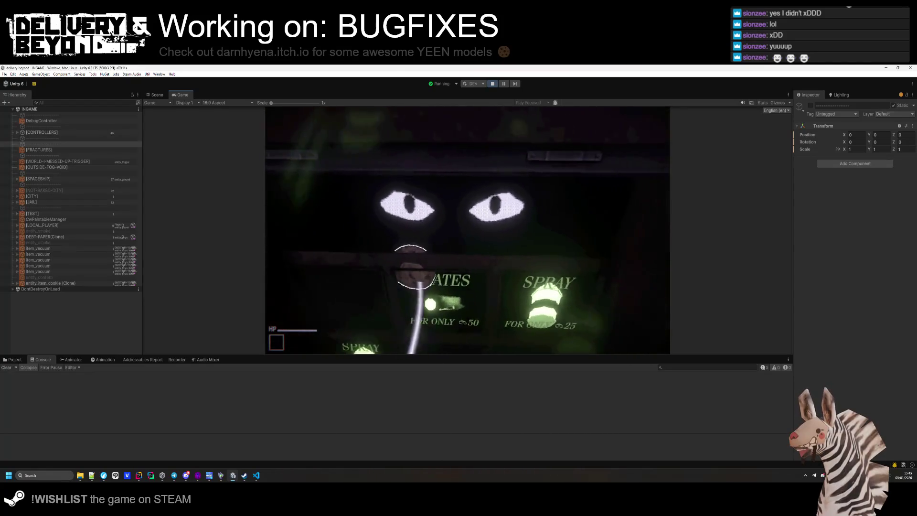
key("s")
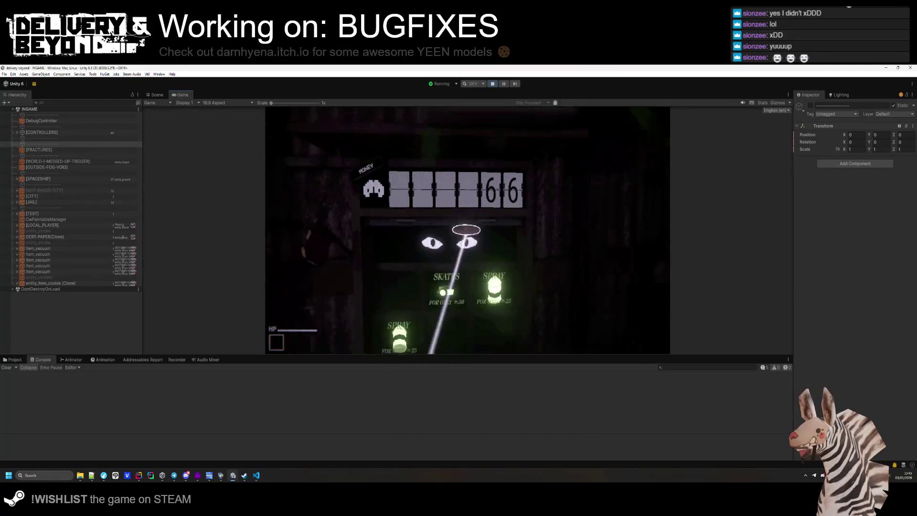
key("w")
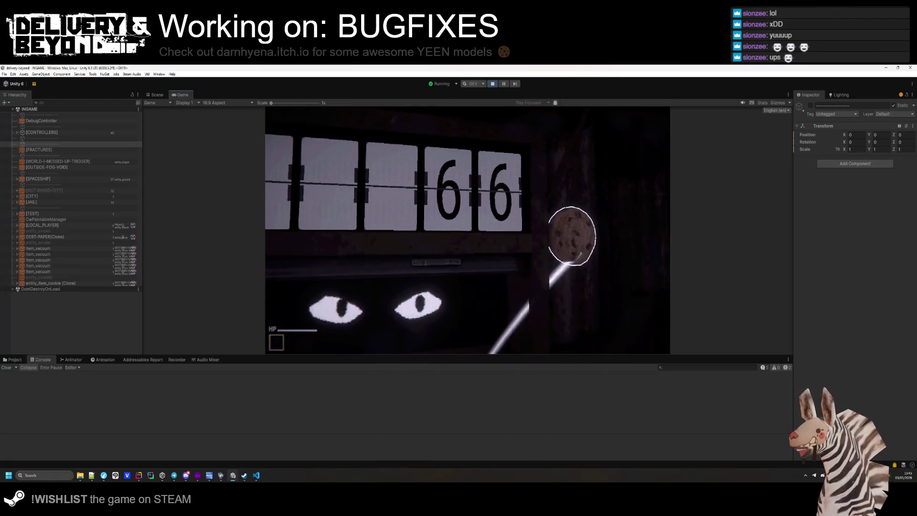
key("s")
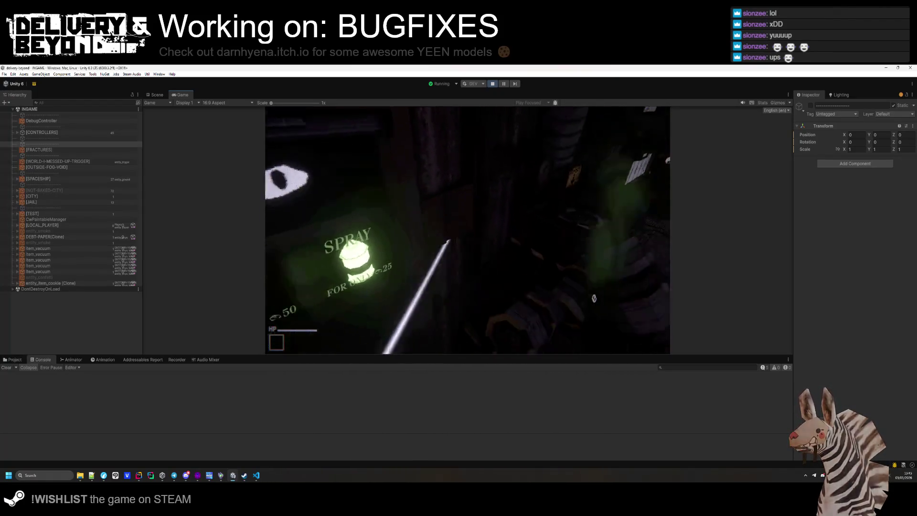
key("w")
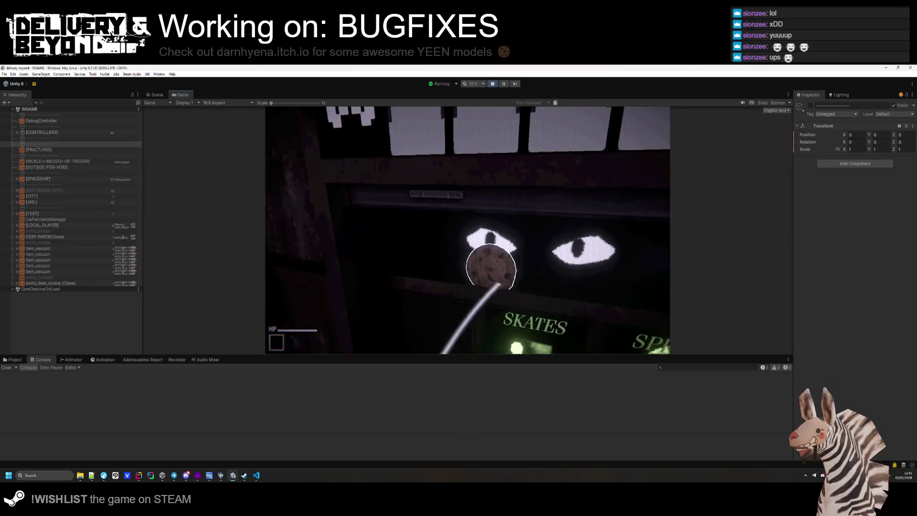
key("s")
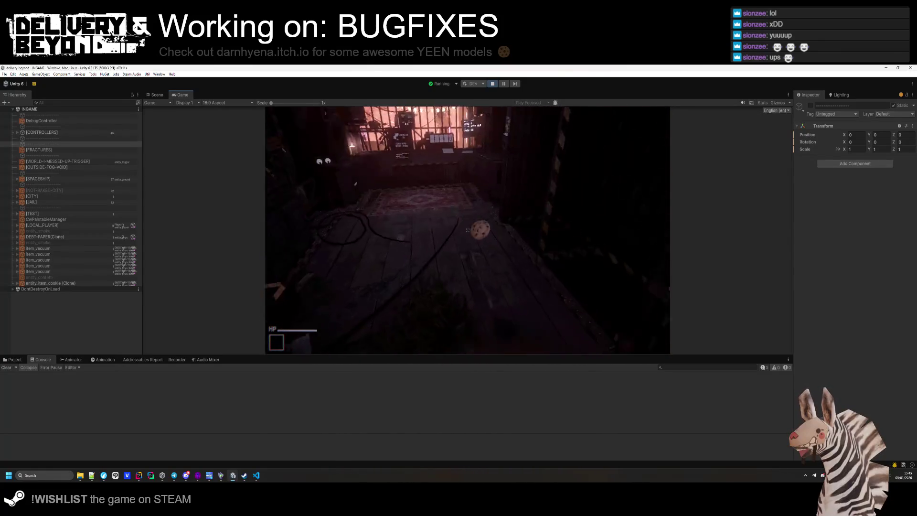
key("Escape")
left_click(492, 85)
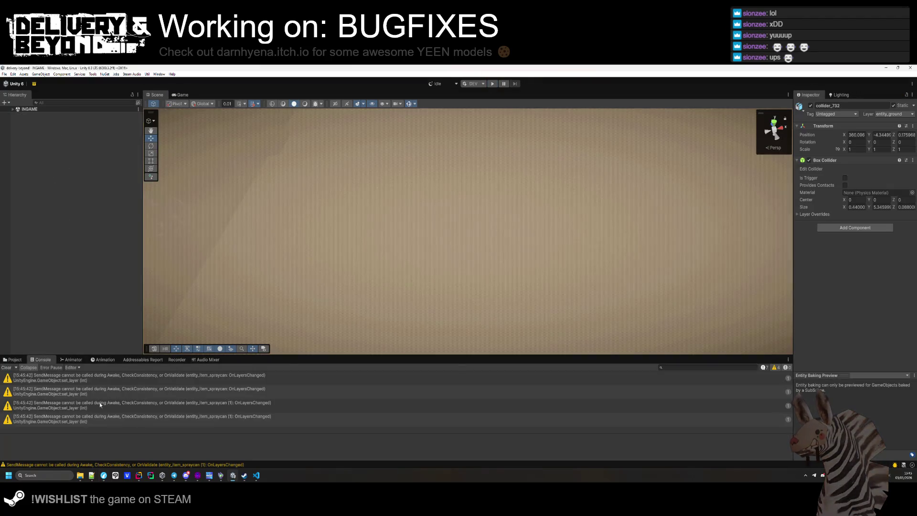
- Clear the console, zoom Hammer's top view on the window solid, deselect all, and return to Unity
left_click(9, 367)
left_click(209, 475)
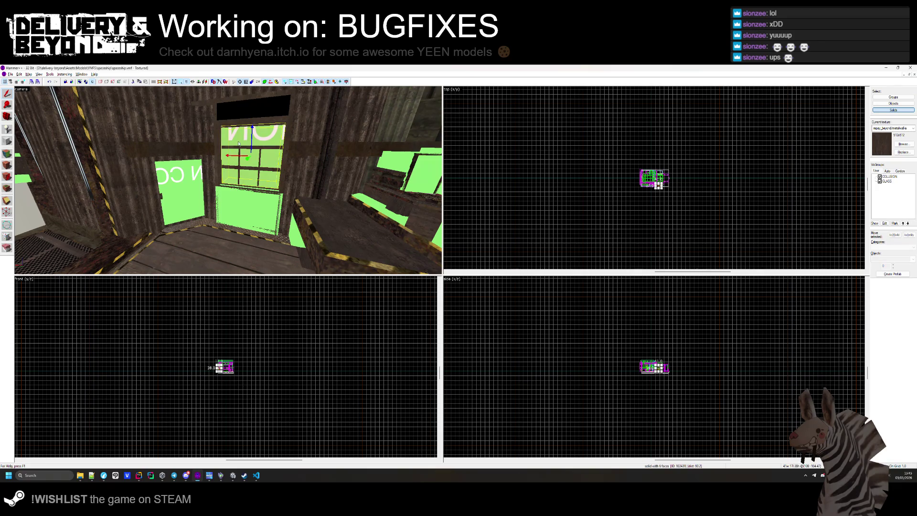
scroll(655, 178, "up", 10)
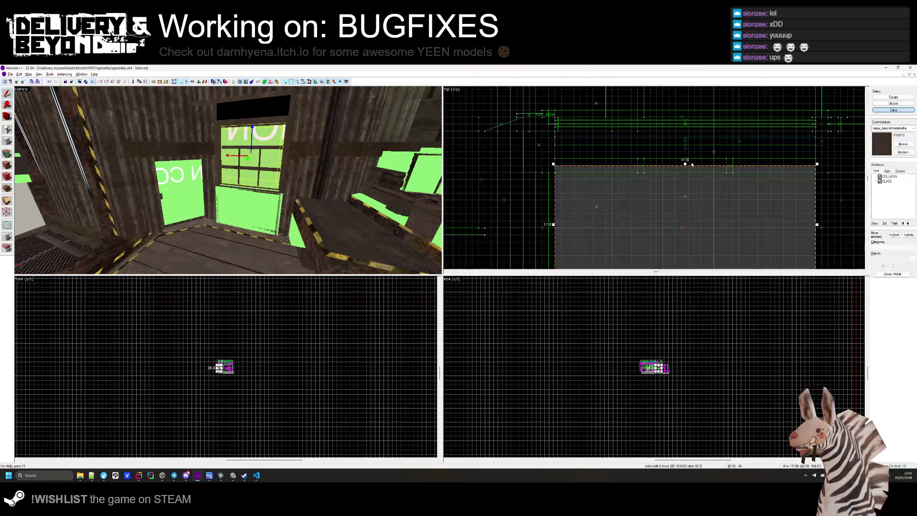
left_click(685, 162)
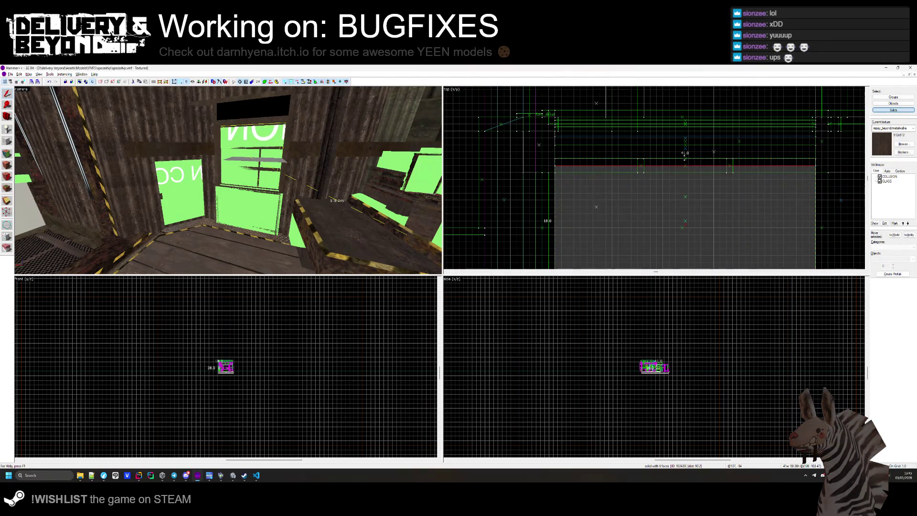
key("Escape")
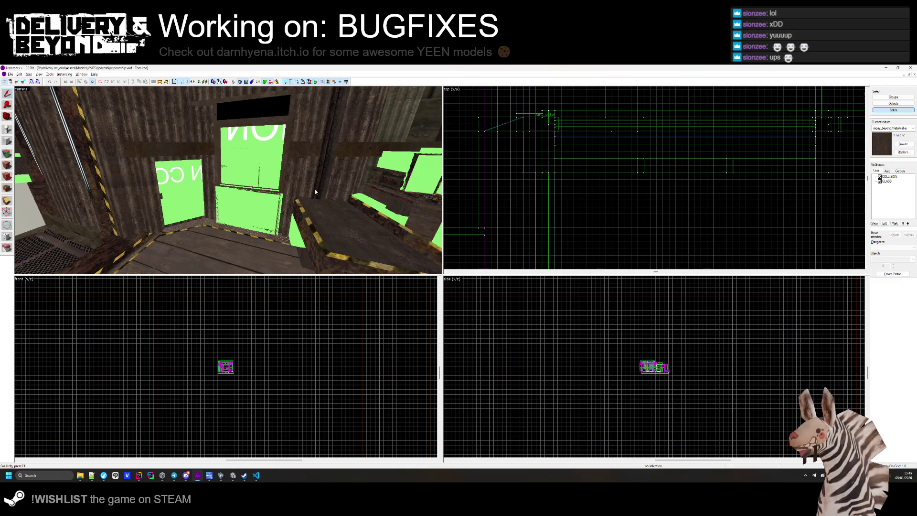
key("alt+Tab")
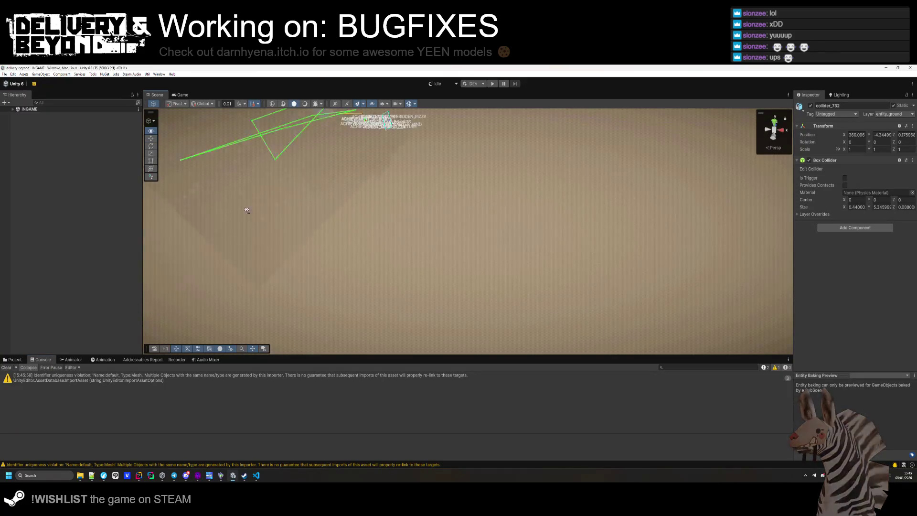
- Clear the console and export the active scene's Steam Audio data
left_click(3, 367)
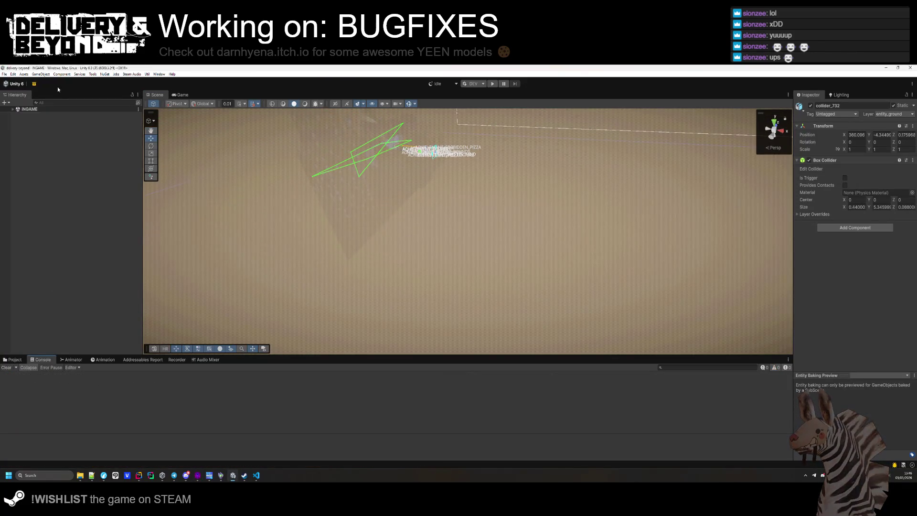
left_click(127, 76)
left_click(142, 91)
mouse_move(363, 152)
left_mouse_down()
mouse_move(375, 145)
mouse_move(334, 189)
left_mouse_up()
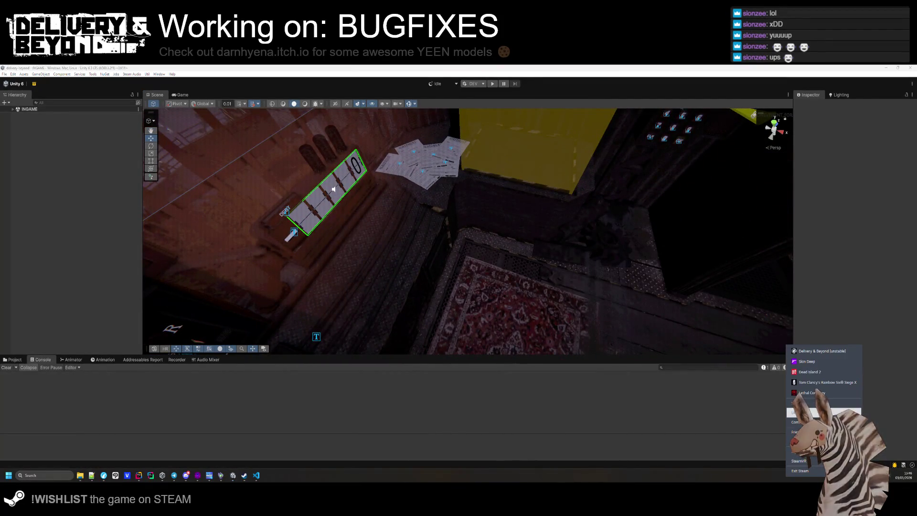
- Browse Delivery & Beyond's installed files from its Steam properties
left_click(812, 411)
right_click(366, 248)
left_click(382, 292)
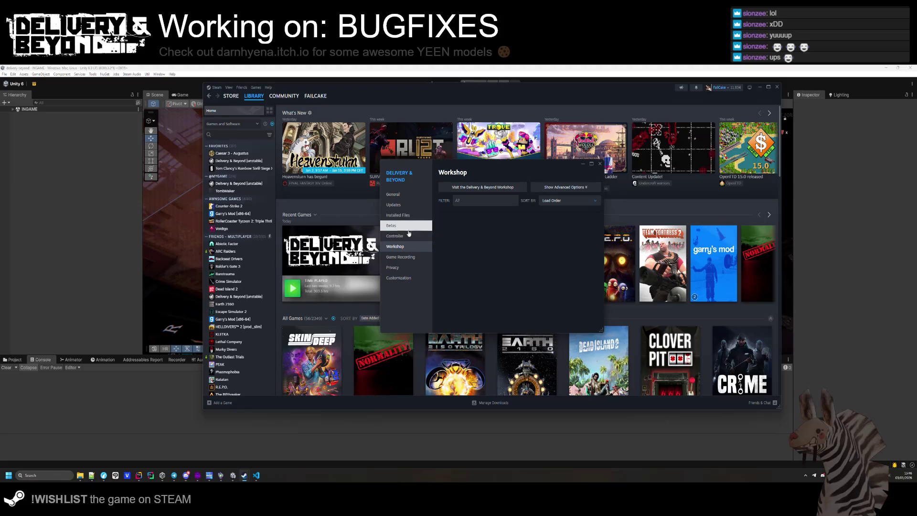
left_click(408, 219)
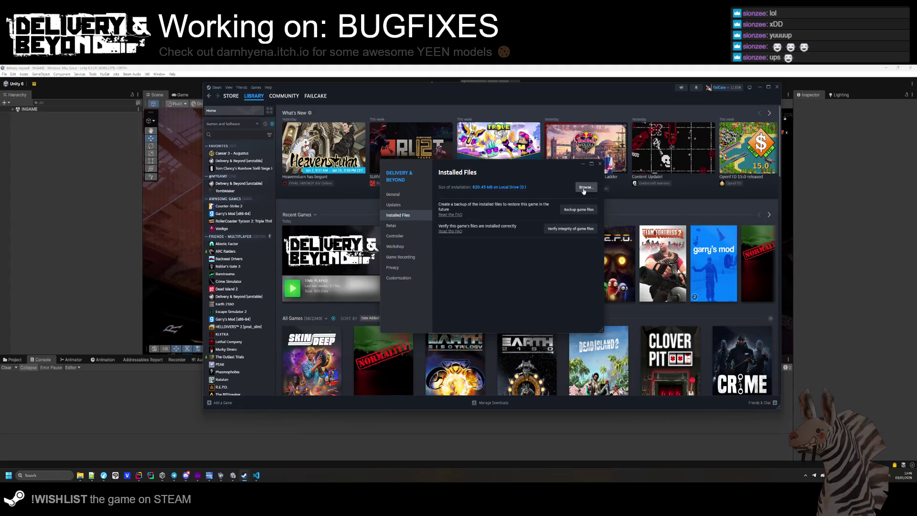
left_click(585, 186)
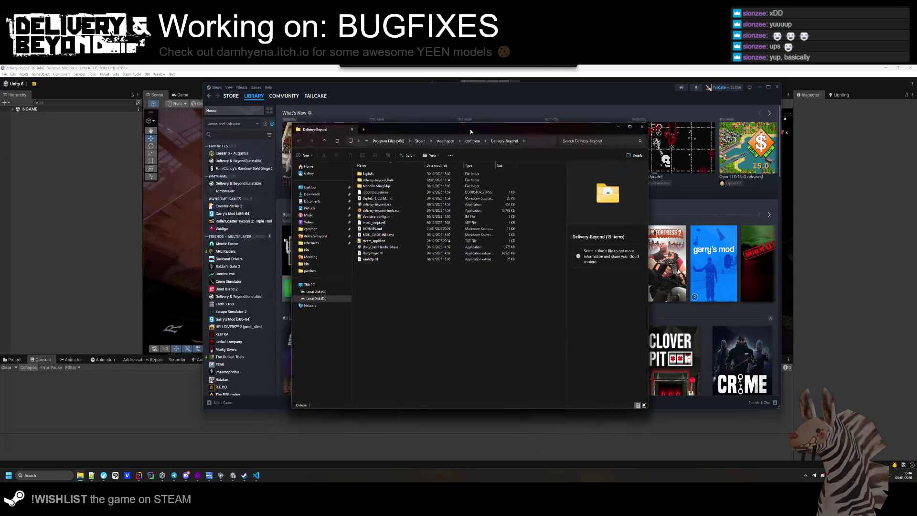
- Move com.hyena-quest.mod-template.dll into BepInEx/plugins, then run delivery-beyond.exe
double_click(377, 163)
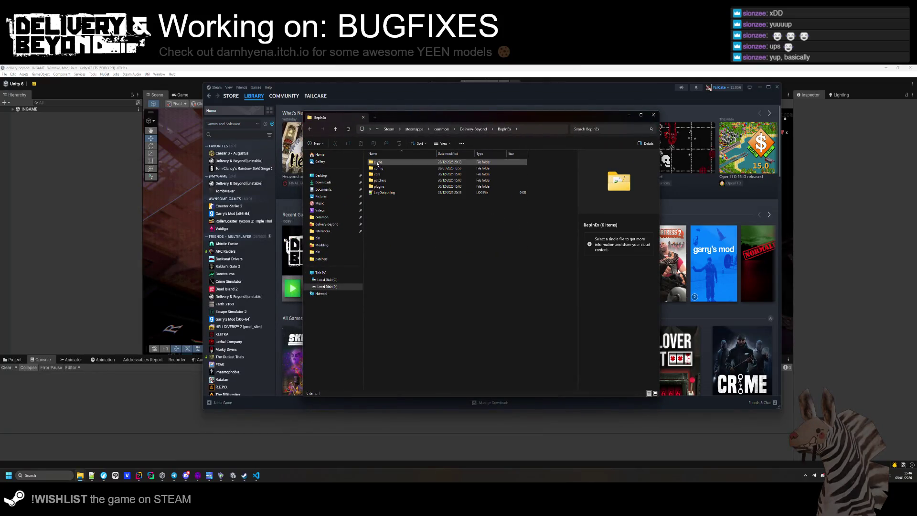
double_click(380, 186)
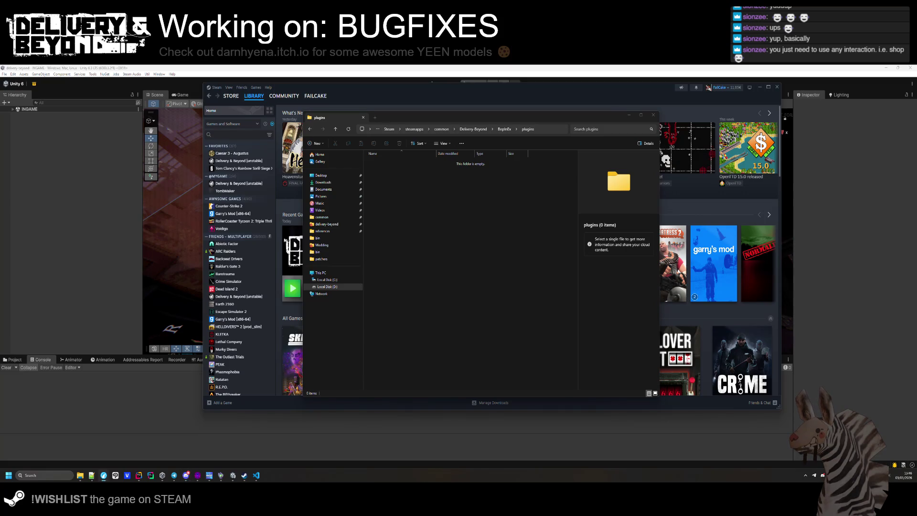
key("alt+Tab")
left_click_drag(452, 126, 637, 137)
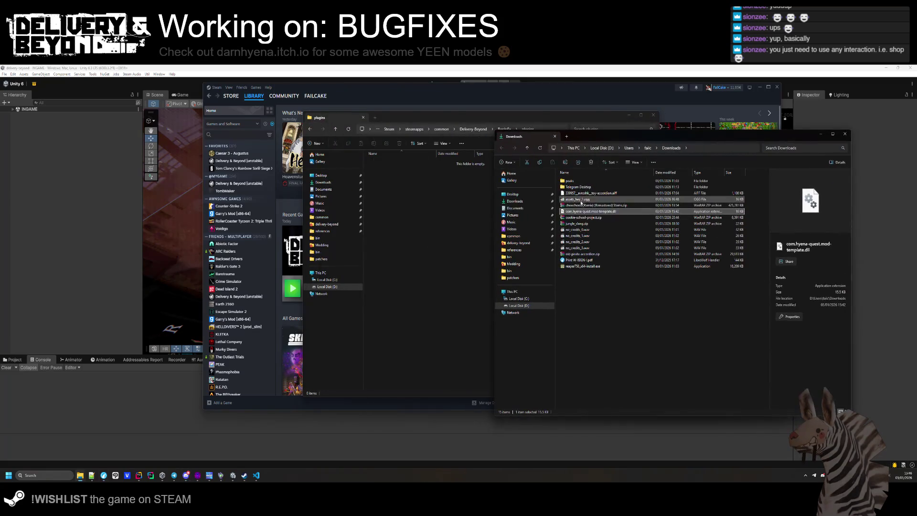
left_click_drag(521, 218, 425, 276)
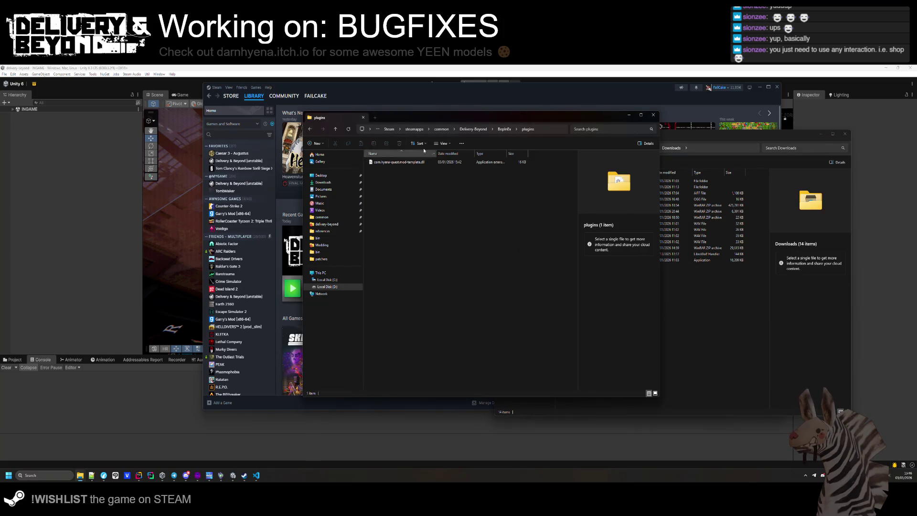
left_click(479, 129)
double_click(387, 193)
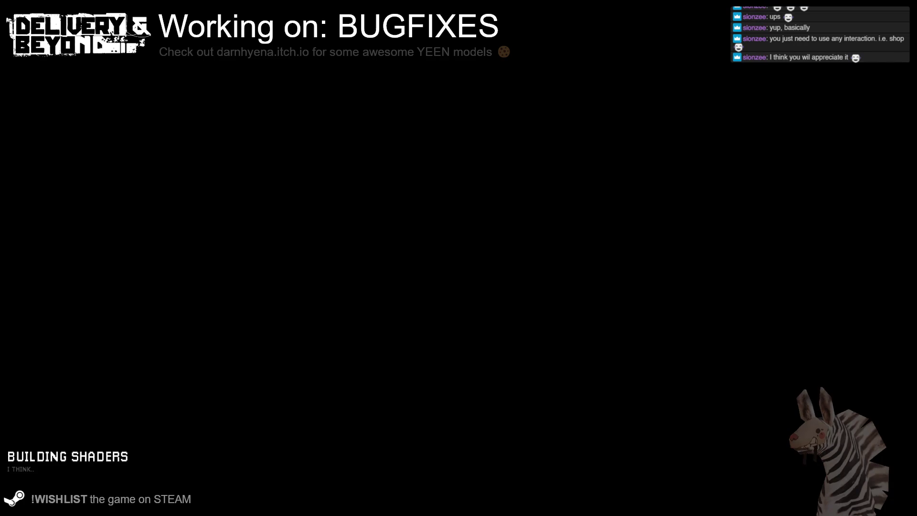
- Host a PUBLIC game and use the shop panel to trigger the Premium Action Required prompt
left_click(88, 239)
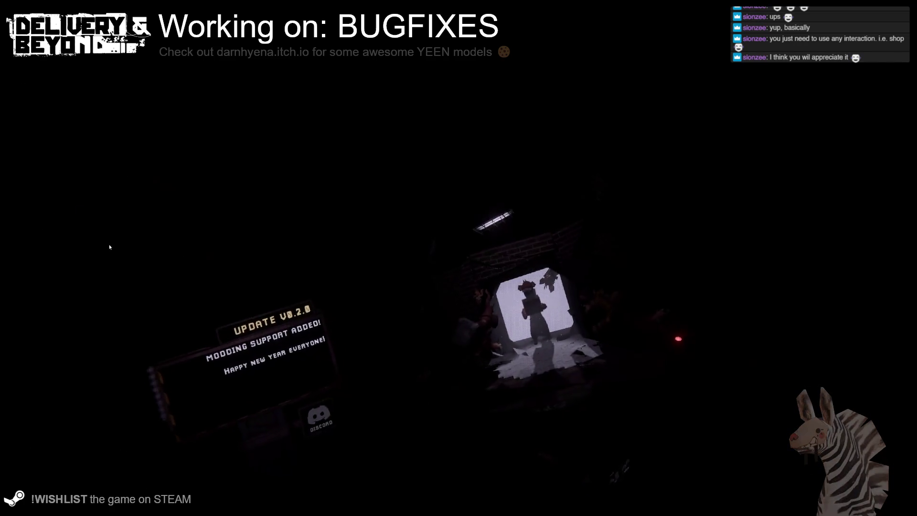
left_click(466, 302)
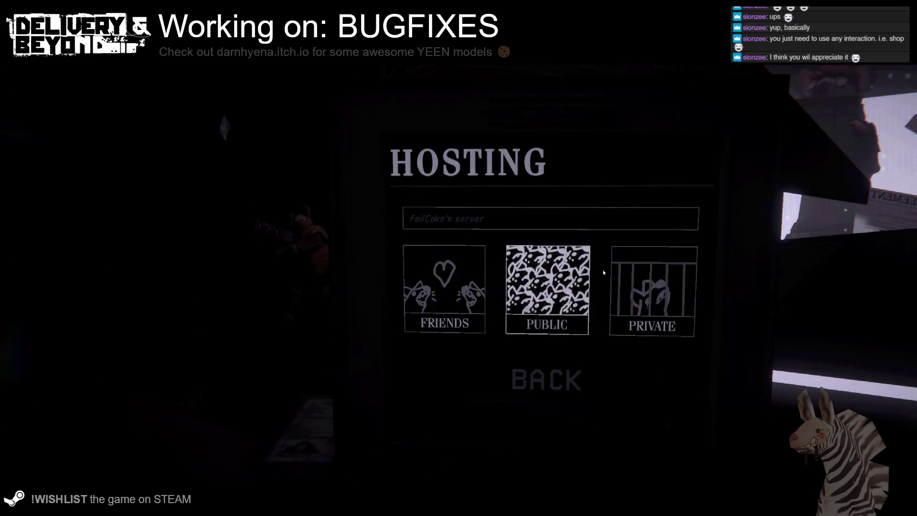
left_click(549, 277)
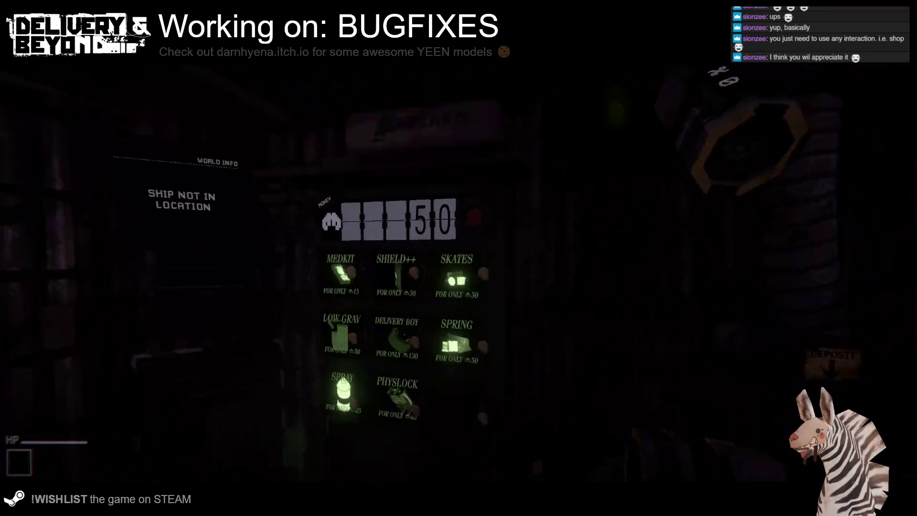
key("e")
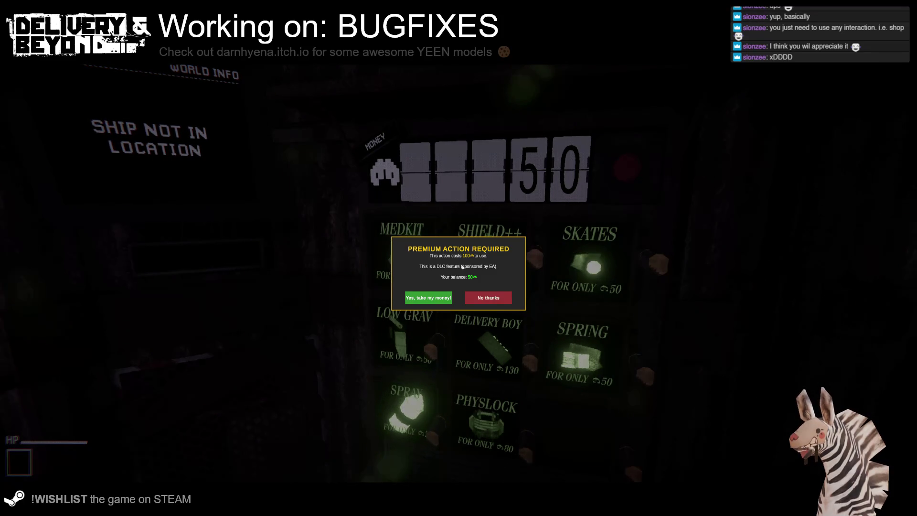
- Accept the premium action, dismiss the insufficient funds message, then reopen the dialog and decline it
left_click(424, 299)
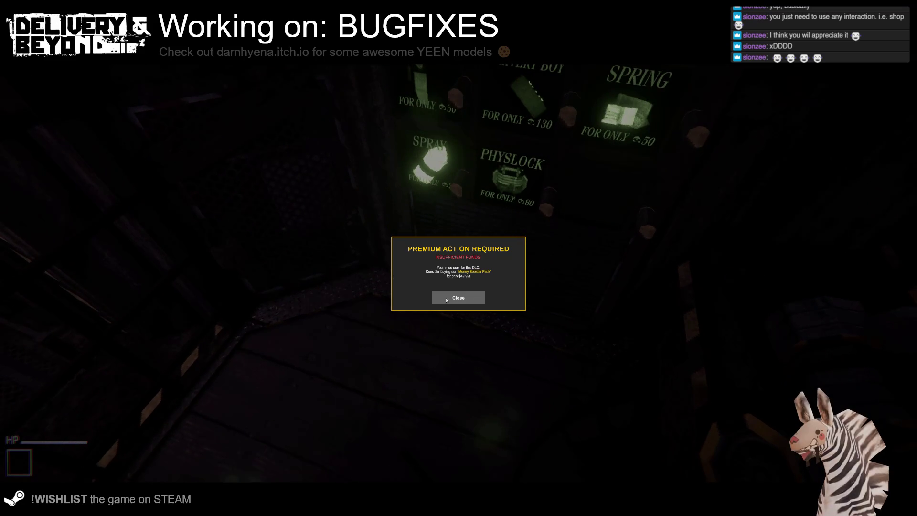
left_click(447, 299)
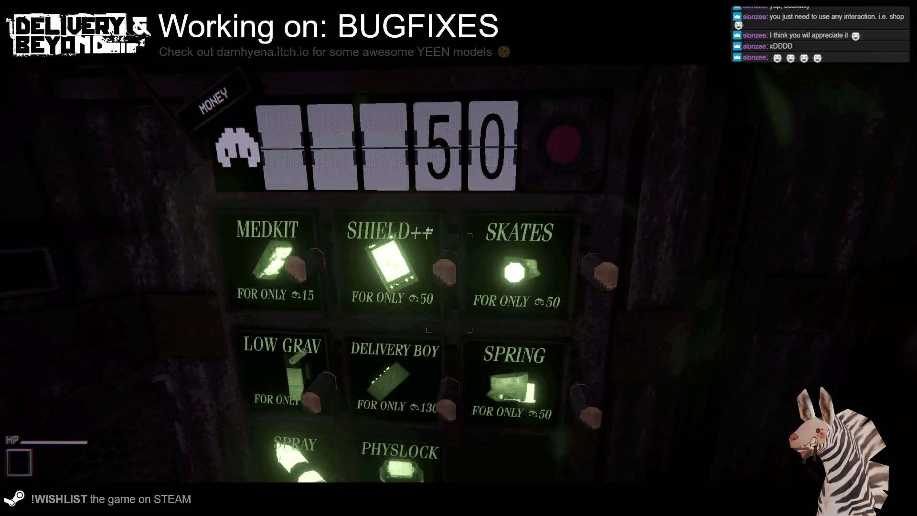
key("e")
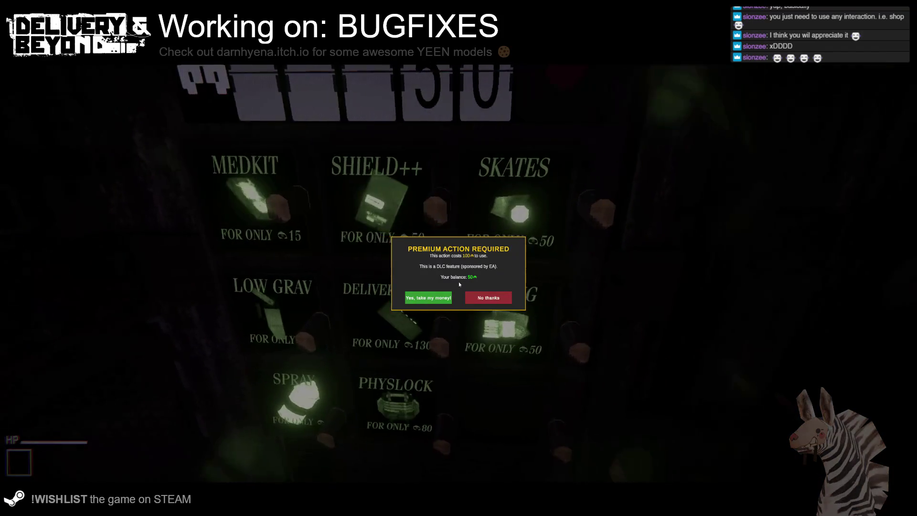
left_click(472, 300)
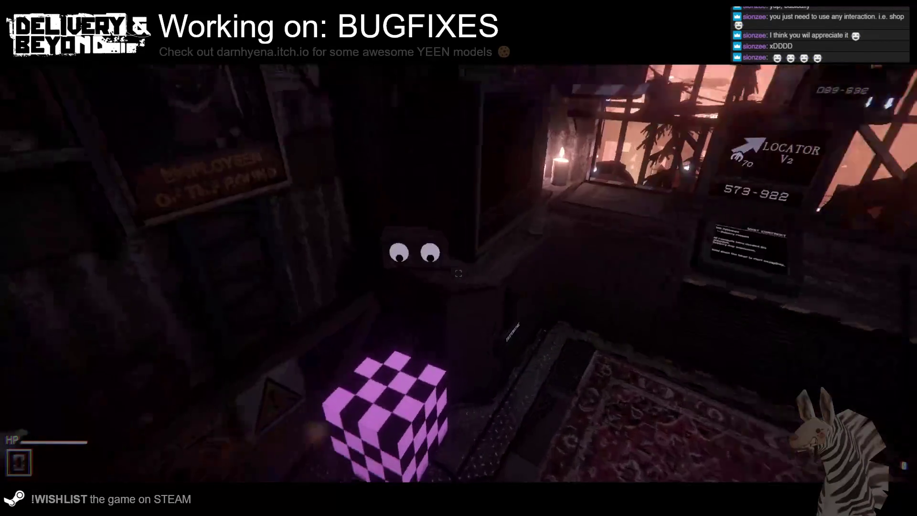
- Trigger the premium dialog from another object and snip the dialog area
key("e")
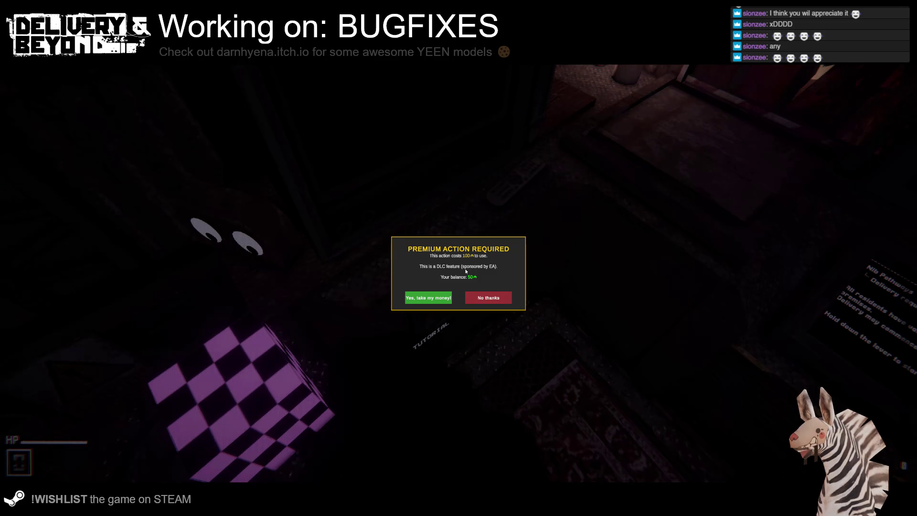
key("super+shift+s")
mouse_move(330, 166)
left_mouse_down()
mouse_move(676, 377)
mouse_move(641, 372)
left_mouse_up()
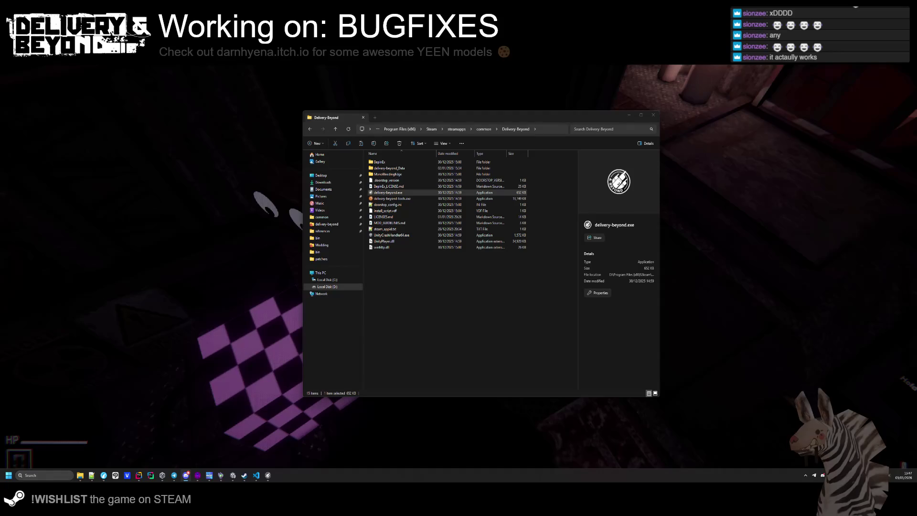
- Back in the game, decline the premium action and reopen the prompt asking 100 against a 50 balance
left_click(119, 305)
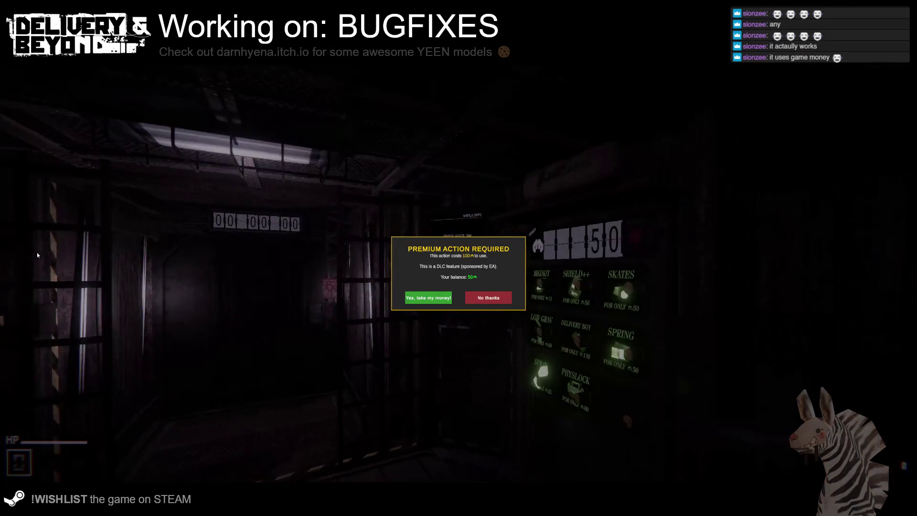
key("super")
left_click(449, 264)
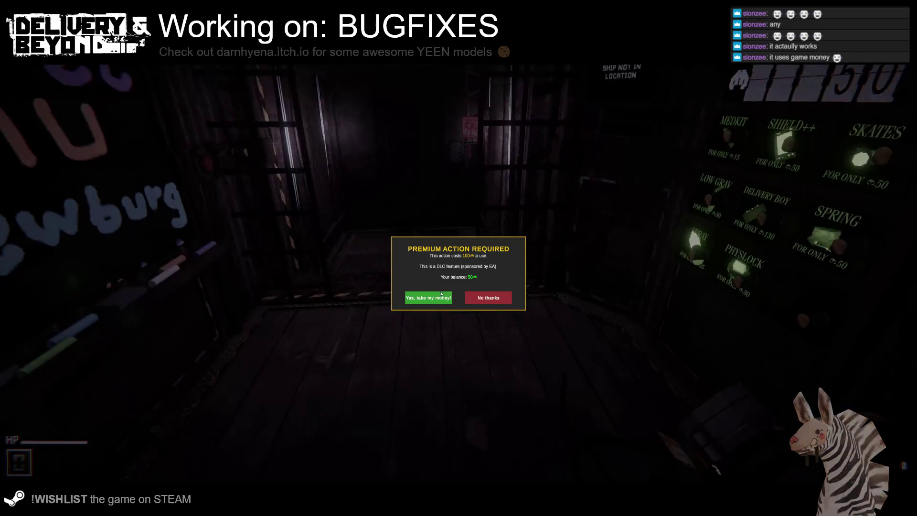
left_click(478, 303)
left_click(455, 299)
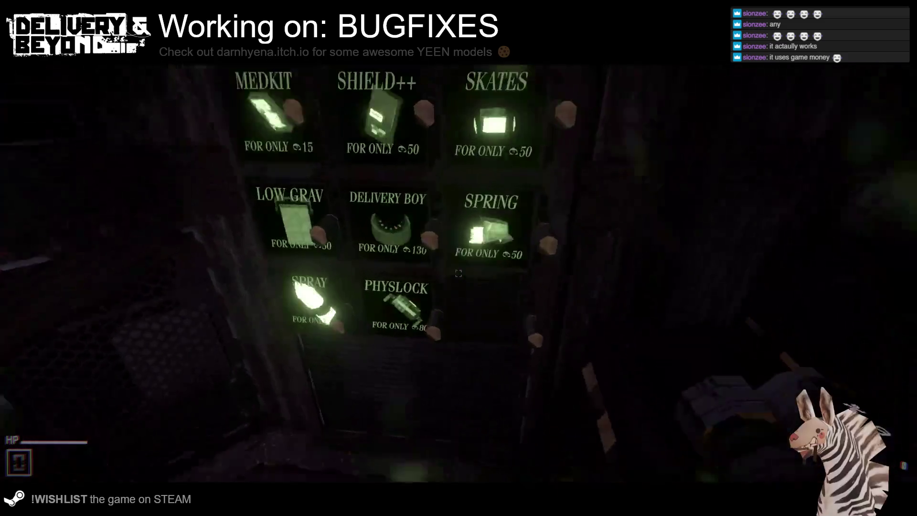
left_click(459, 273)
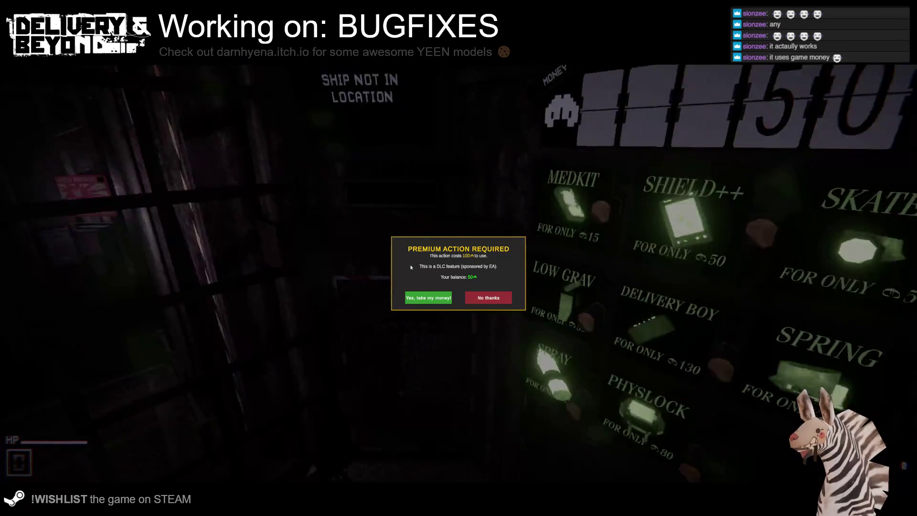
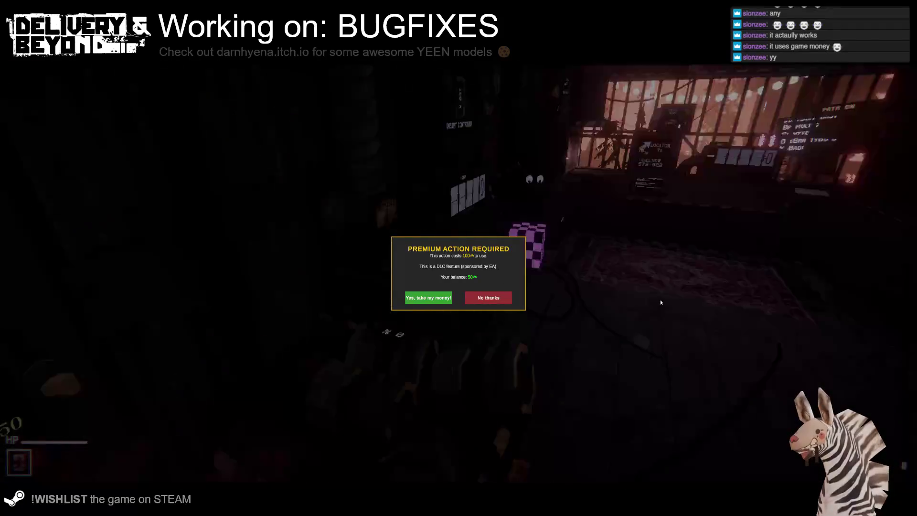
- Decline the premium DLC purchase prompts, including the one from the Spring vending item
left_click(499, 301)
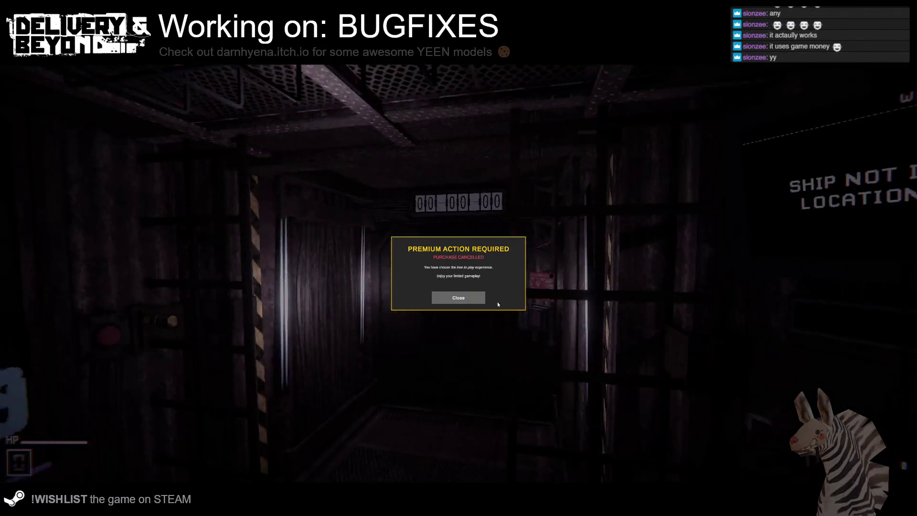
left_click(476, 301)
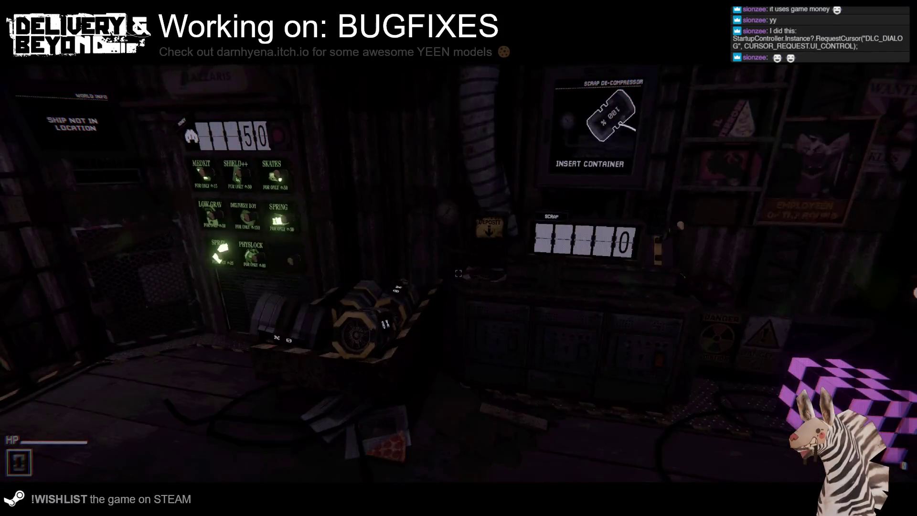
left_click(455, 277)
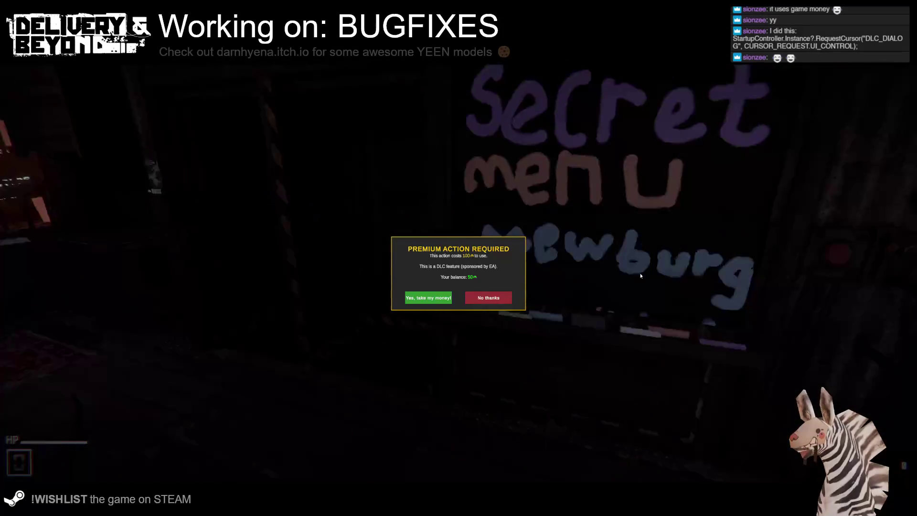
left_click(428, 297)
- Toggle the settings pause menu several times to test the cursor, then switch away from the game
key("Escape")
key("Escape")
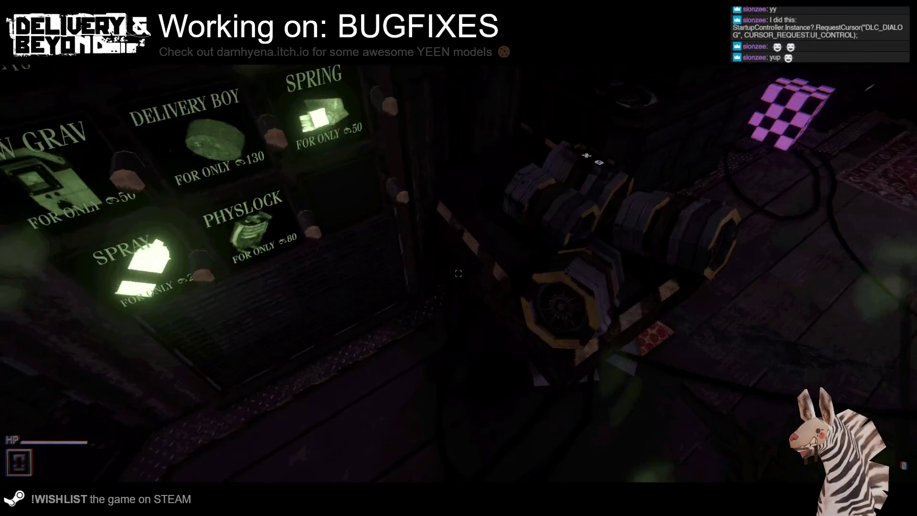
key("Escape")
key("Escape")
key("Escape")
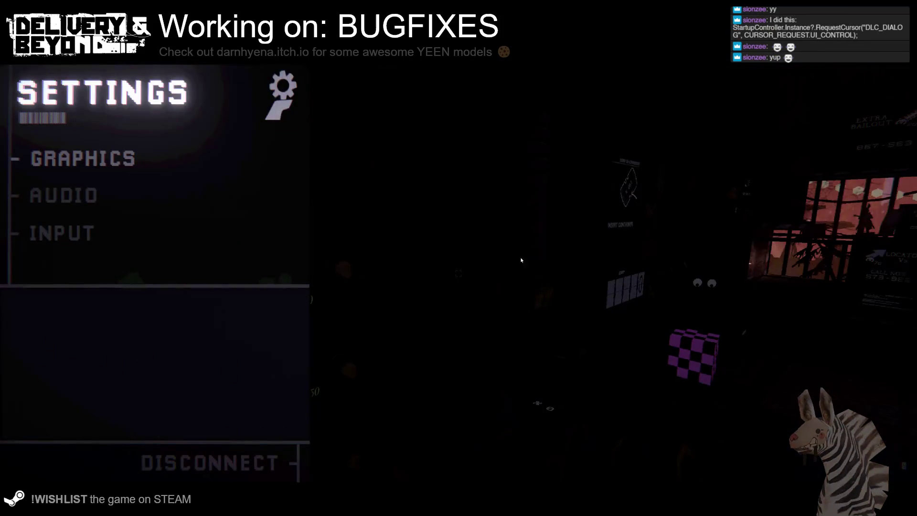
key("Escape")
key("Escape")
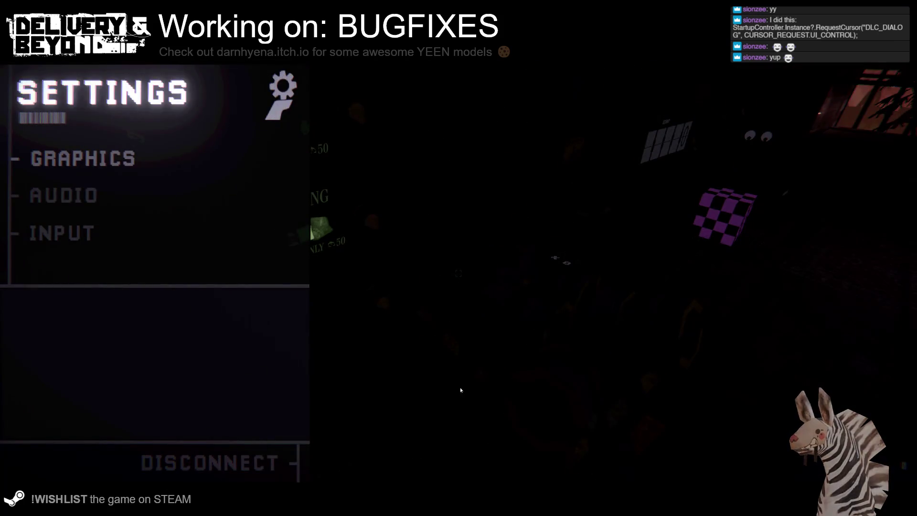
key("Escape")
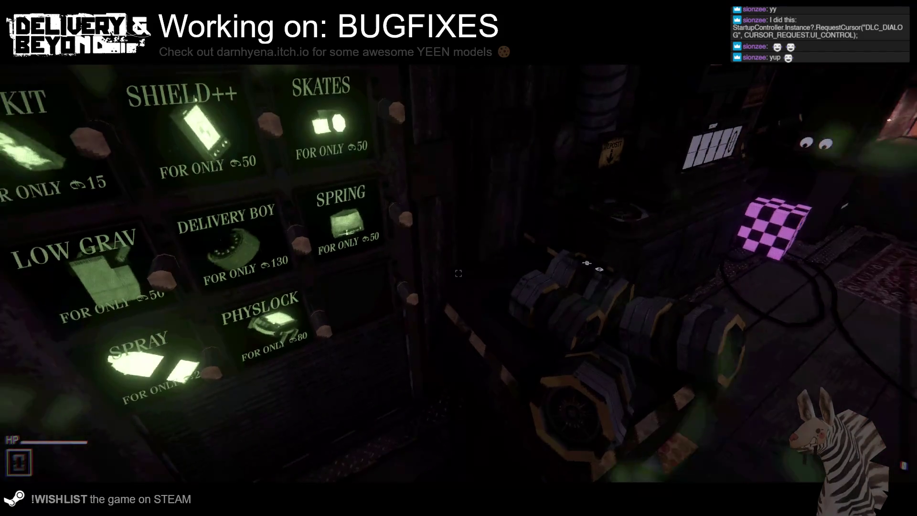
key("Escape")
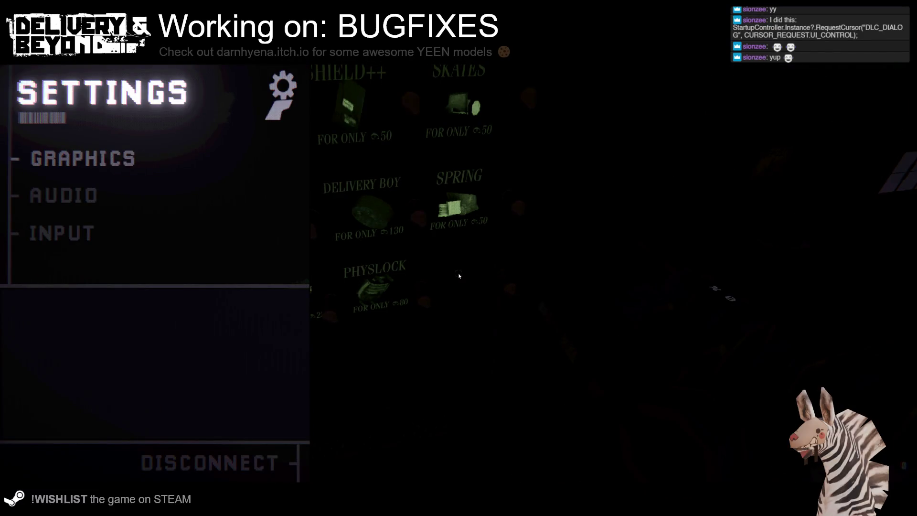
key("alt+Tab")
left_click(639, 268)
key("alt+Tab")
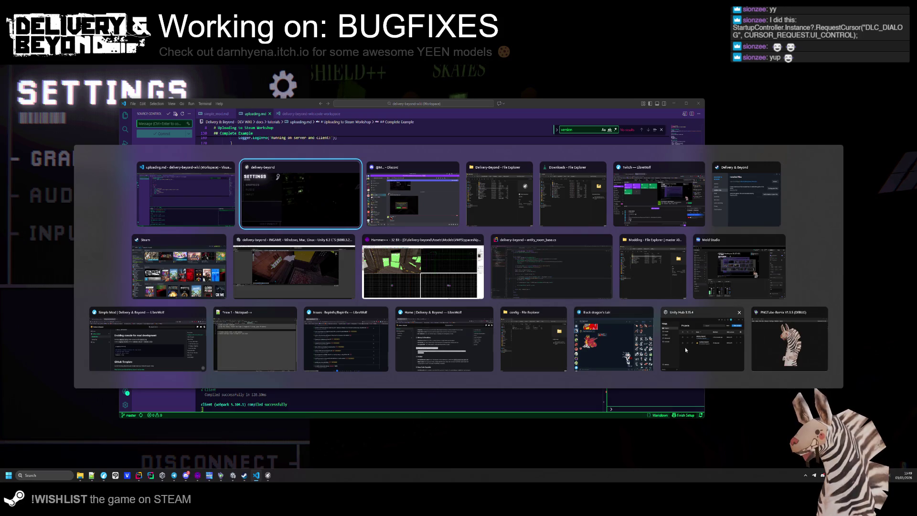
- Open StartupController.cs in Rider with Search Everywhere
left_click(583, 276)
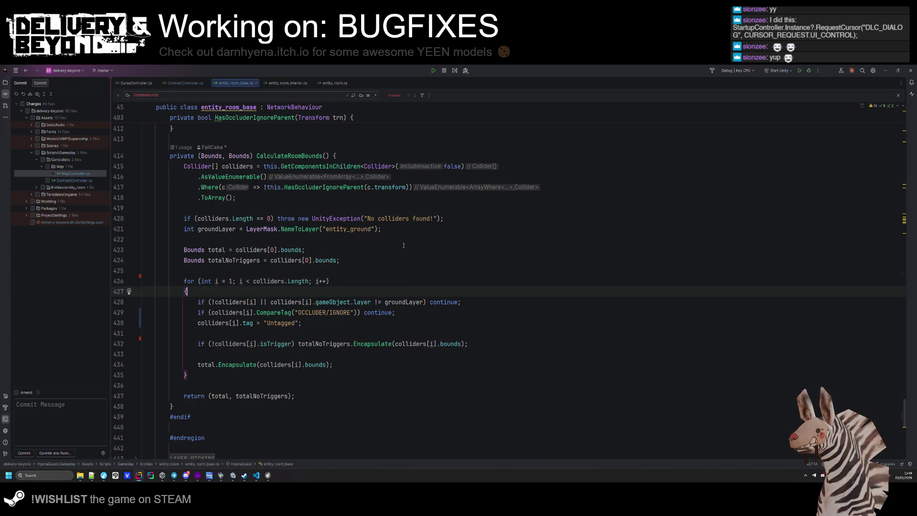
key("shift")
key("shift")
type("startupcontrol")
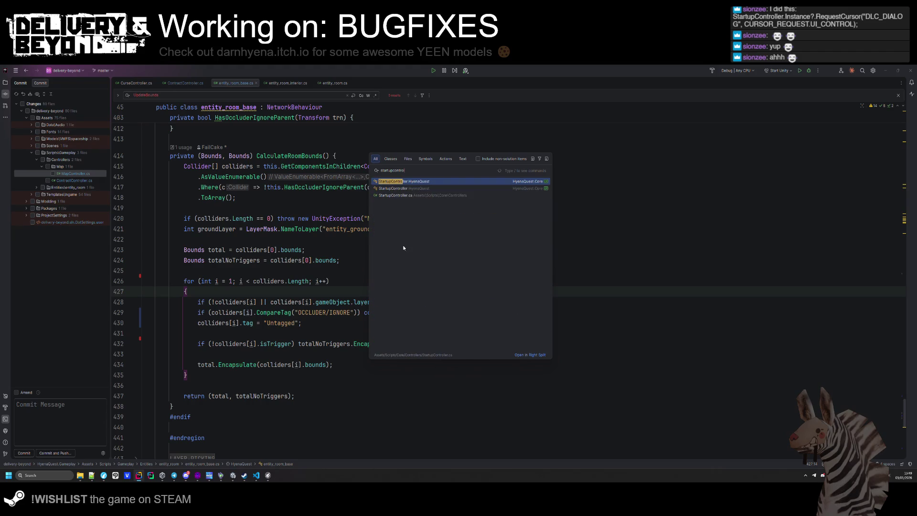
key("Return")
- Expand the CURSOR region and inspect the OnCursorRequestUpdate call
scroll(392, 242, "down", 5)
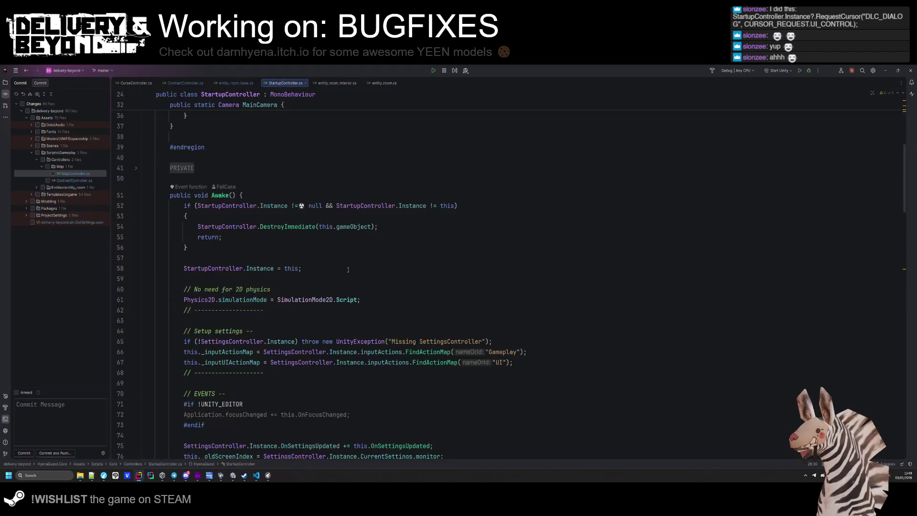
scroll(435, 211, "down", 20)
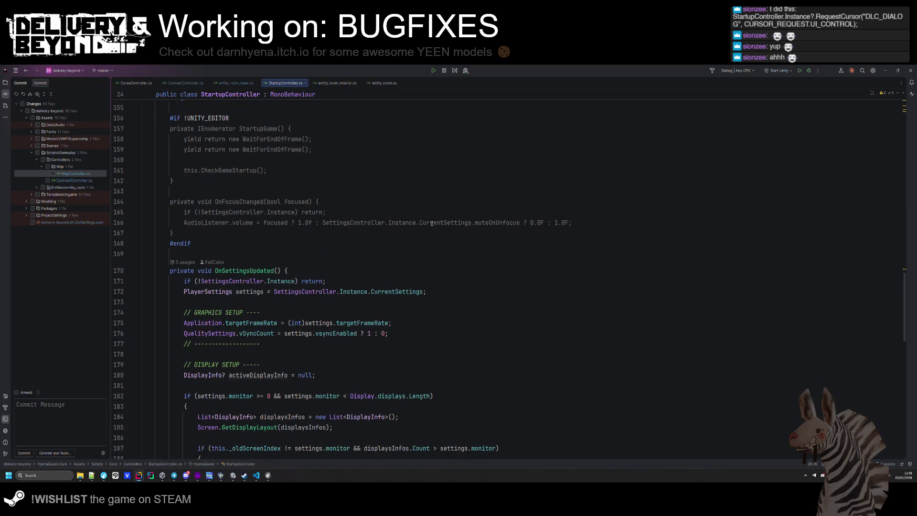
scroll(432, 223, "down", 12)
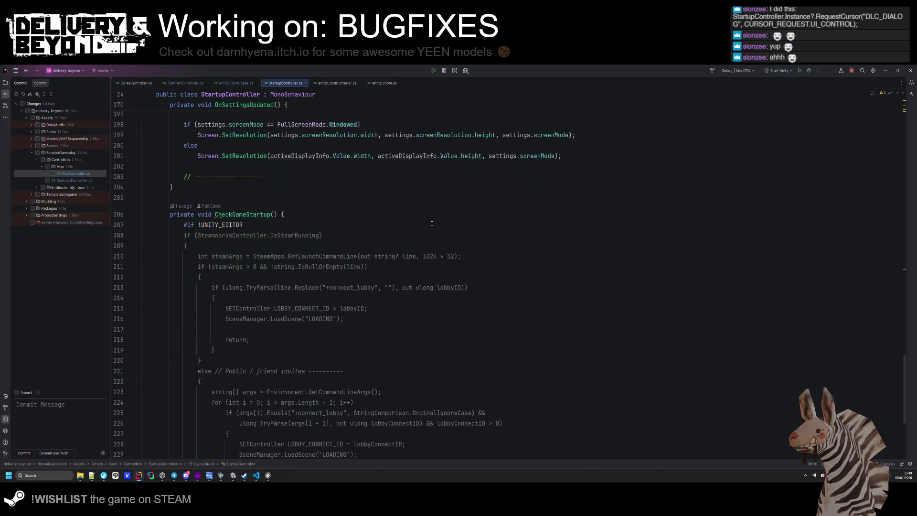
scroll(431, 223, "up", 15)
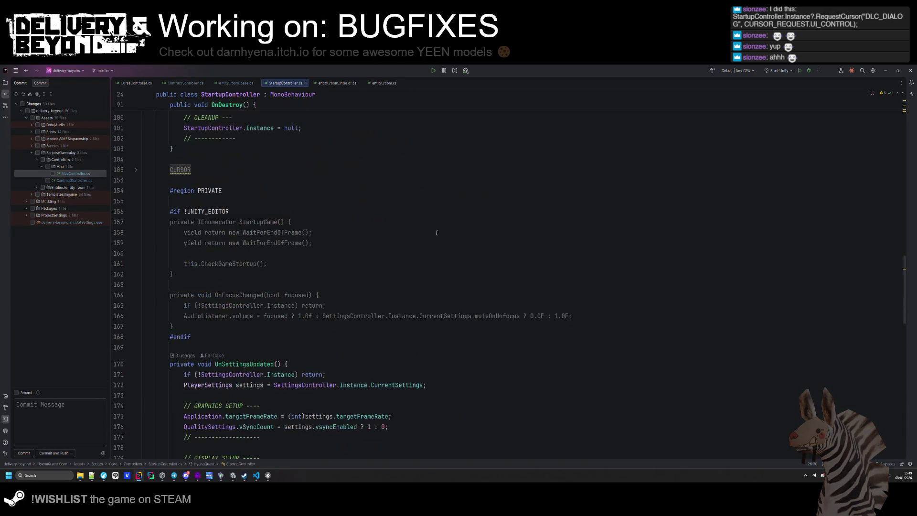
left_click(189, 294)
scroll(393, 335, "down", 2)
left_click(274, 280)
scroll(401, 342, "down", 3)
scroll(400, 343, "down", 1)
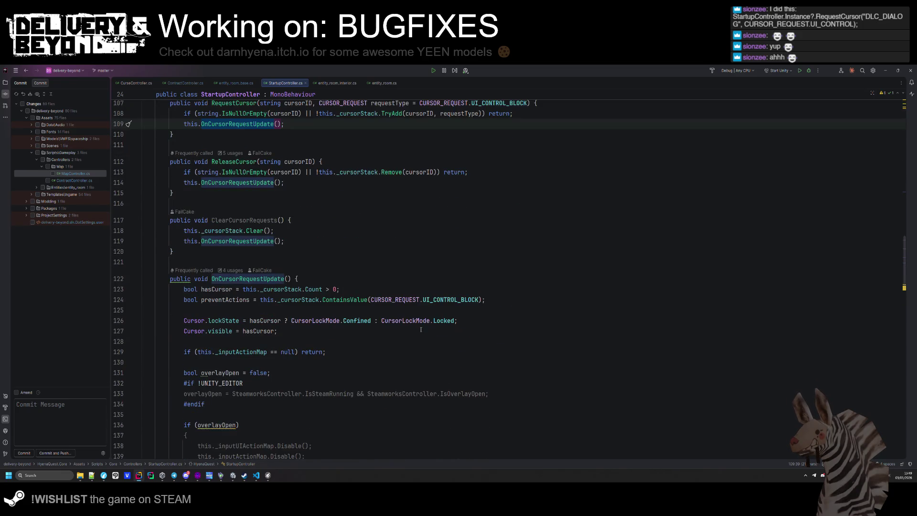
- Jump to the UI_CONTROL_BLOCK enum declaration from its use on preventActions line 124
left_click(479, 300)
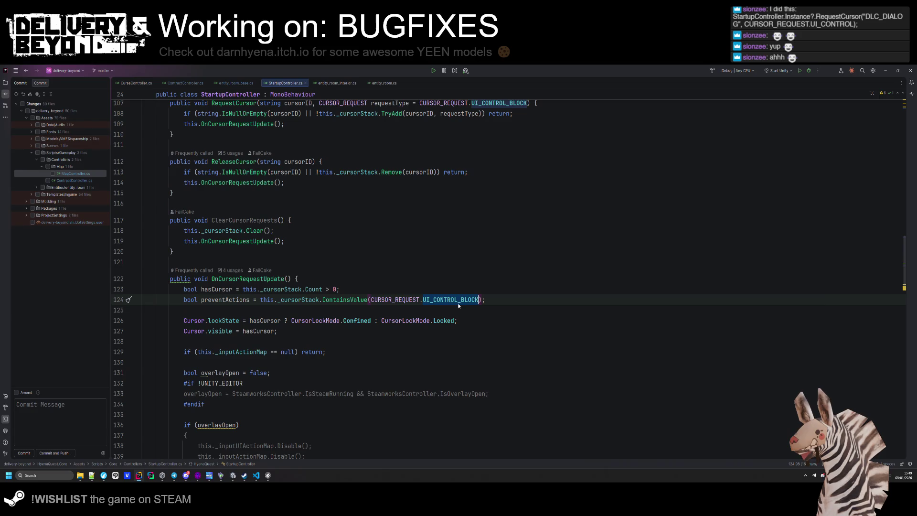
mouse_move(458, 305)
left_click(291, 341)
left_click(228, 300)
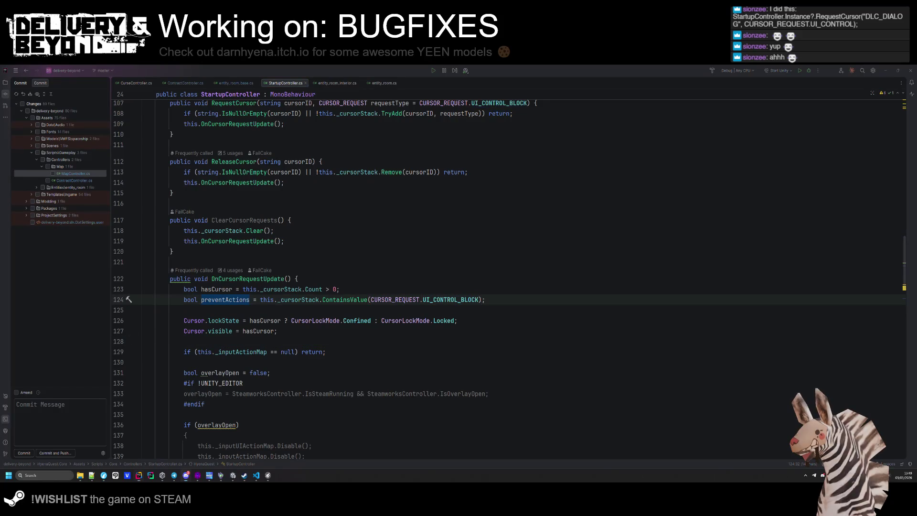
left_click(450, 299, "ctrl")
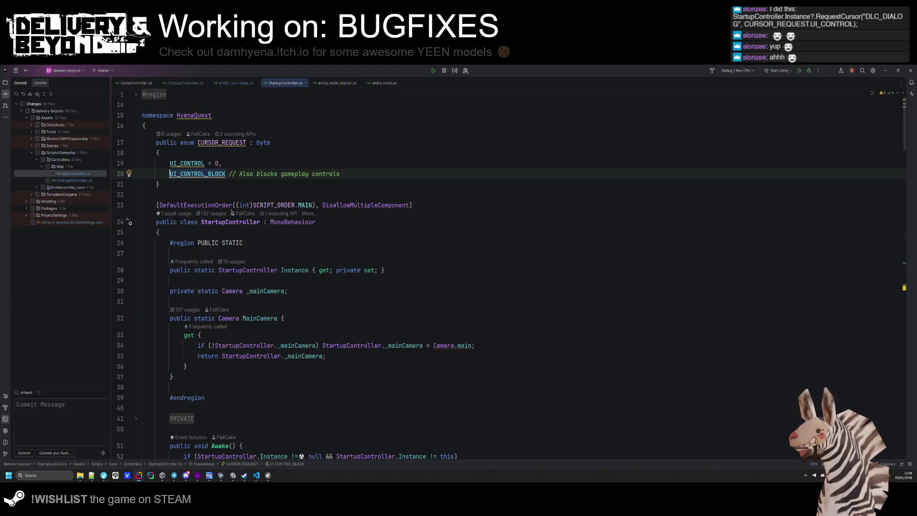
left_click(200, 192)
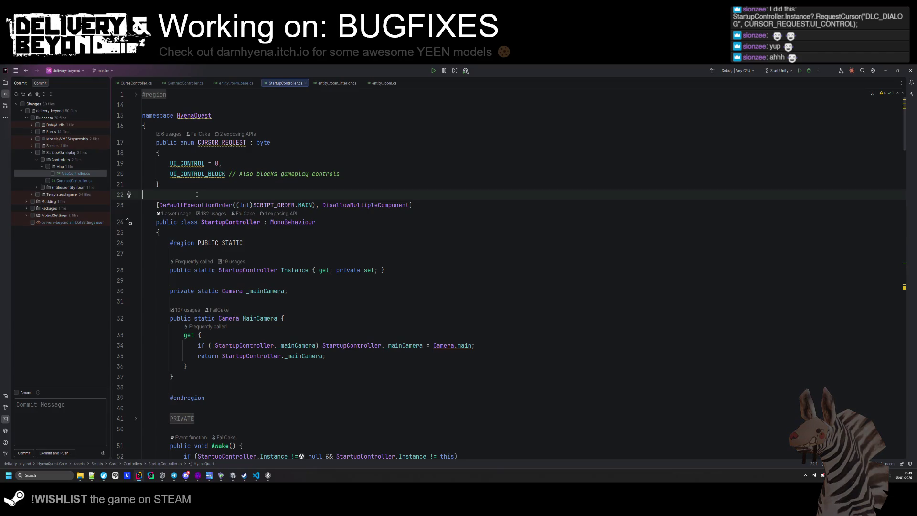
key("ctrl+alt+Left")
key("ctrl+alt+Left")
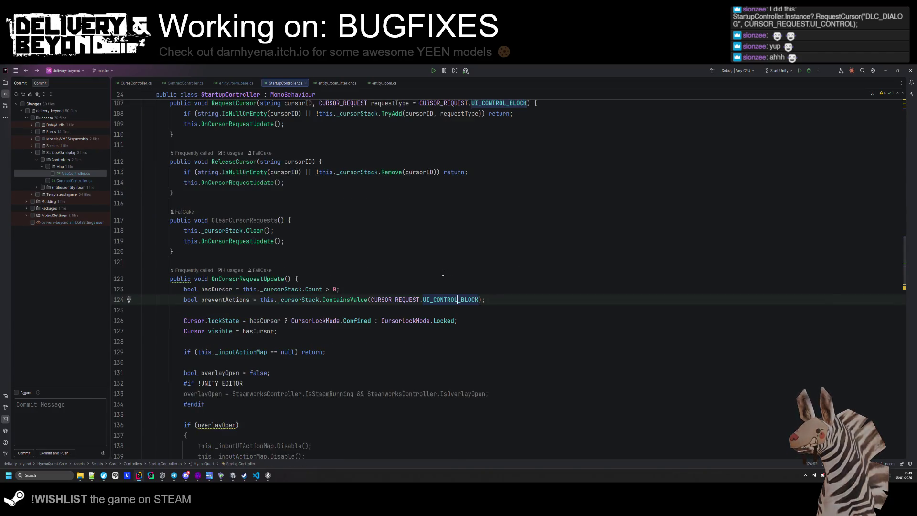
- Switch back to the running game and resume play
key("alt+Tab")
left_click(497, 174)
key("Escape")
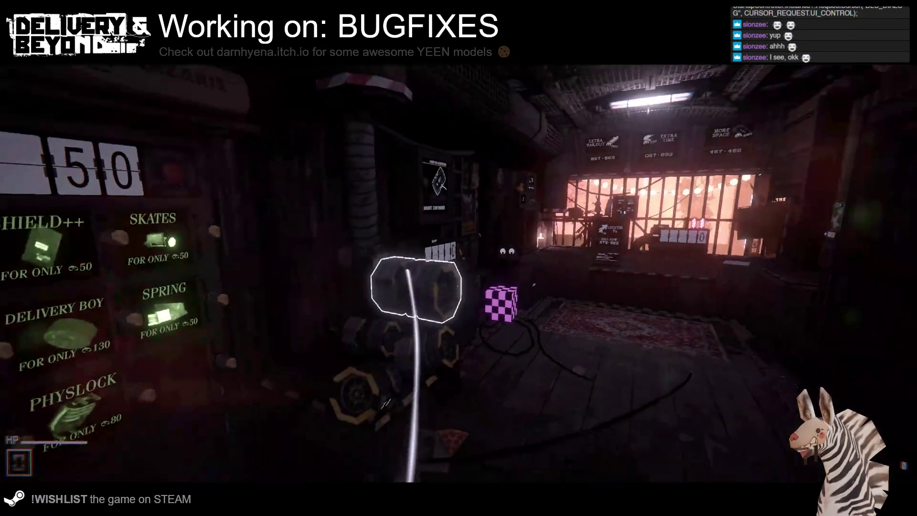
- Toggle the settings menu while holding an object, then disconnect to the main menu
key("Escape")
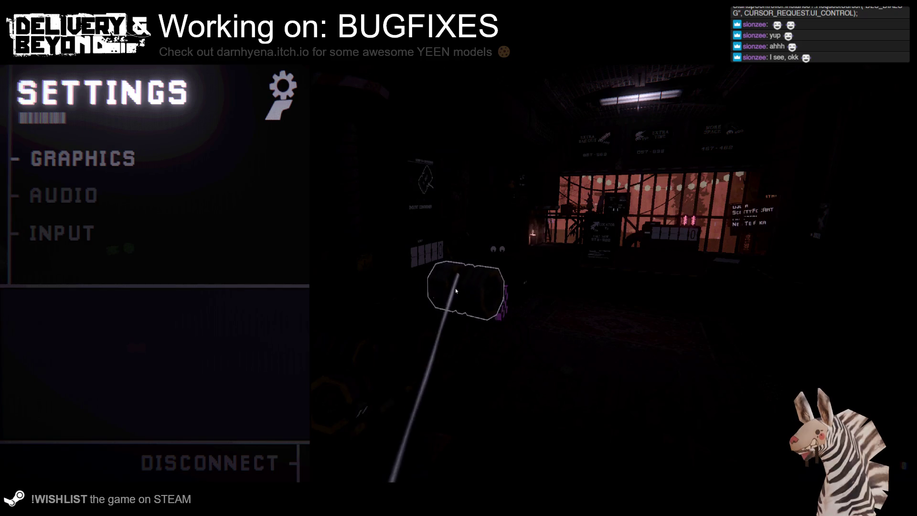
key("Escape")
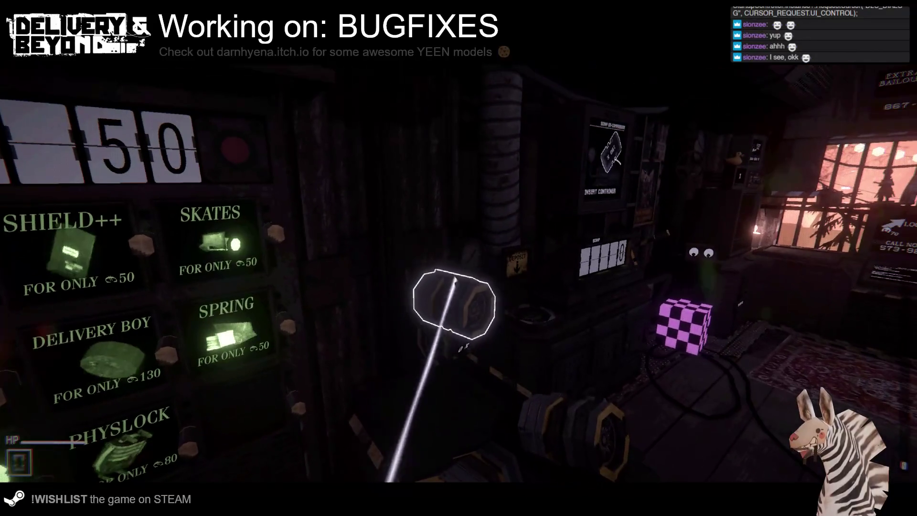
key("Escape")
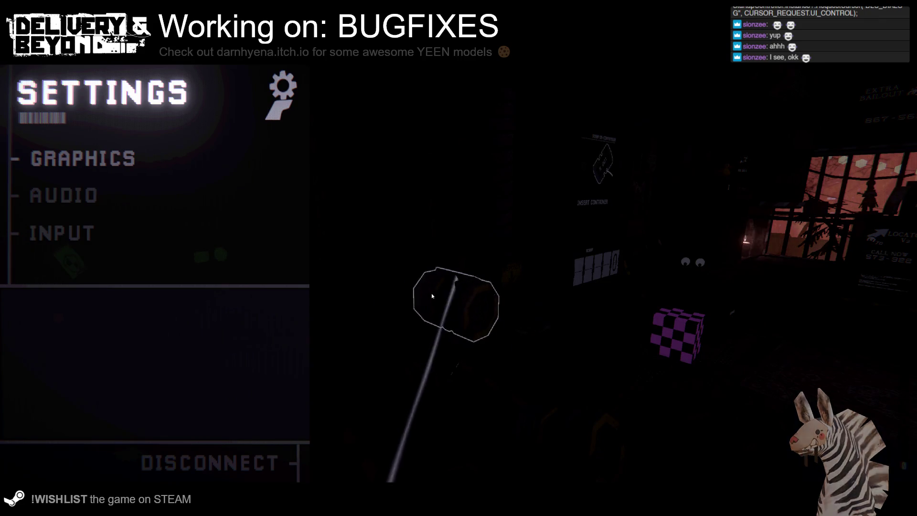
key("Escape")
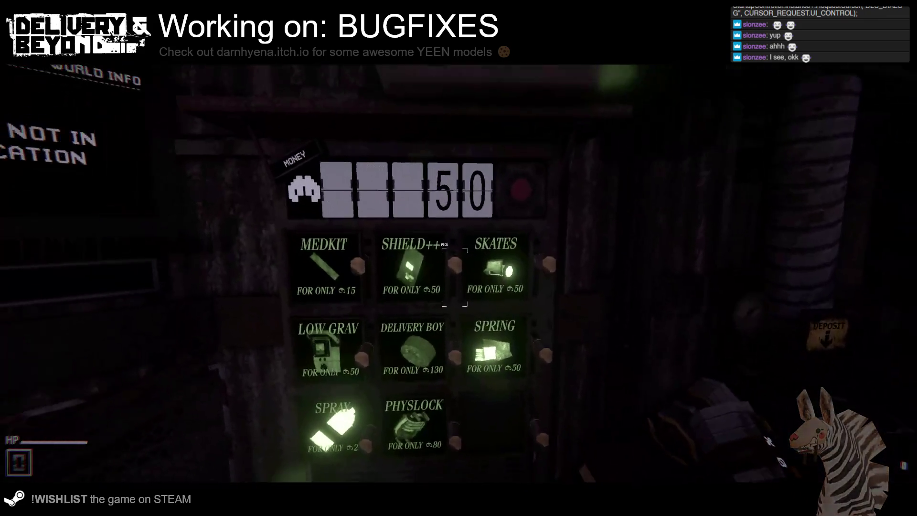
key("Escape")
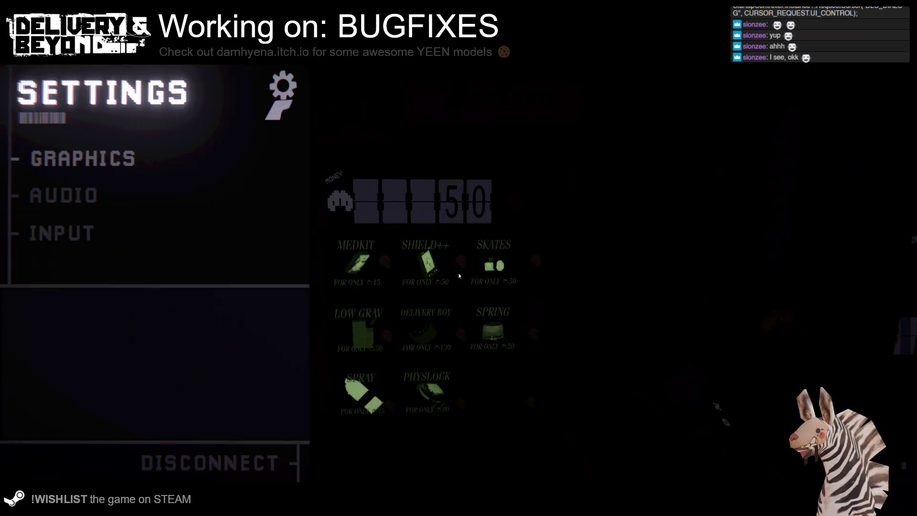
left_click(223, 460)
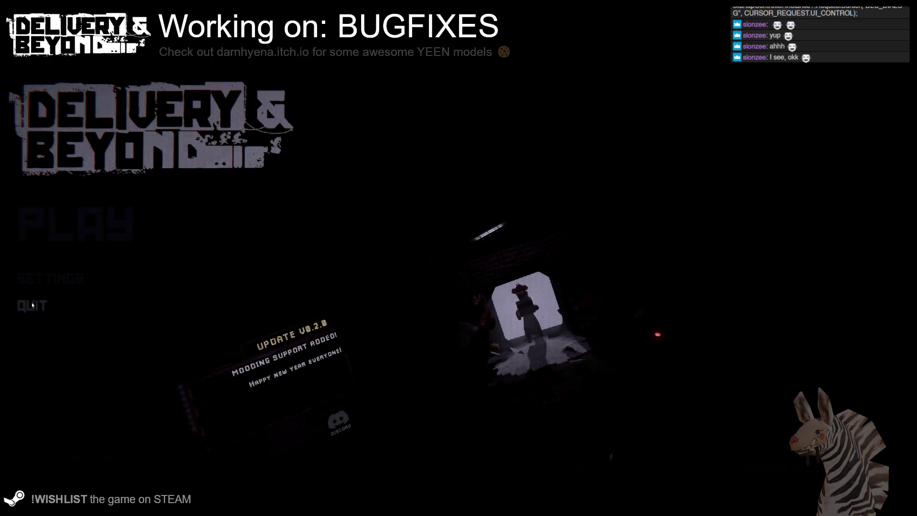
key("alt+Tab")
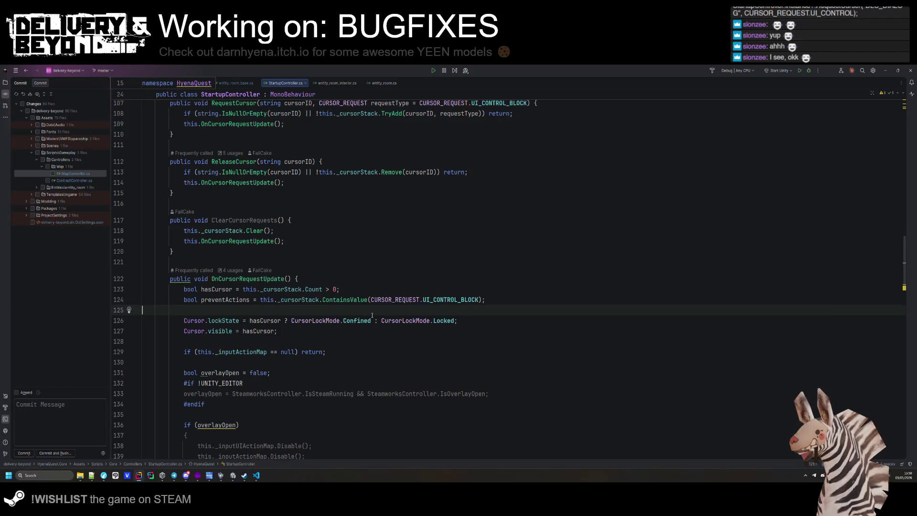
- Close StartupController.cs, review entity_room_base's bounds and LAYER-PICKING code, then switch to Unity
key("ctrl+F4")
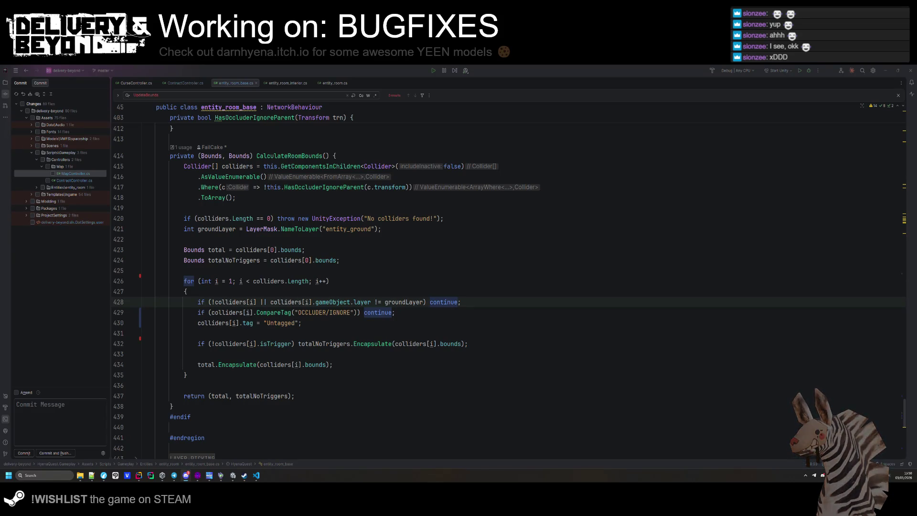
left_click(204, 323)
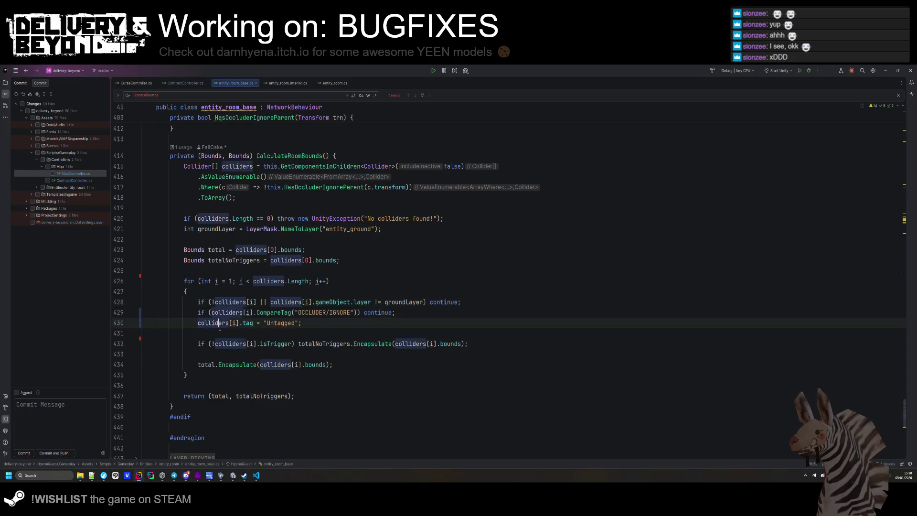
scroll(204, 323, "down", 6)
left_click(205, 229)
left_click(205, 270)
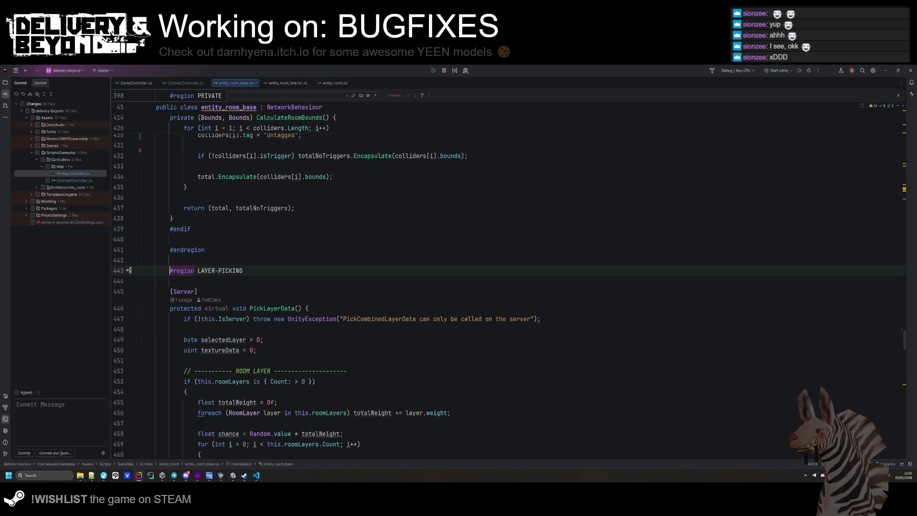
scroll(226, 410, "down", 10)
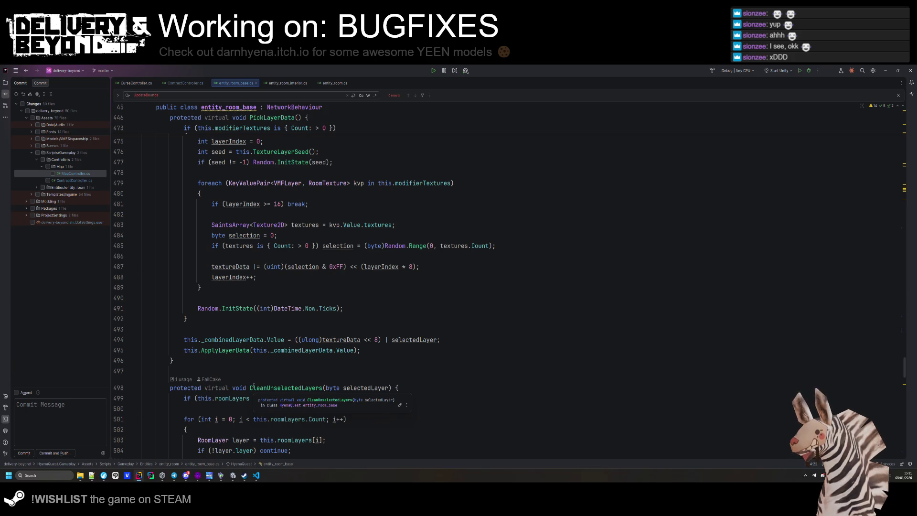
left_click(266, 372)
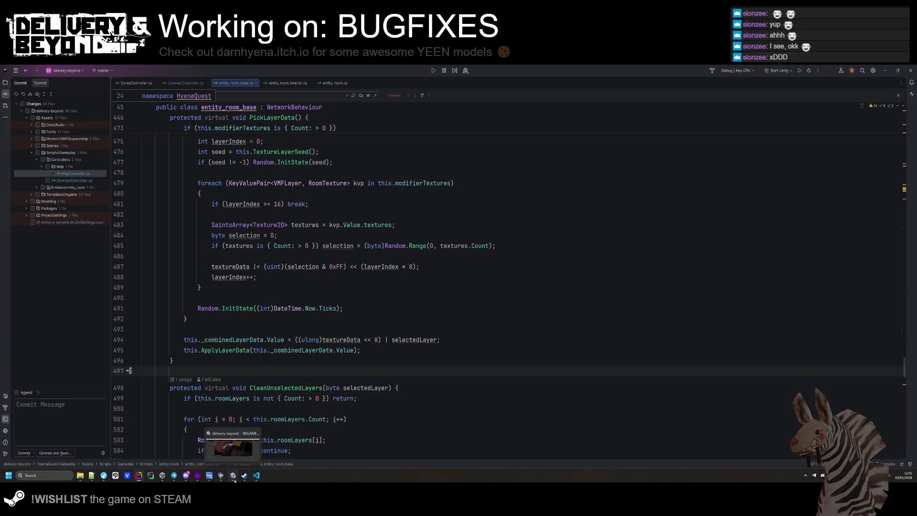
left_click(234, 476)
mouse_move(404, 208)
left_mouse_down()
mouse_move(246, 223)
mouse_move(461, 246)
mouse_move(434, 233)
mouse_move(447, 259)
mouse_move(486, 209)
mouse_move(410, 209)
left_mouse_up()
- Fly to the CONTAINER sign, select its text object and frame it
left_click(495, 203)
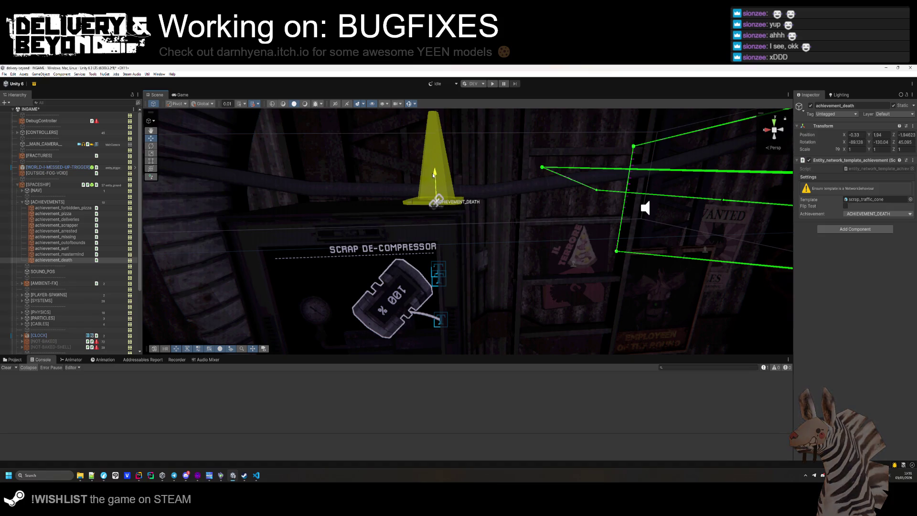
mouse_move(477, 239)
left_mouse_down()
mouse_move(470, 207)
mouse_move(211, 222)
mouse_move(601, 232)
mouse_move(537, 234)
left_mouse_up()
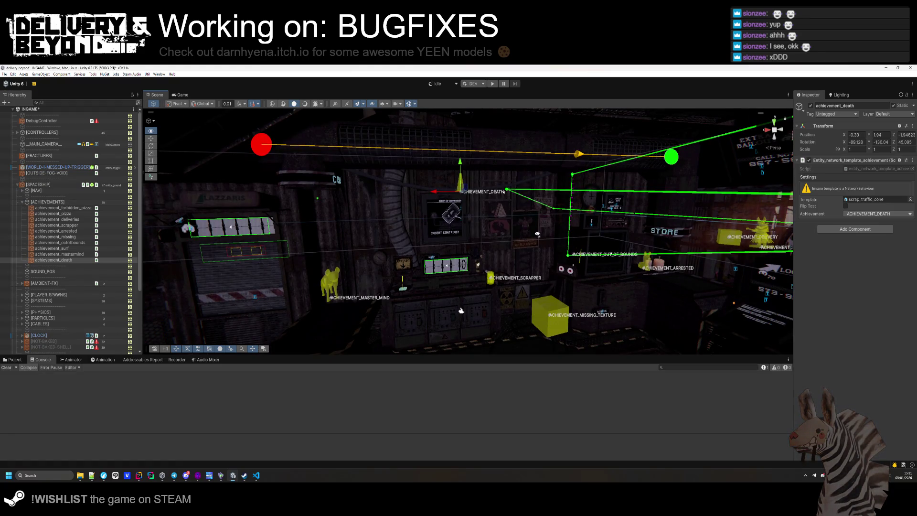
left_click(334, 182)
left_click(326, 188)
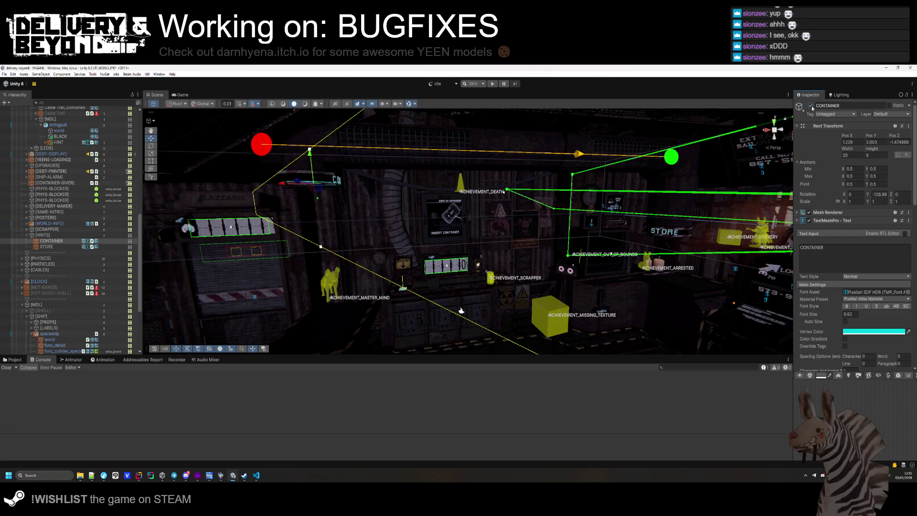
key("f")
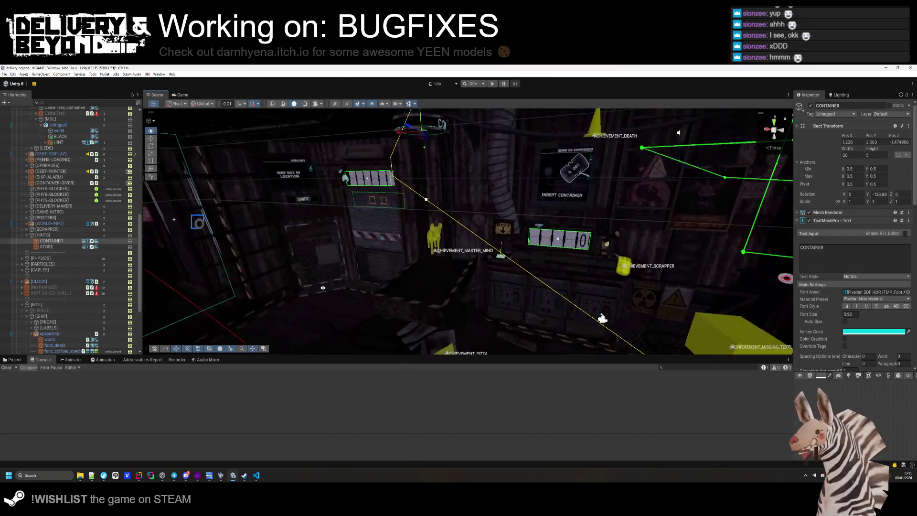
- Move through the ship interior and select the STORE text object
mouse_move(383, 277)
left_mouse_down()
mouse_move(546, 268)
mouse_move(546, 291)
left_mouse_up()
mouse_move(521, 312)
left_mouse_down()
mouse_move(419, 333)
mouse_move(493, 363)
mouse_move(586, 336)
mouse_move(575, 301)
left_mouse_up()
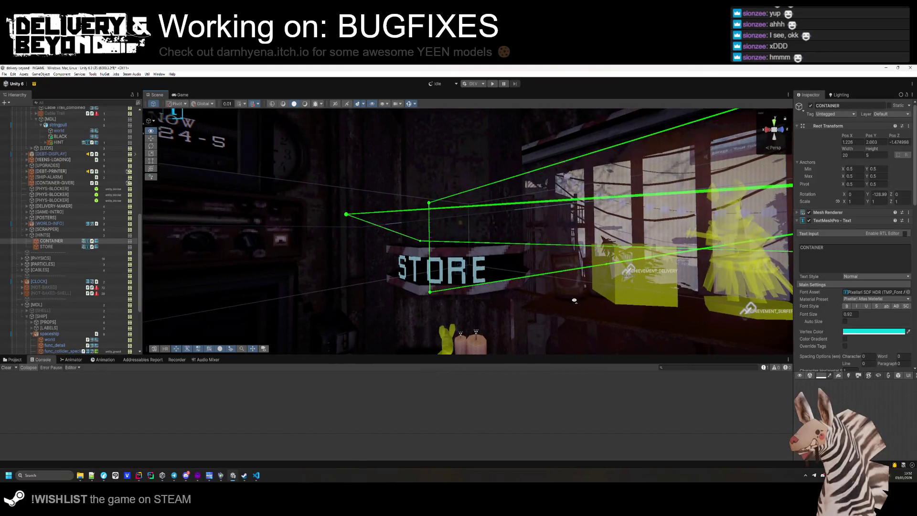
left_click(486, 269)
left_click_drag(486, 269, 422, 355)
- Set the STORE label's curved-text radius to 0.21, rotate it about Y, and open its script
key("f")
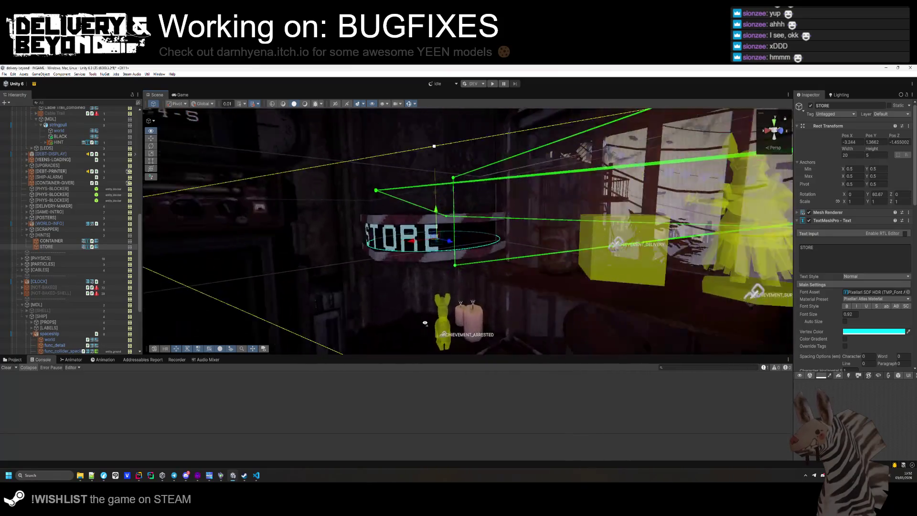
left_click(827, 222)
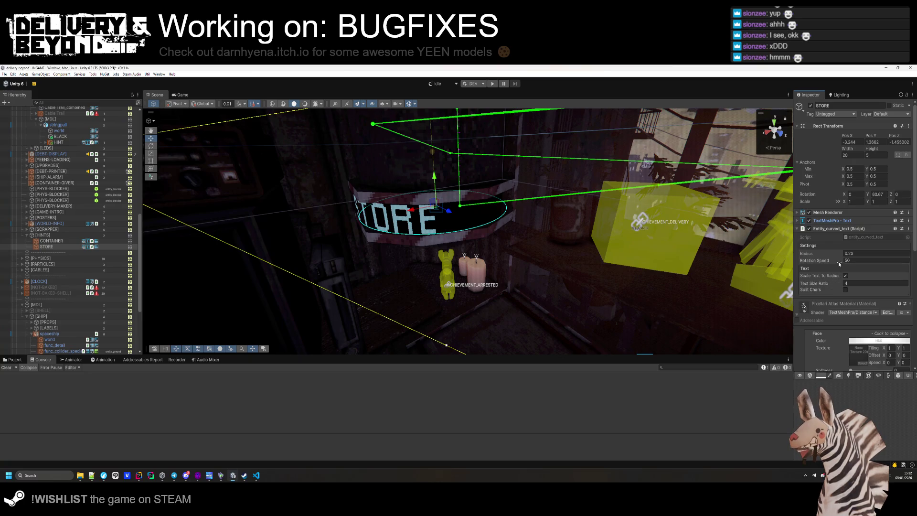
left_click_drag(839, 256, 840, 257)
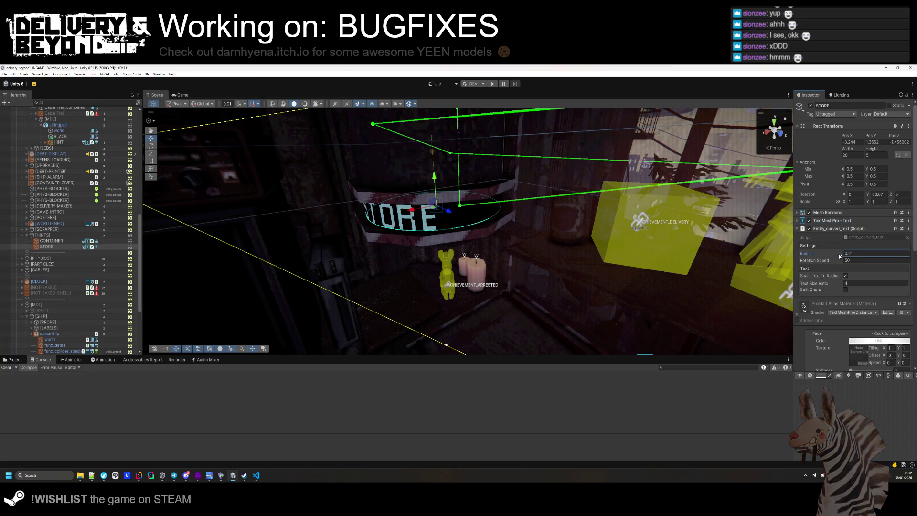
mouse_move(425, 277)
left_mouse_down()
mouse_move(420, 267)
mouse_move(425, 305)
mouse_move(425, 277)
left_mouse_up()
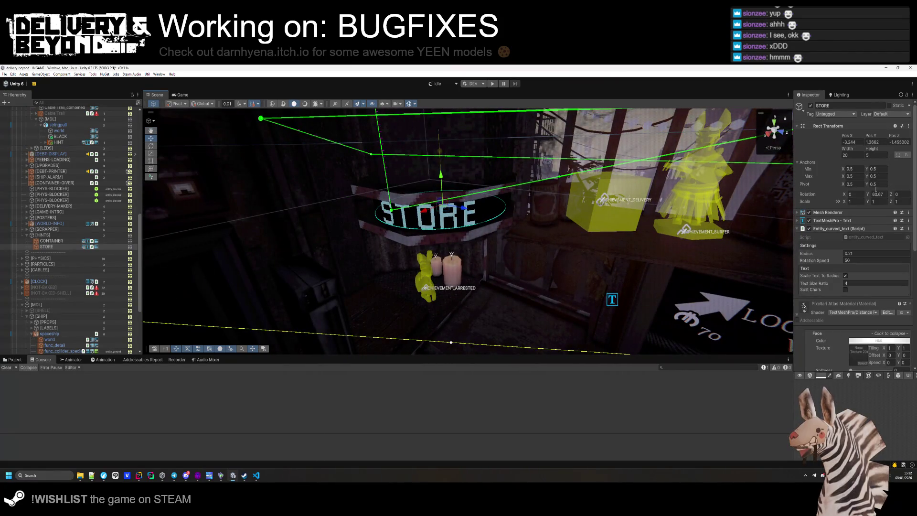
mouse_move(868, 194)
left_mouse_down()
mouse_move(413, 240)
mouse_move(586, 233)
left_mouse_up()
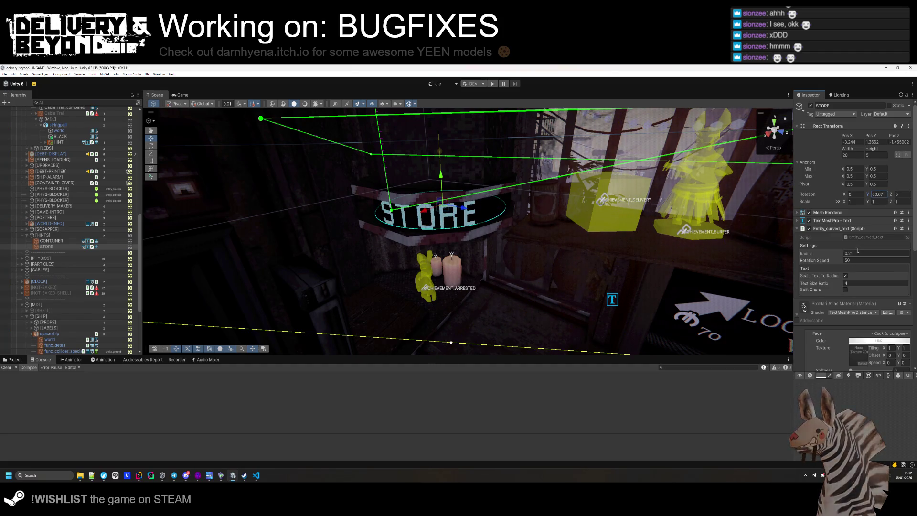
double_click(864, 237)
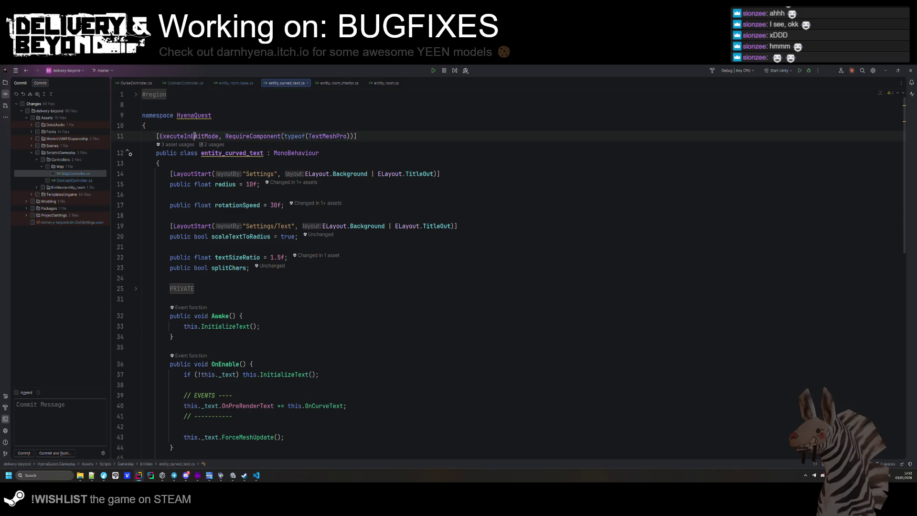
scroll(235, 290, "down", 10)
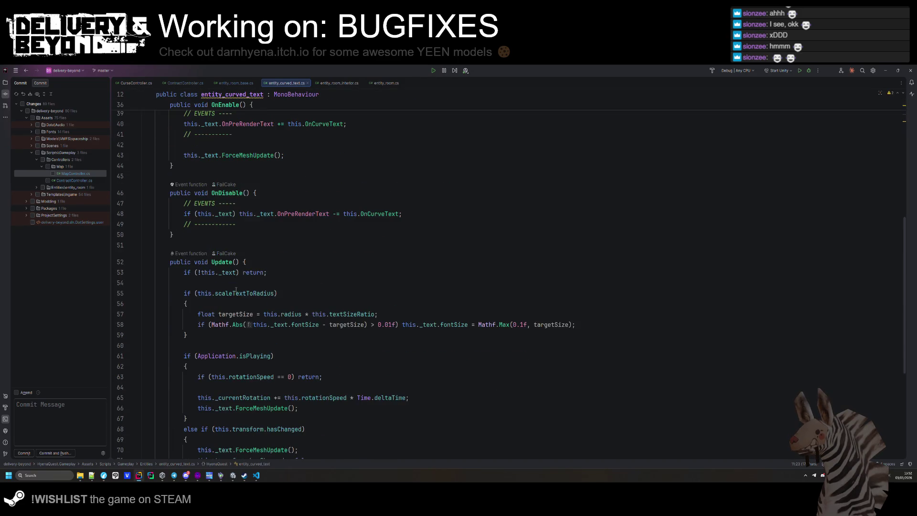
left_click(234, 271)
scroll(248, 244, "up", 5)
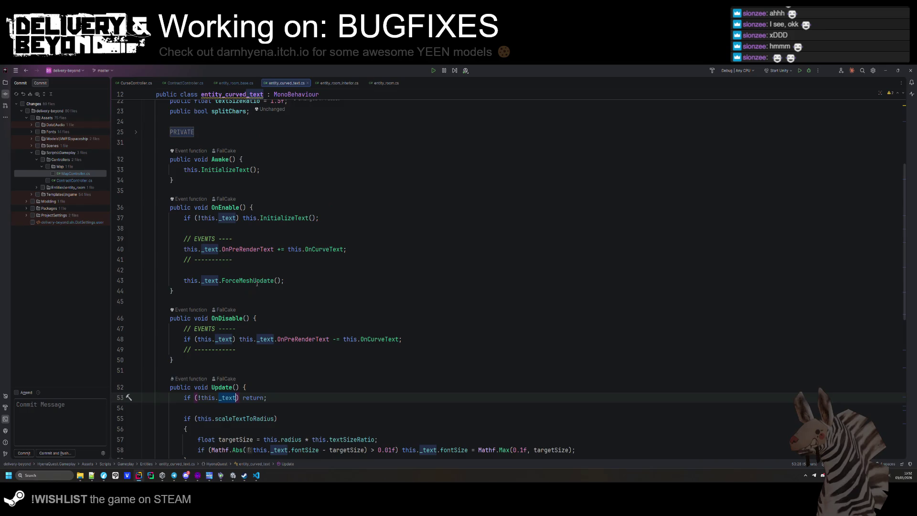
mouse_move(265, 219)
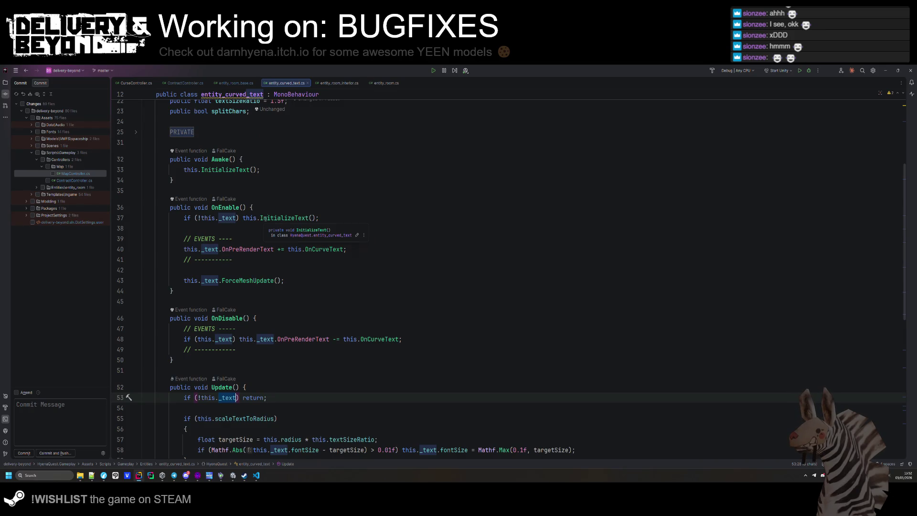
scroll(266, 191, "down", 10)
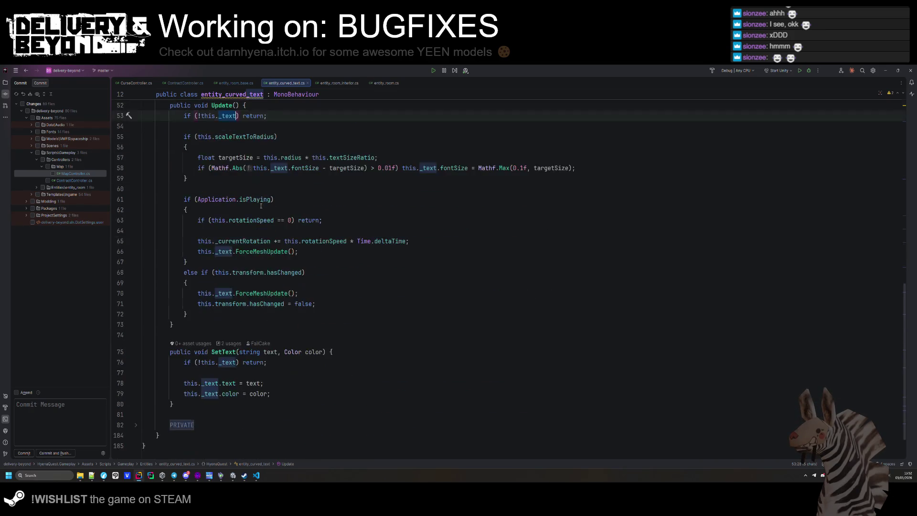
left_click(189, 393)
scroll(202, 373, "down", 12)
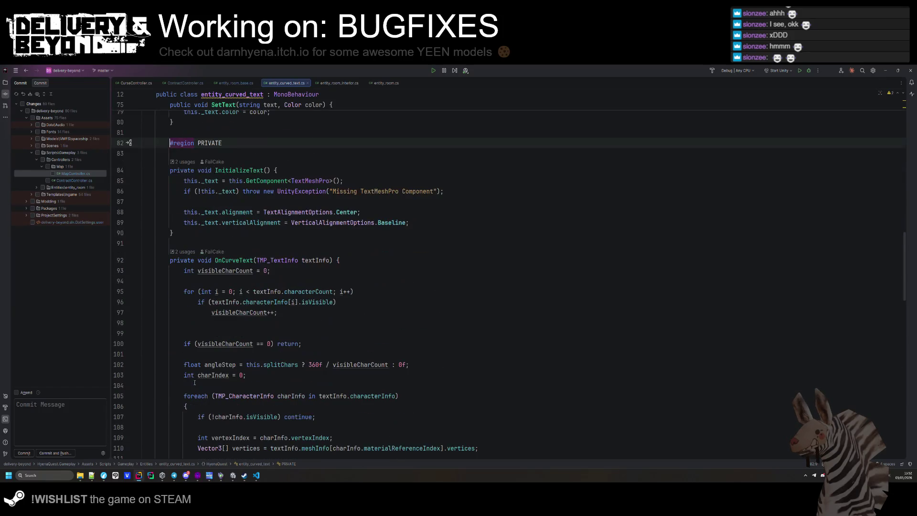
scroll(203, 373, "down", 10)
left_click(344, 242)
scroll(344, 242, "down", 9)
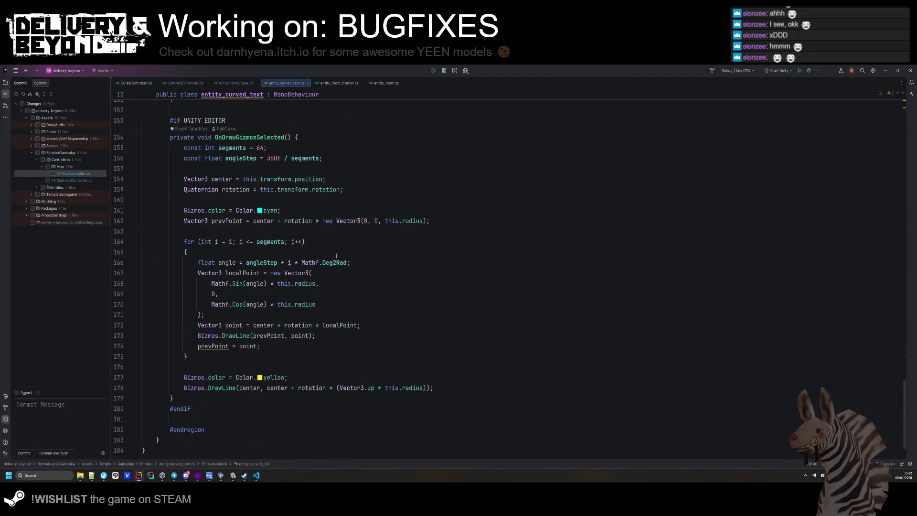
scroll(346, 280, "up", 10)
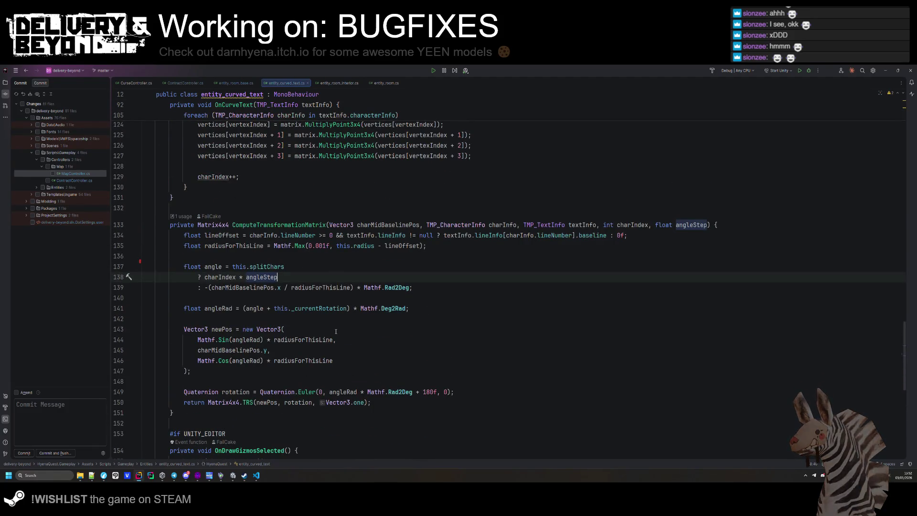
scroll(336, 333, "up", 7)
scroll(336, 333, "up", 13)
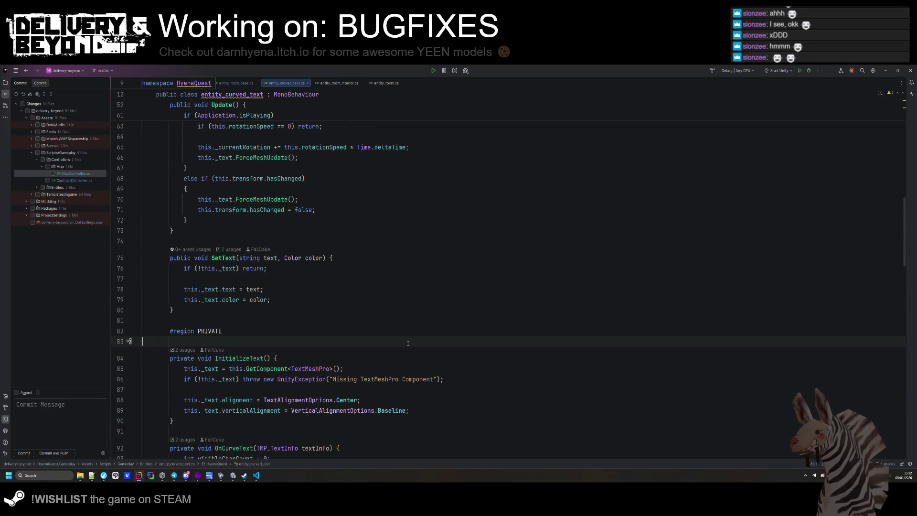
scroll(399, 340, "up", 6)
scroll(314, 242, "up", 2)
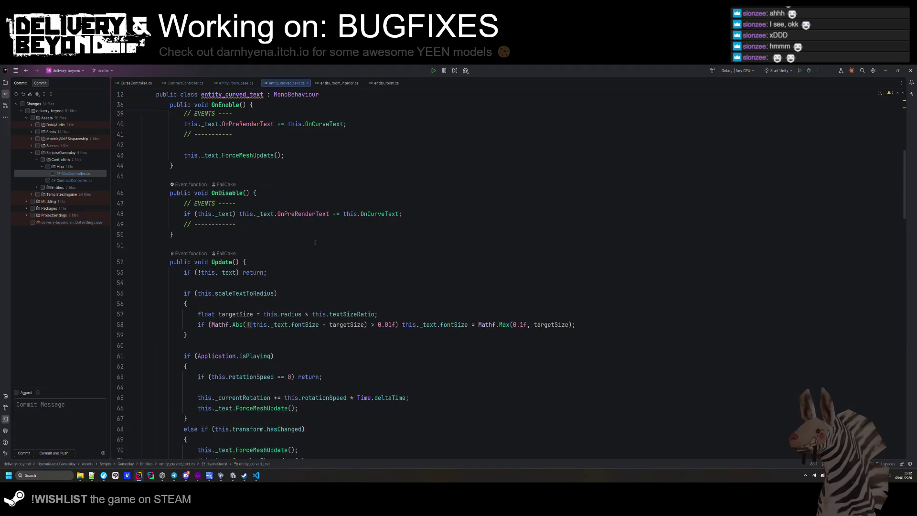
- Wrap the start of Update's early return in an #if UNITY_EDITOR / #endif block
left_click(242, 272)
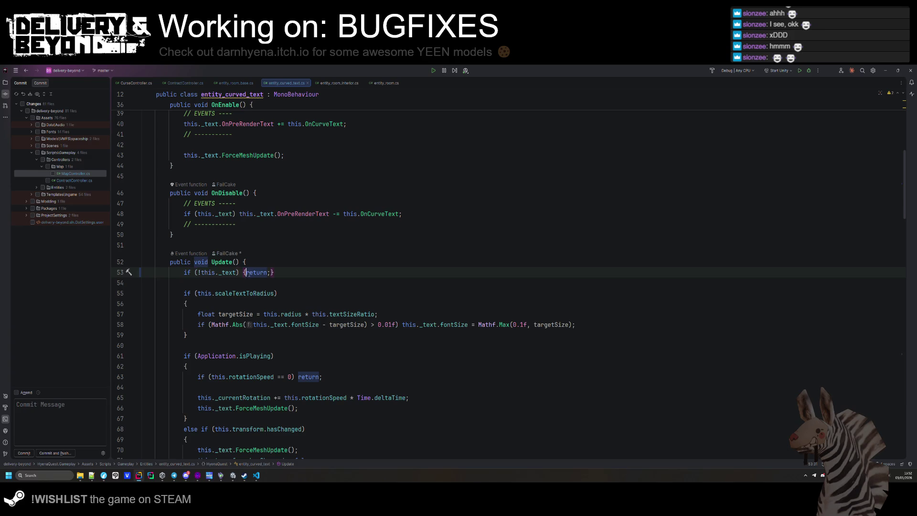
key("Return")
key("Return")
key("Up")
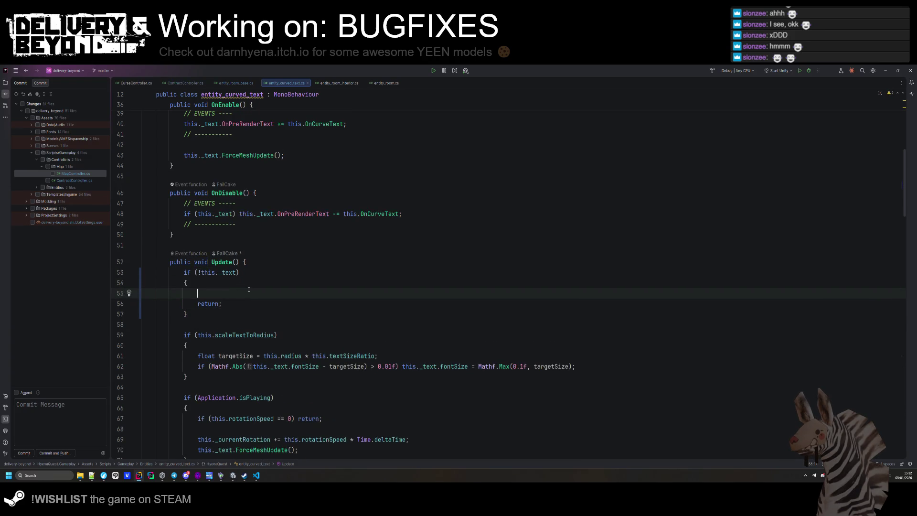
type("#if UNITY_EDITOR")
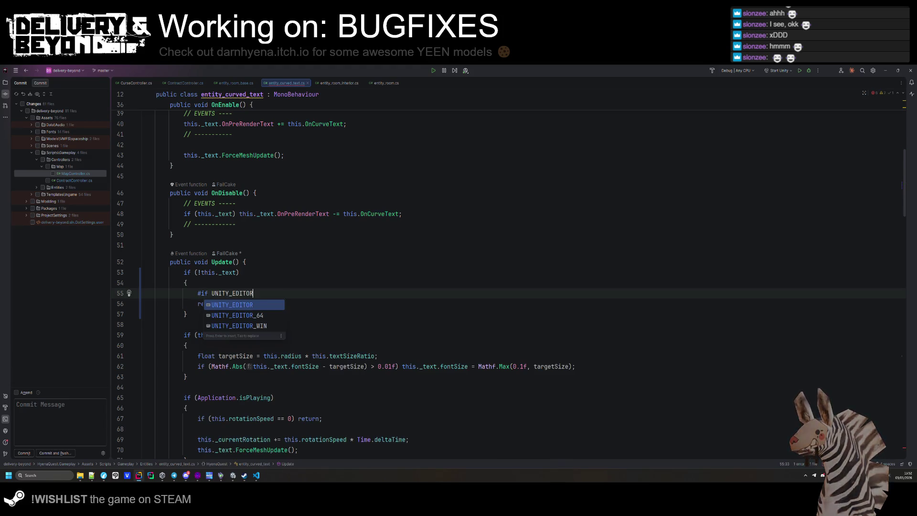
key("Return")
key("Return")
type("#endif")
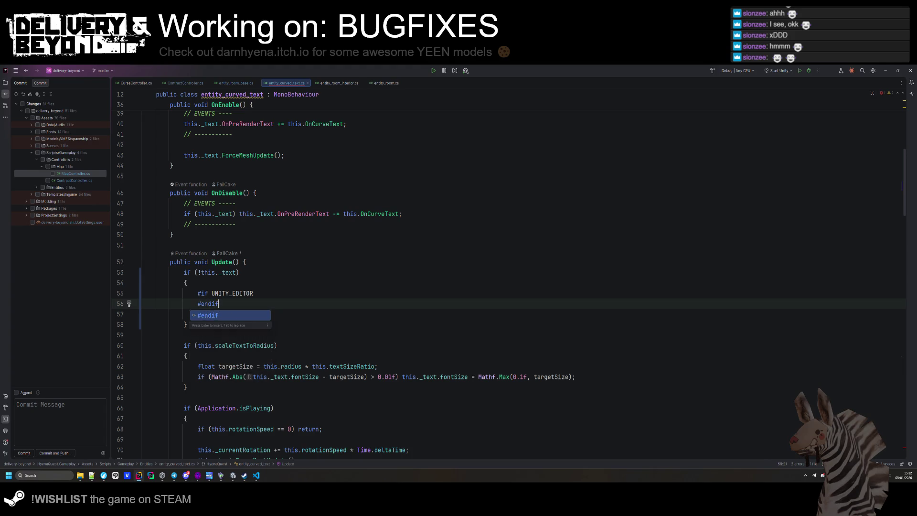
- Add 'this.InitializeText();' inside the UNITY_EDITOR block
left_click(281, 293)
key("Return")
type("InitializeText();")
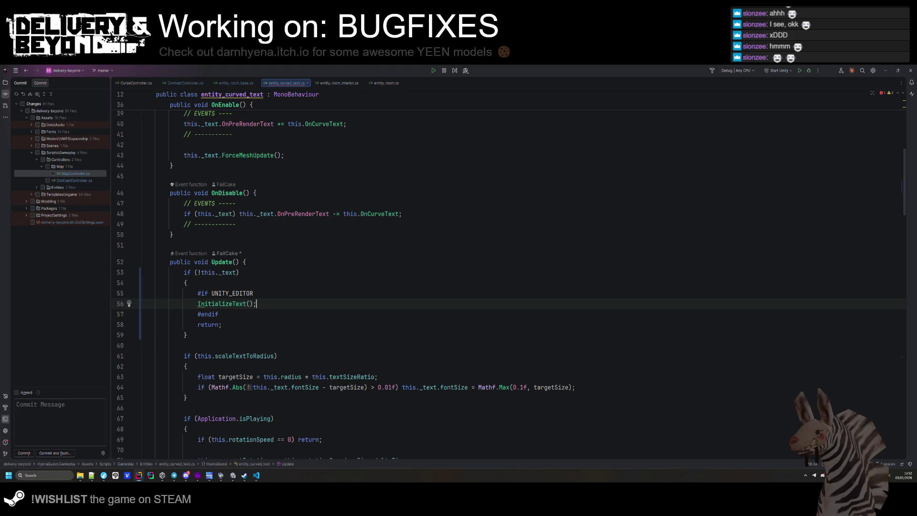
key("Home")
type("this.")
key("End")
type(";")
- Insert #else after InitializeText() and move the return statement under it
left_click(232, 324)
left_click(297, 303)
key("Return")
type("#")
key("BackSpace")
key("BackSpace")
type("else")
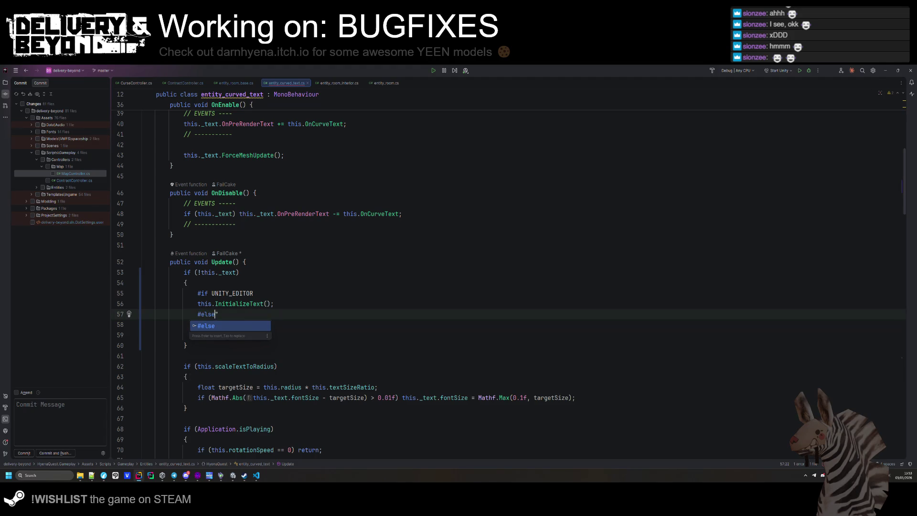
key("Tab")
key("Down")
key("alt+shift+Down")
- Add an 'if (!this._text) return;' guard after InitializeText(), then switch to Unity
left_click(305, 306)
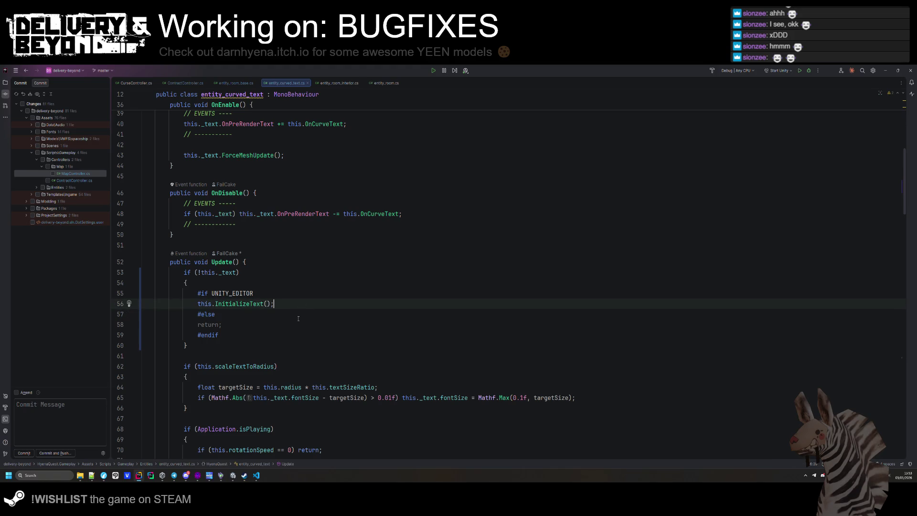
key("Return")
type("if(!this._")
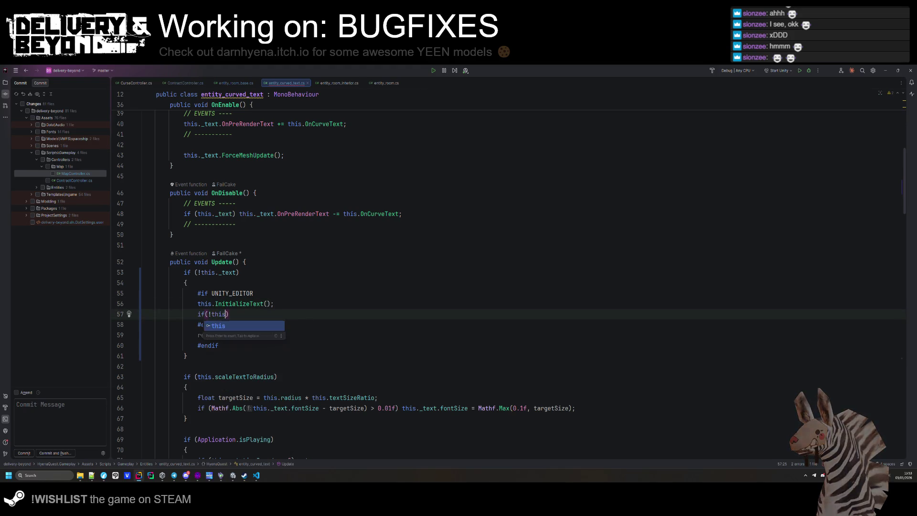
key("Return")
key("End")
type("ret")
key("Return")
type(";")
key("alt+Tab")
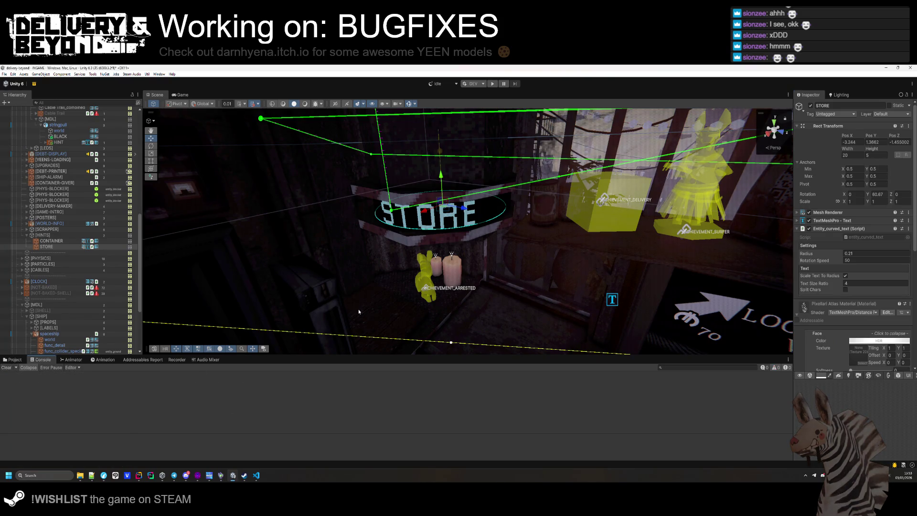
- Orbit to the STORE sign, select its curved-text object to inspect it, then return to Rider
mouse_move(439, 218)
left_mouse_down()
mouse_move(485, 257)
mouse_move(648, 172)
left_mouse_up()
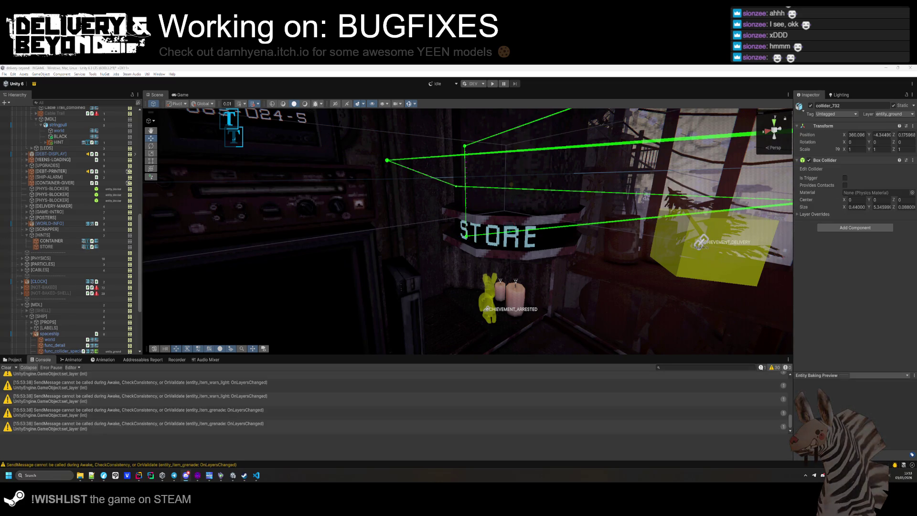
left_click(13, 360)
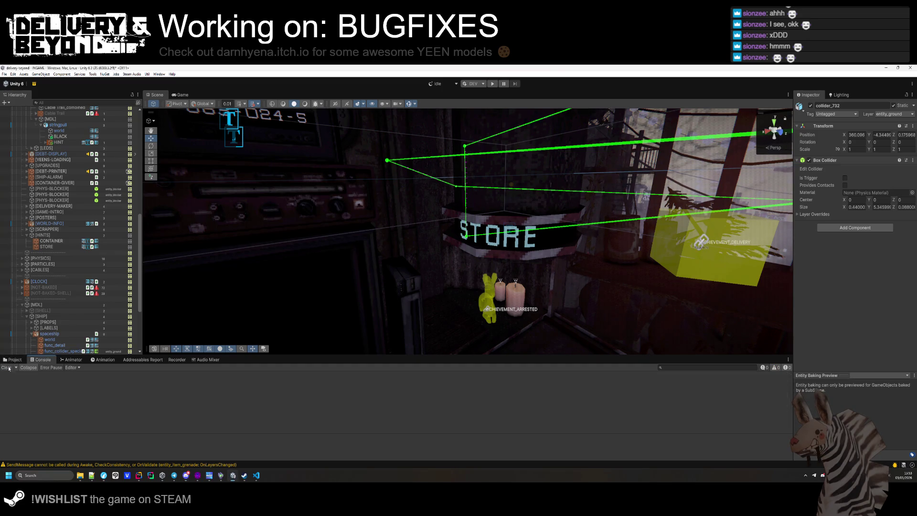
left_click_drag(561, 259, 575, 250)
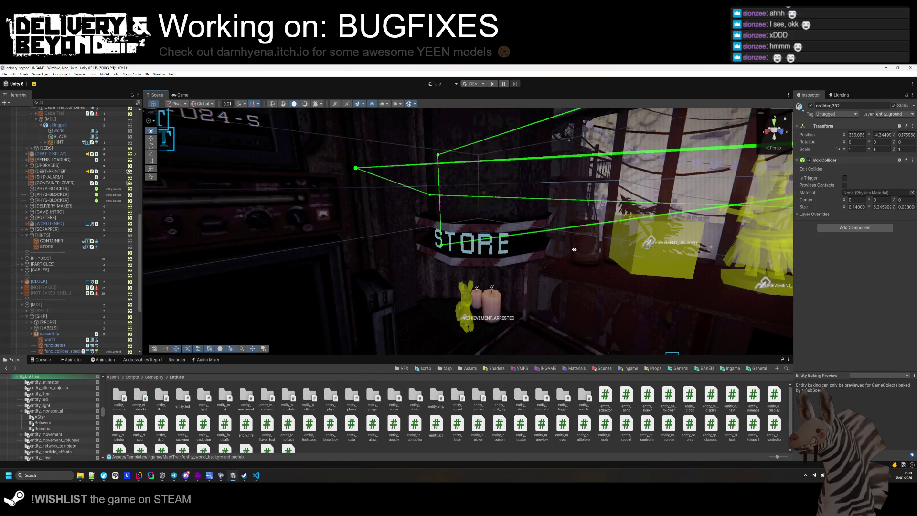
left_click(479, 249)
key("alt+Tab")
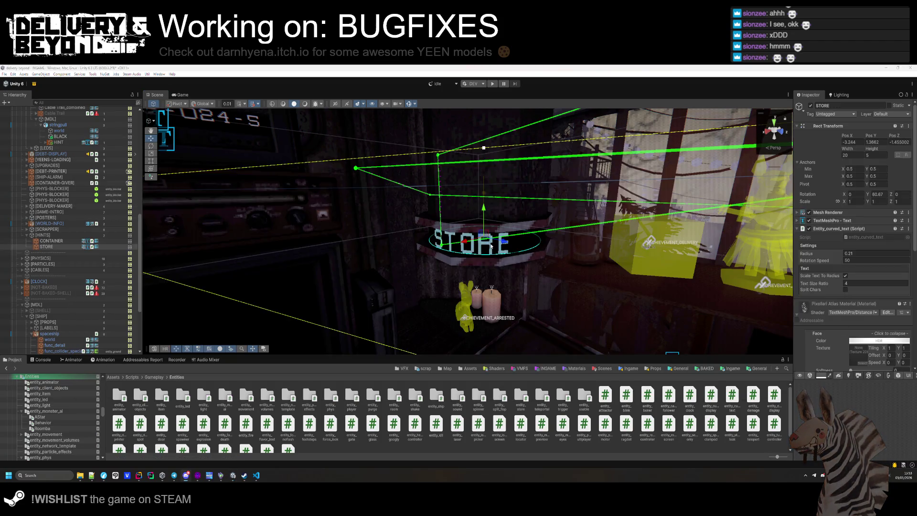
key("ctrl+z")
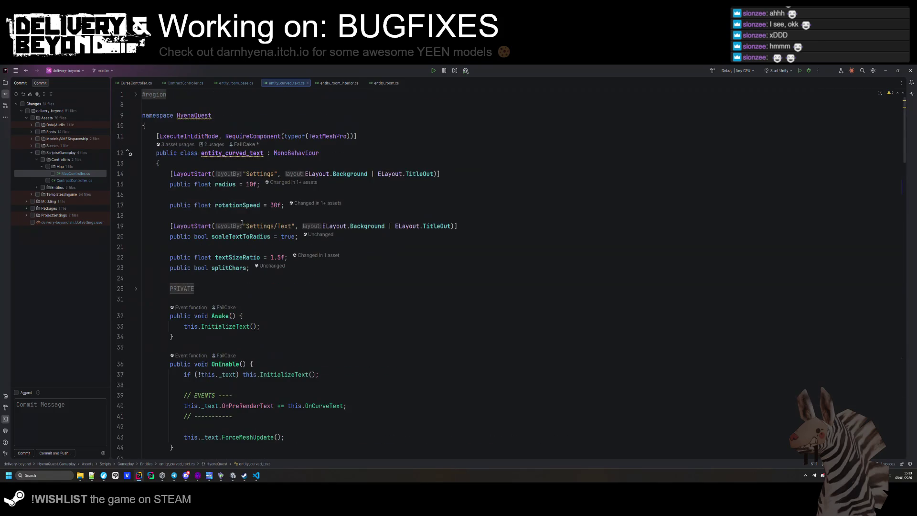
- Locate and inspect the Application.isPlaying rotation block in Update
scroll(250, 236, "down", 10)
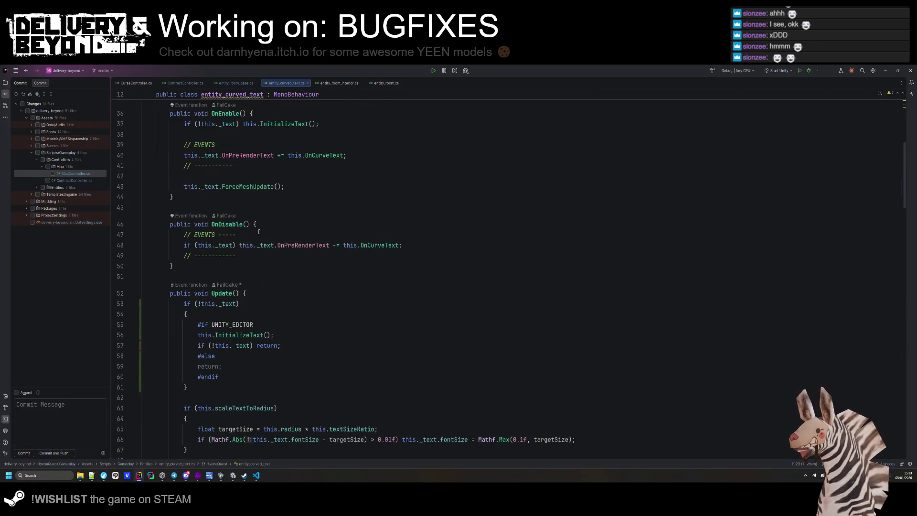
scroll(278, 239, "down", 1)
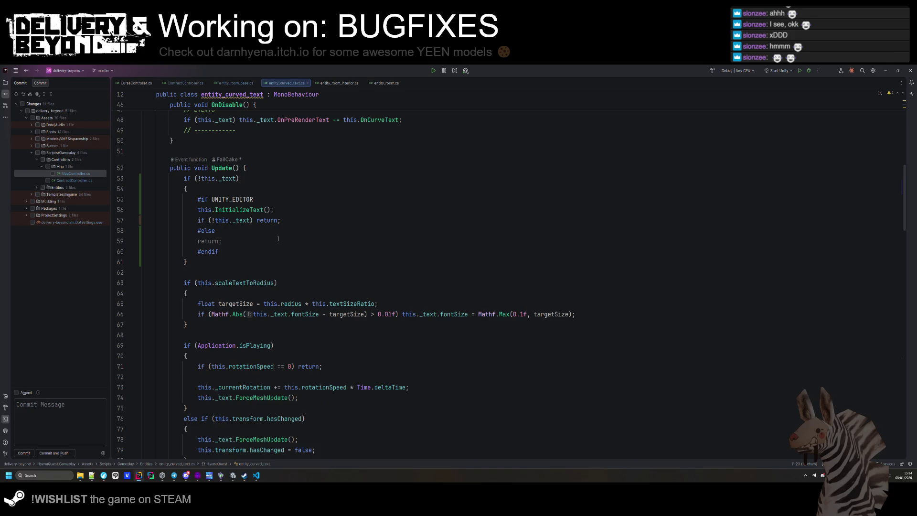
scroll(259, 242, "down", 1)
left_click(252, 313)
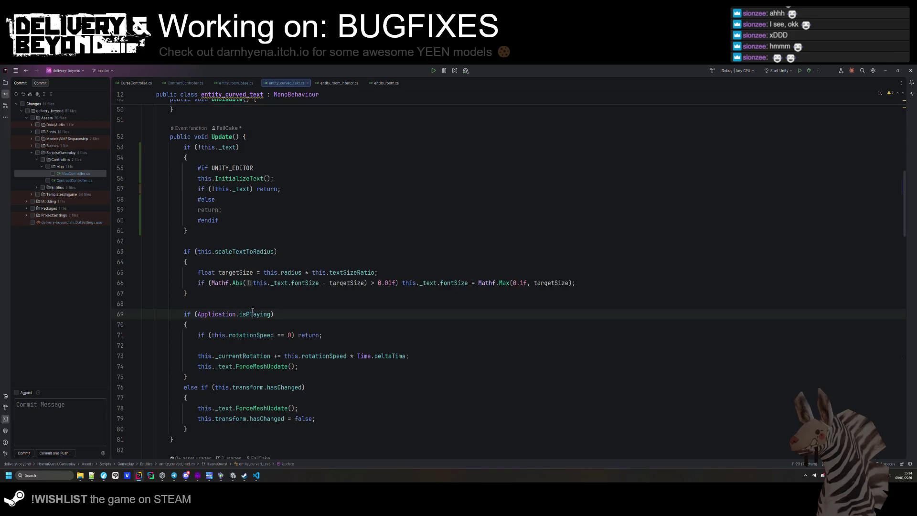
left_click(236, 313)
left_click(271, 314)
mouse_move(285, 355)
left_mouse_down()
mouse_move(209, 314)
mouse_move(273, 314)
left_mouse_up()
left_click(186, 324)
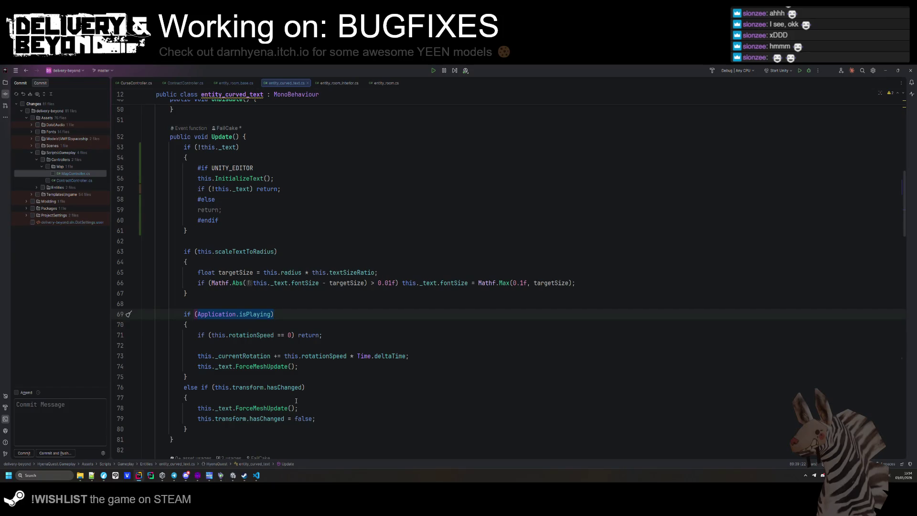
- Delete the isPlaying rotation block and its else, then switch to Unity
scroll(263, 361, "down", 2)
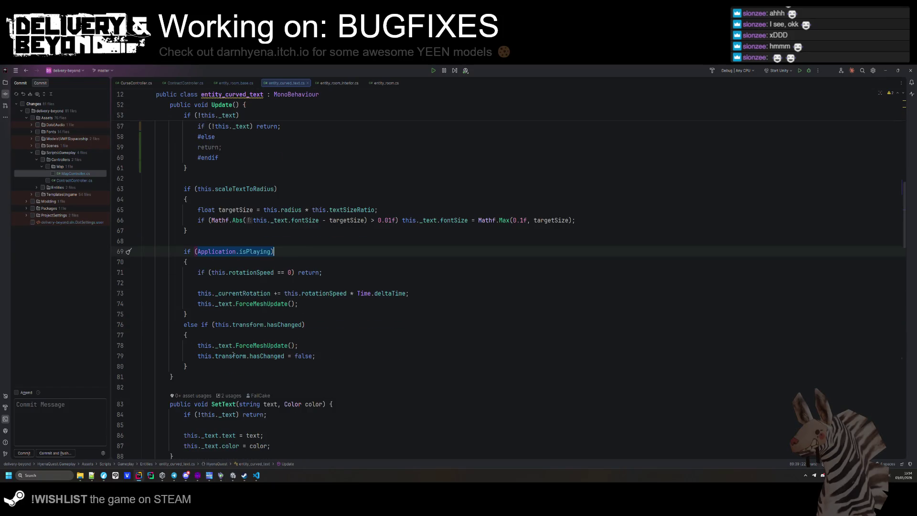
double_click(282, 325)
left_click(277, 317)
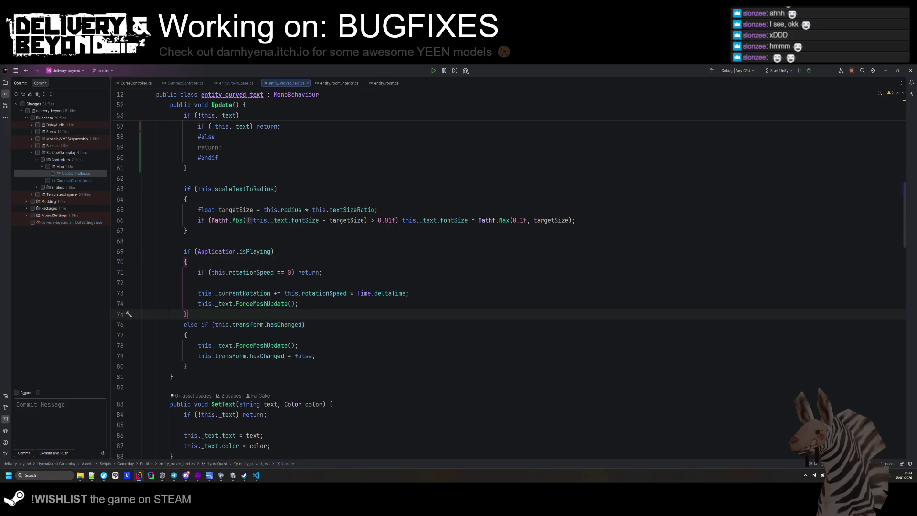
mouse_move(268, 325)
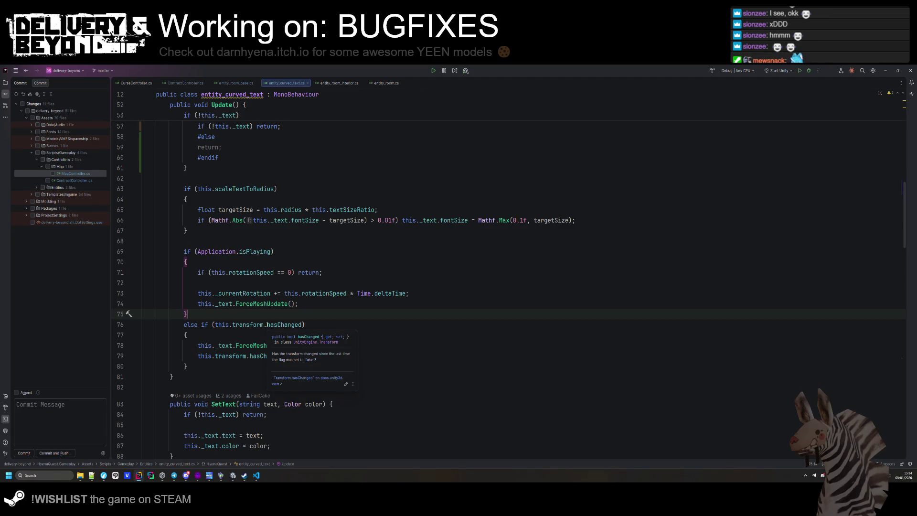
left_click(197, 324)
left_click(184, 251, "shift")
key("BackSpace")
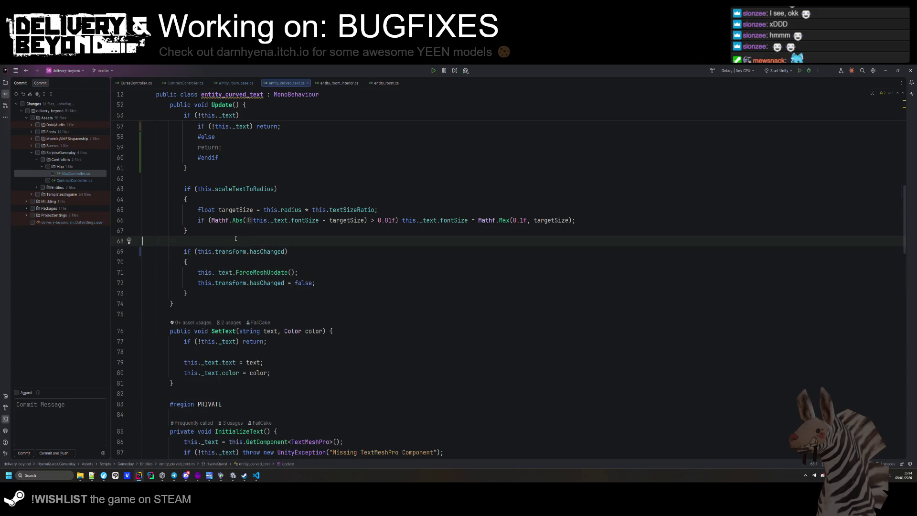
key("alt+Tab")
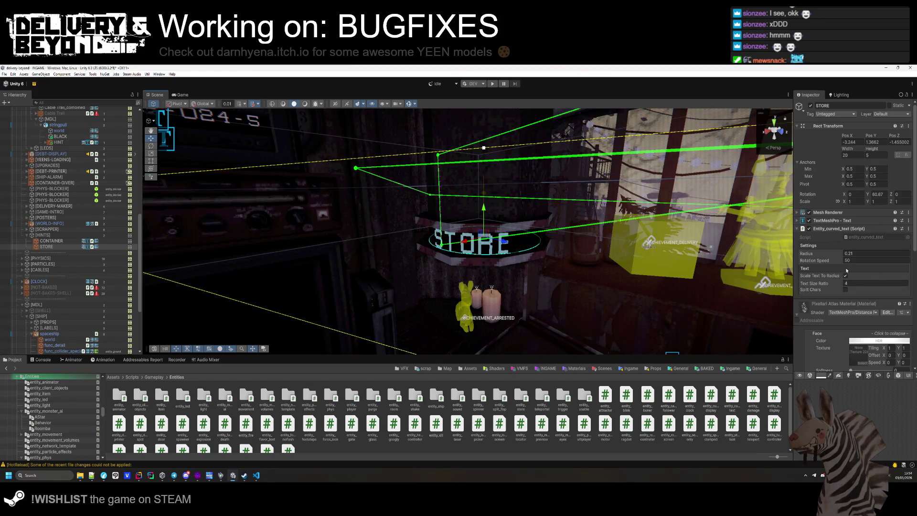
- Drag the STORE label's Entity_curved_text radius down to 0.18, then return to Rider
left_click_drag(839, 253, 840, 254)
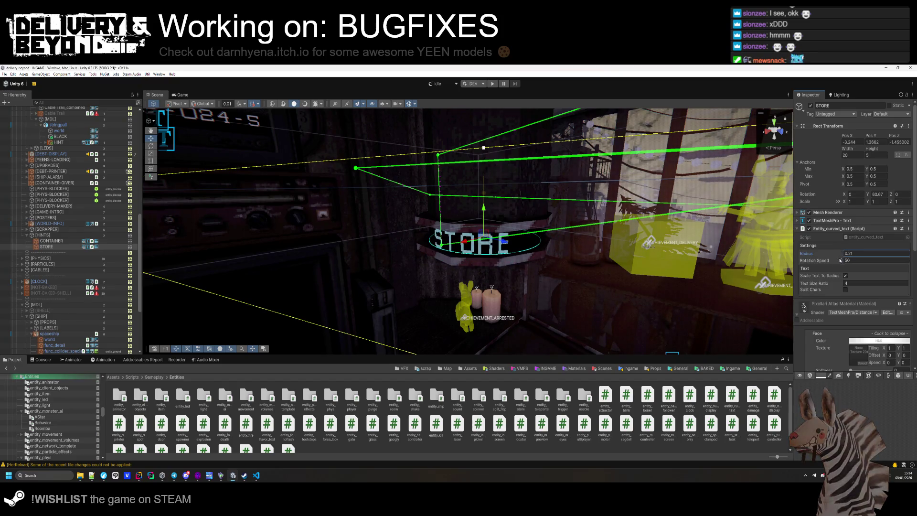
key("alt+Tab")
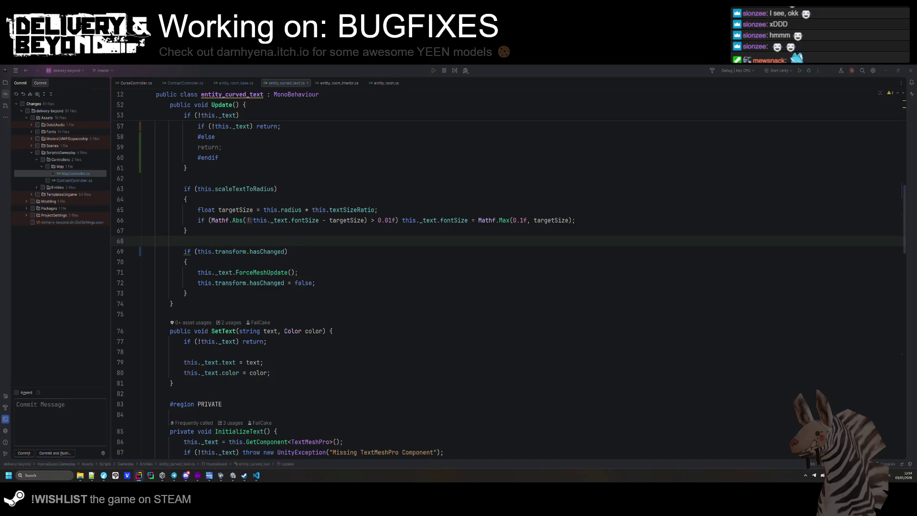
- Bring up the game's TODO list in Notepad++ and scroll through it
left_click(236, 82)
left_click(254, 224)
left_click(92, 475)
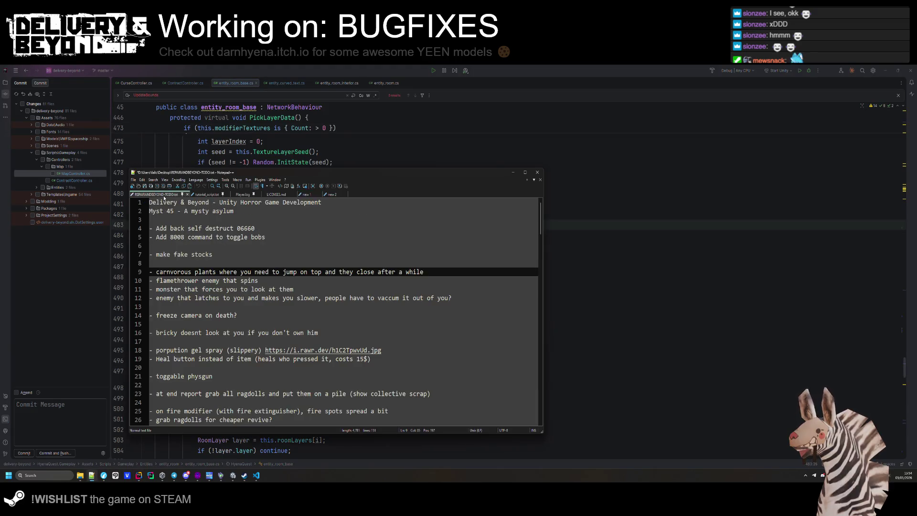
scroll(226, 257, "down", 2)
scroll(226, 256, "up", 2)
scroll(226, 256, "down", 6)
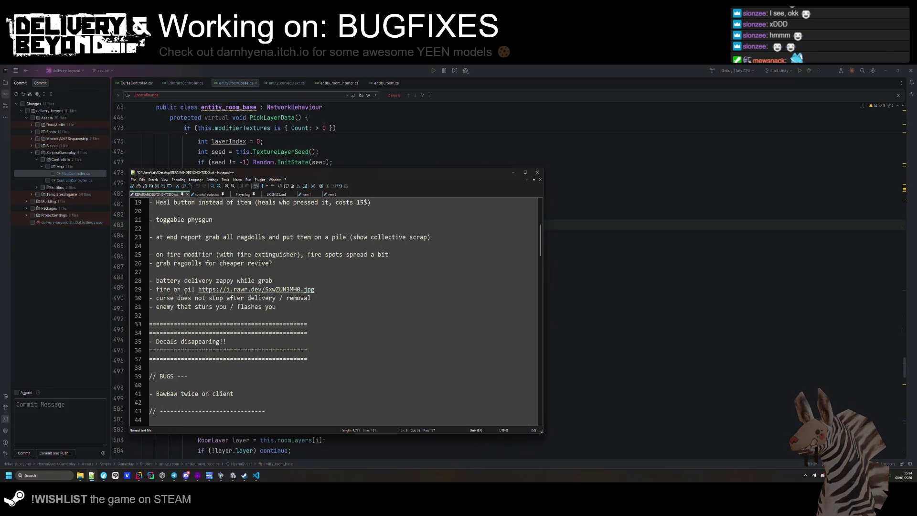
- Delete the curse-after-delivery TODO line
left_click_drag(343, 298, 343, 291)
key("Delete")
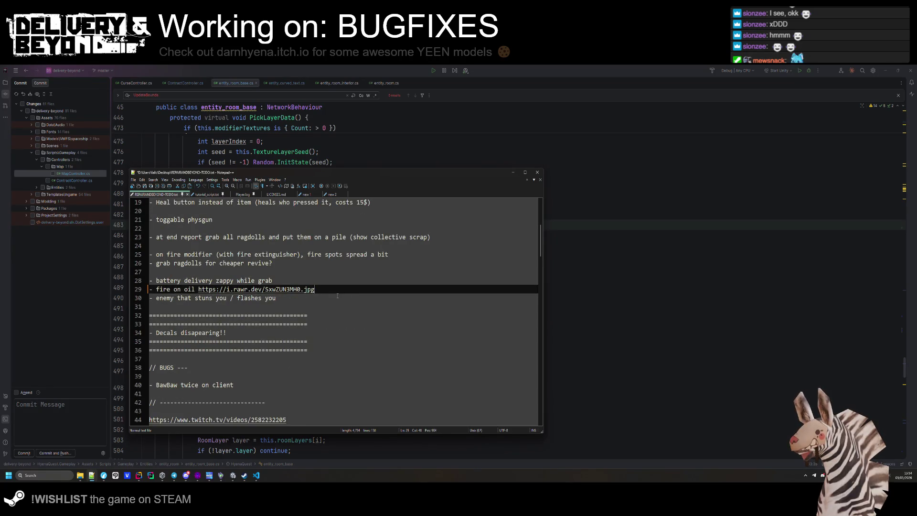
key("ctrl+z")
key("Delete")
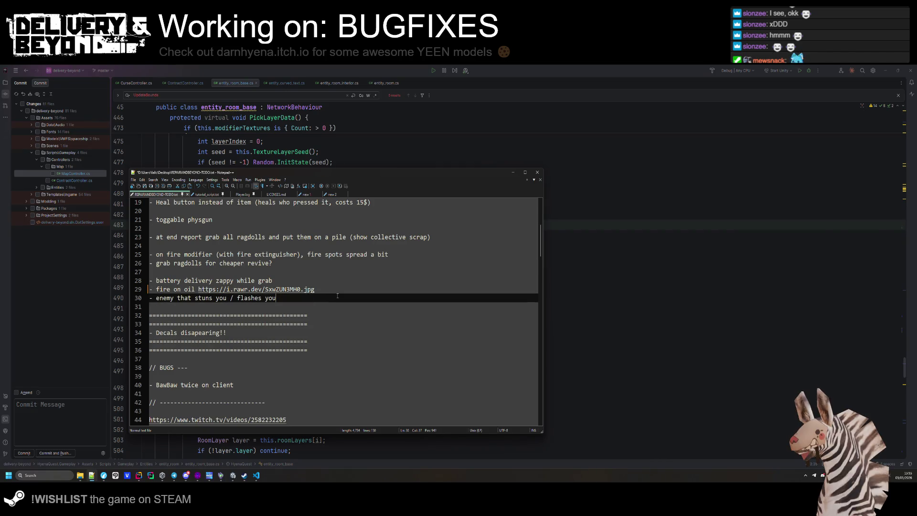
- Delete the Decals disappearing section along with its separators
scroll(337, 295, "down", 1)
left_click(332, 316)
left_click_drag(331, 317, 330, 282)
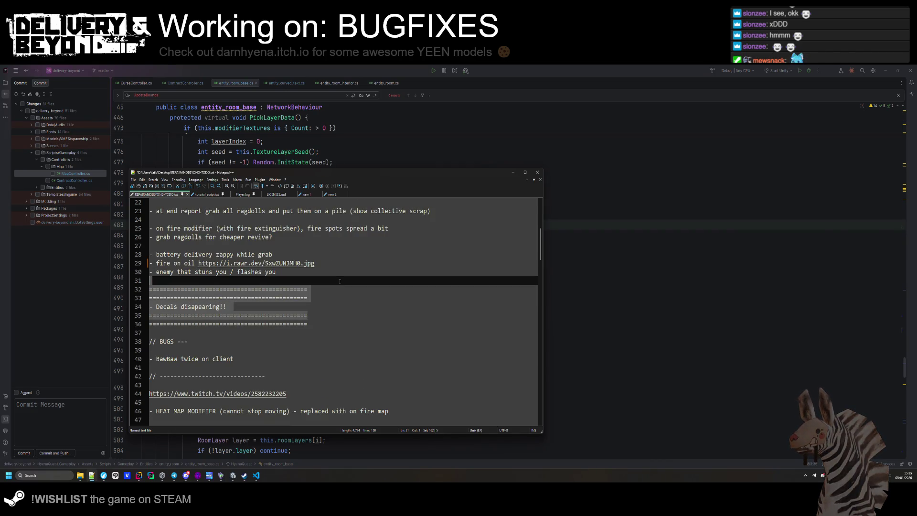
key("Delete")
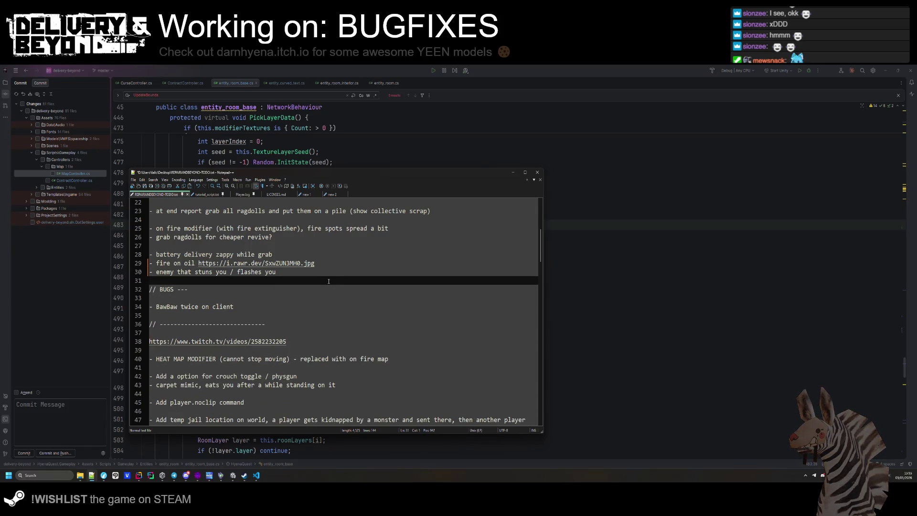
- Remove the battery delivery zappy TODO item
left_click(325, 263)
scroll(224, 300, "up", 2)
left_click_drag(279, 306, 292, 297)
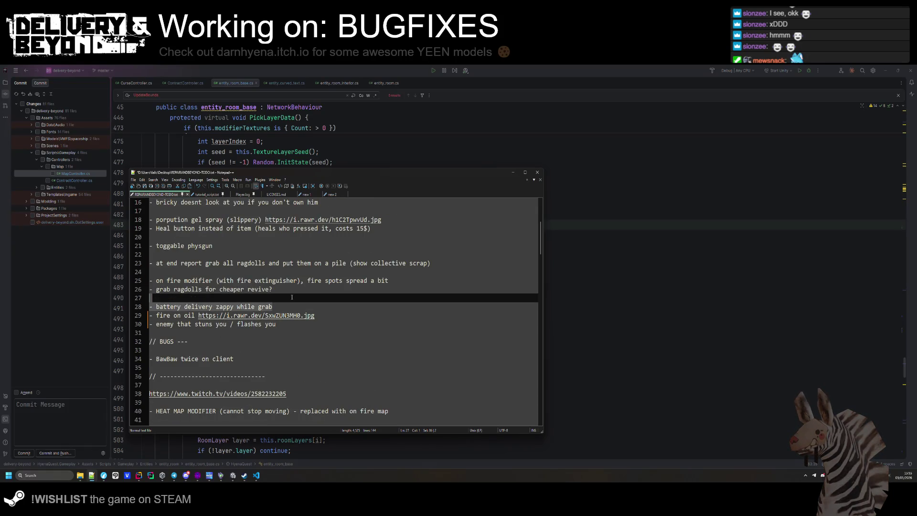
key("Delete")
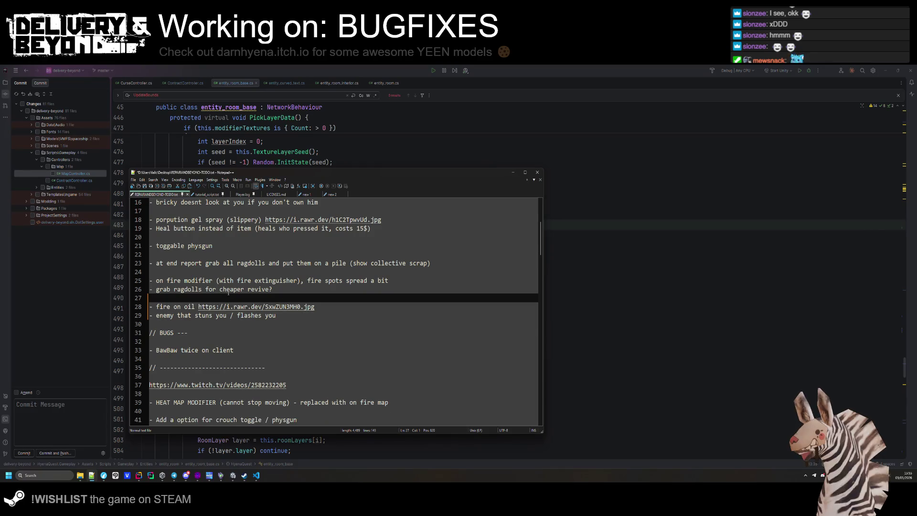
- Scroll back to the top of the notes and return to the Unity editor
scroll(232, 296, "up", 1)
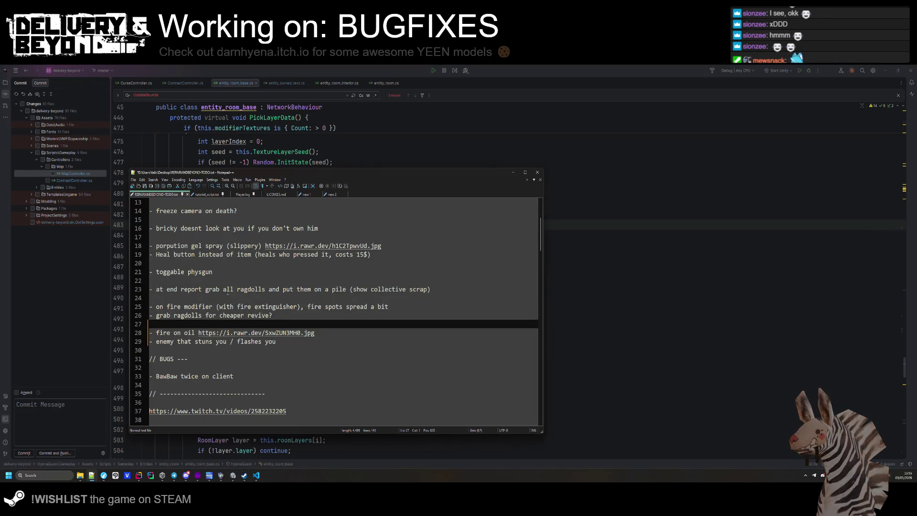
scroll(223, 312, "up", 3)
left_click(240, 316)
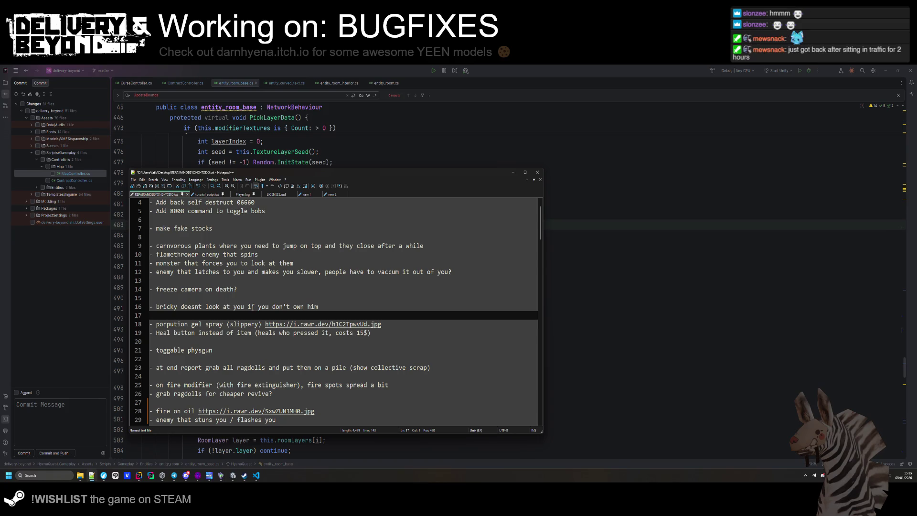
scroll(249, 306, "up", 1)
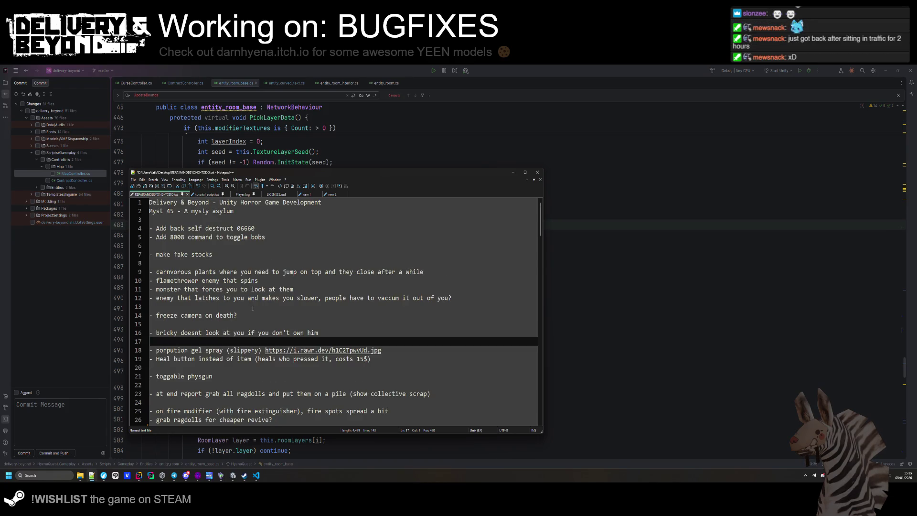
left_click(237, 297)
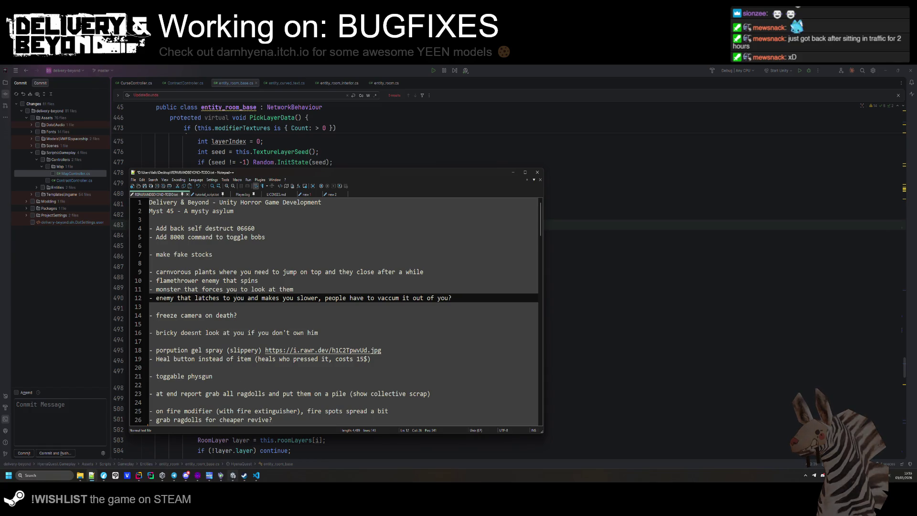
left_click(232, 475)
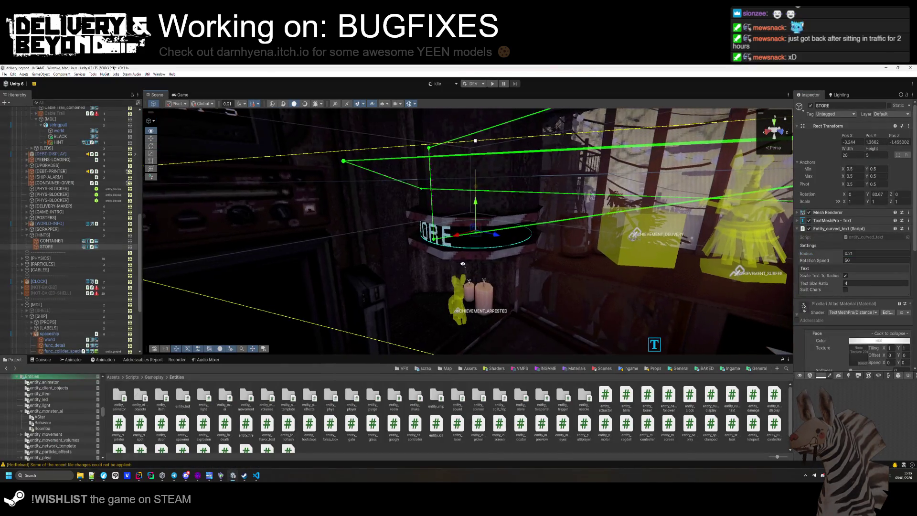
- Select the STORE label in the scene and nudge it slightly along Z
left_click(462, 449)
mouse_move(305, 239)
left_mouse_down()
mouse_move(292, 236)
mouse_move(452, 239)
left_mouse_up()
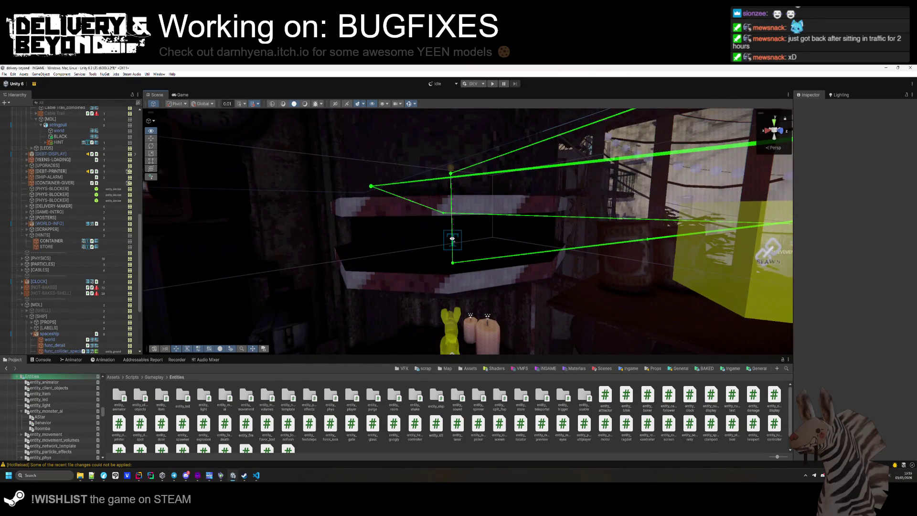
left_click(453, 238)
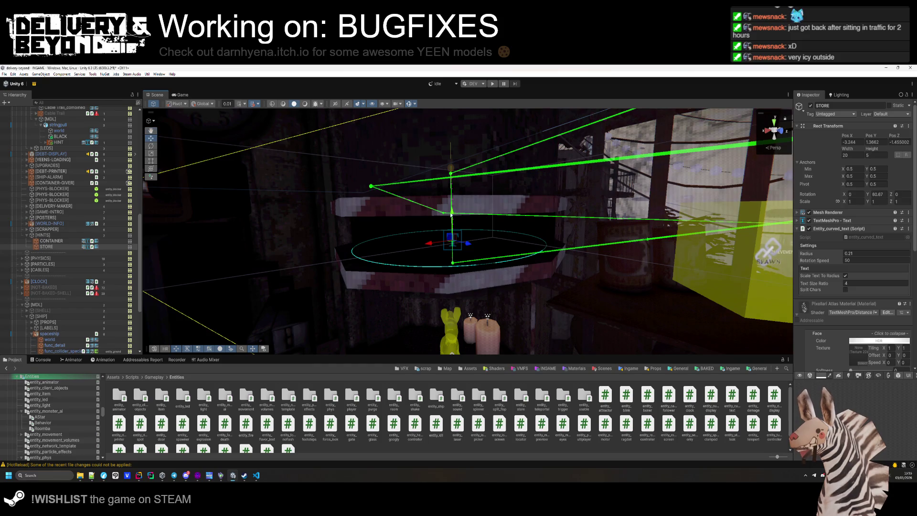
left_click(848, 254)
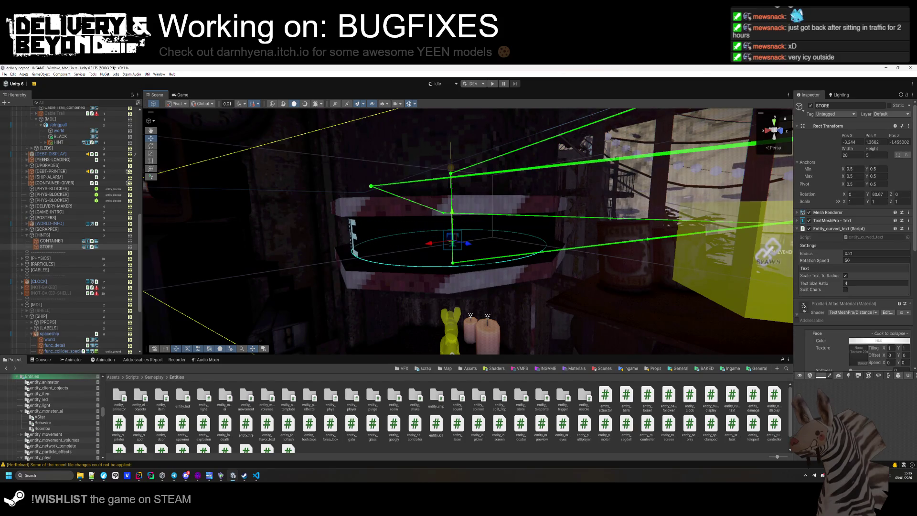
left_click_drag(467, 248, 469, 247)
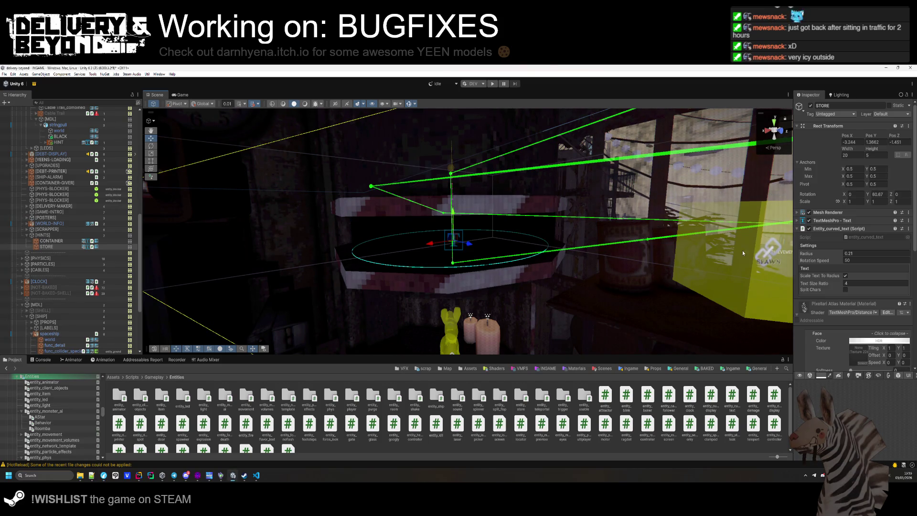
- Set the STORE label's radius to 0.22 and rotation speed to 100, nudging it further along Z
left_click_drag(158, 257, 403, 256)
left_click_drag(237, 256, 656, 218)
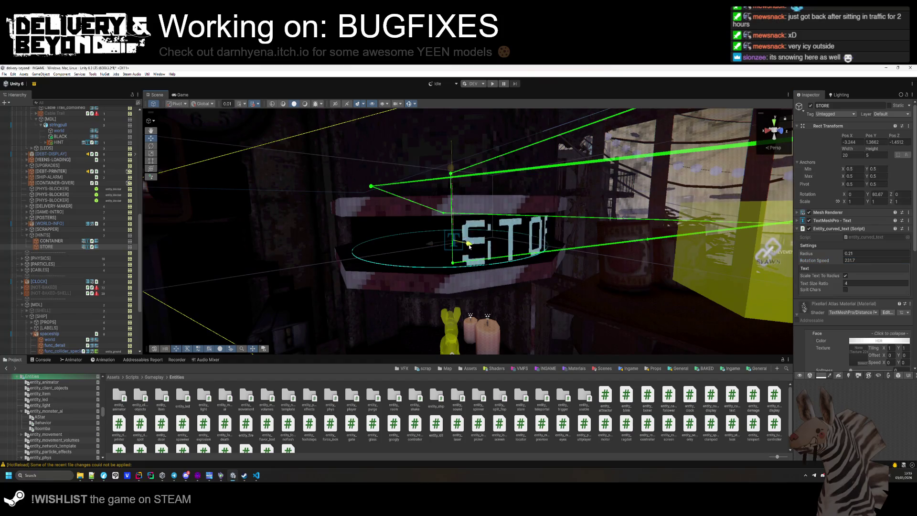
left_click_drag(440, 253, 443, 284)
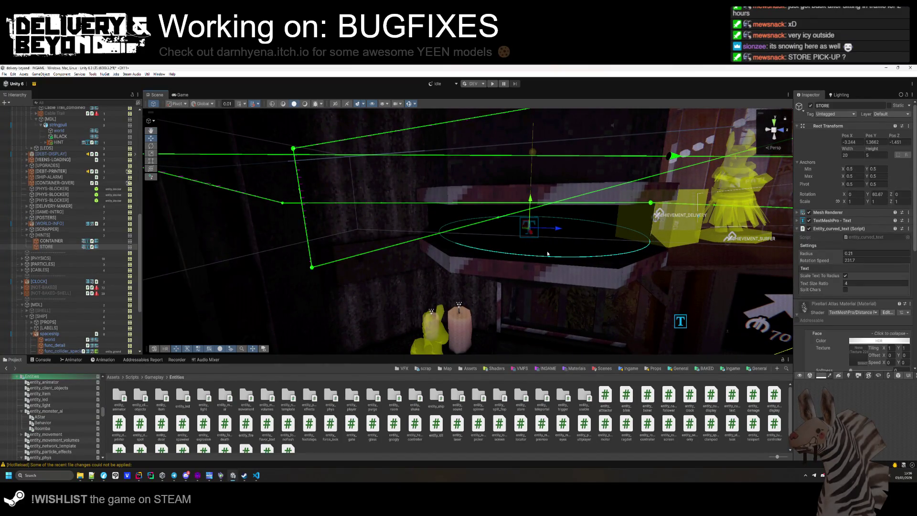
left_click(844, 261)
type("100")
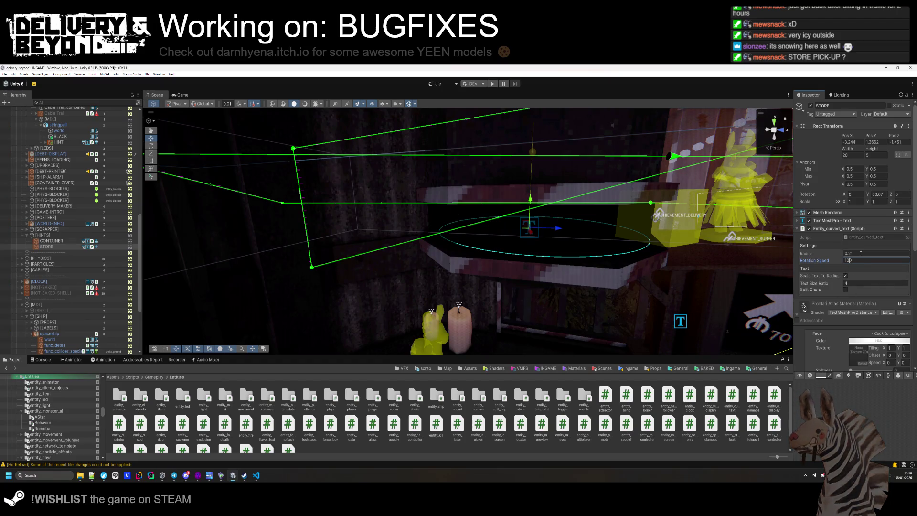
type("2")
key("Return")
left_click_drag(553, 228, 552, 228)
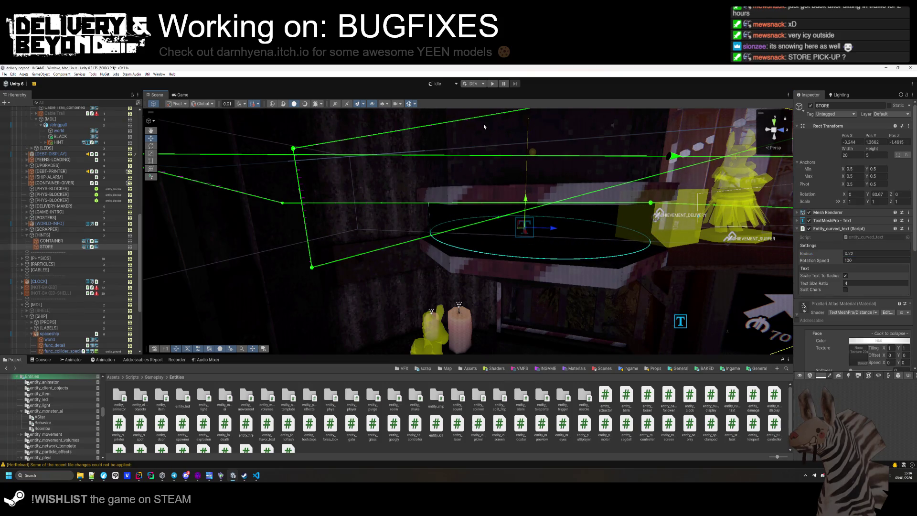
left_click(410, 103)
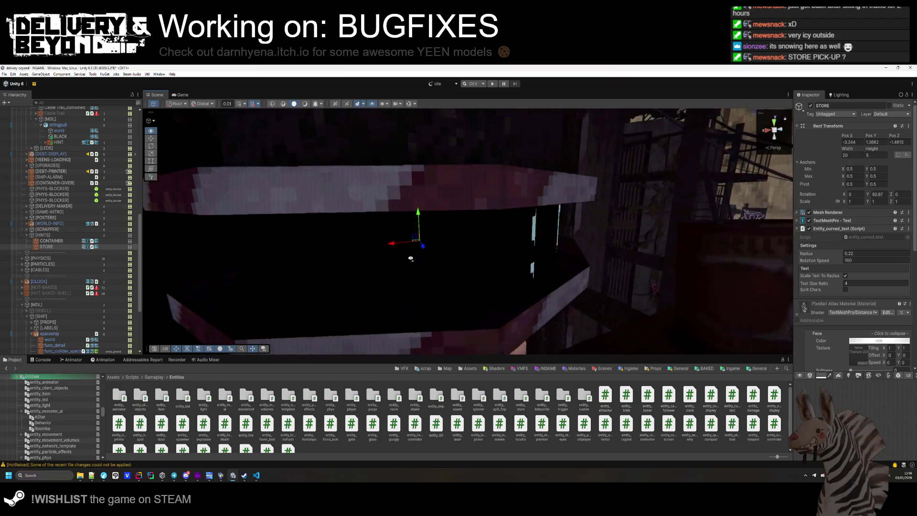
- Shift the STORE label slightly along X so it sits inside the striped ring
left_click_drag(427, 248, 485, 246)
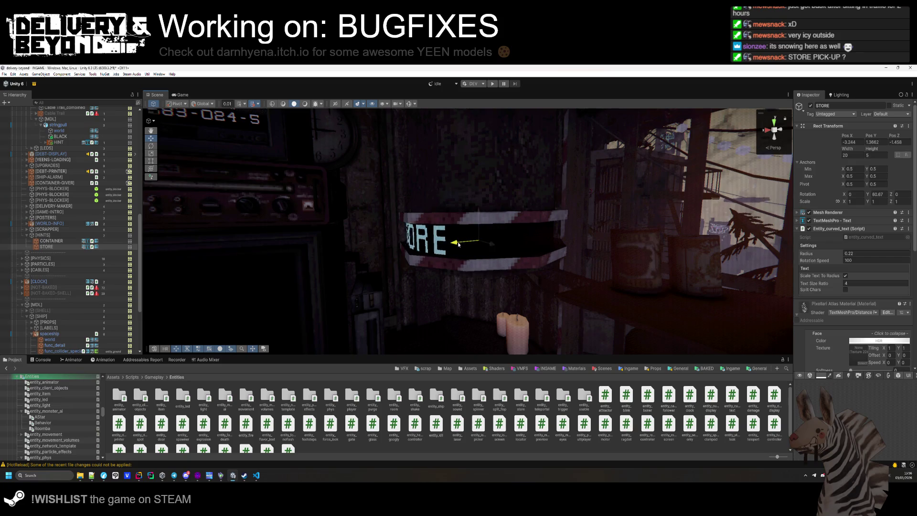
left_click_drag(460, 244, 460, 244)
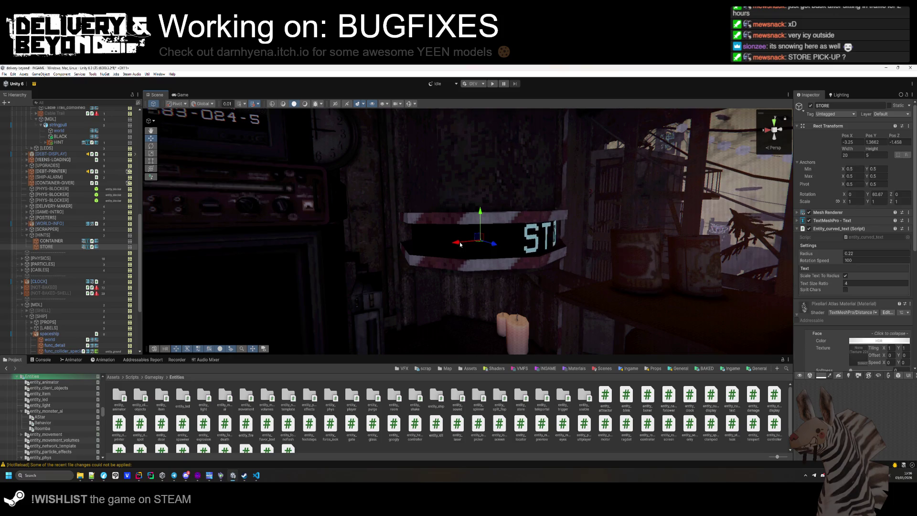
left_click_drag(459, 244, 460, 244)
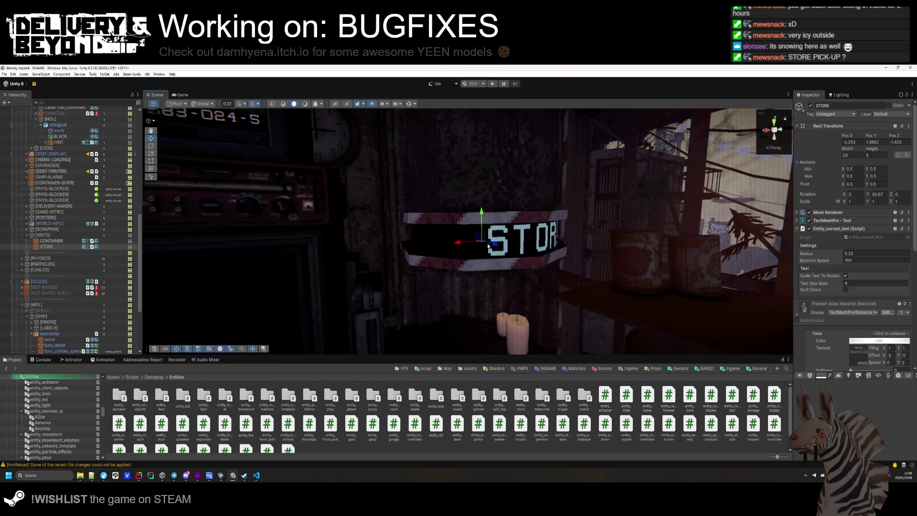
- Enable scene lighting and orbit around to check the STORE label
left_click_drag(459, 267, 517, 242)
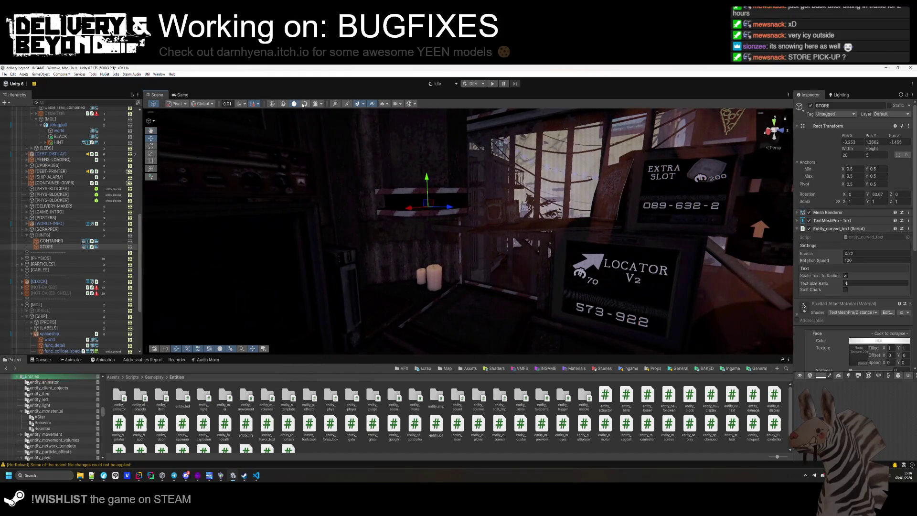
left_click(304, 105)
mouse_move(420, 244)
left_mouse_down()
mouse_move(391, 259)
mouse_move(587, 267)
mouse_move(387, 247)
mouse_move(409, 236)
left_mouse_up()
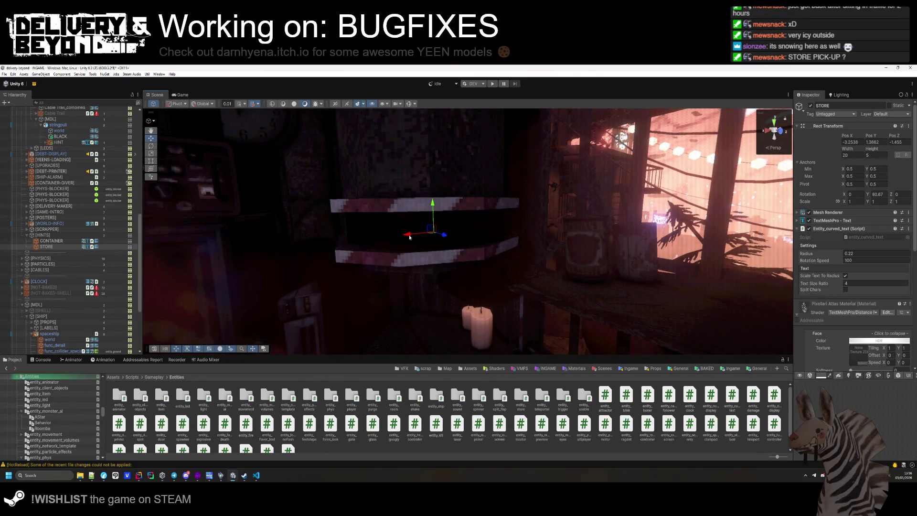
mouse_move(409, 237)
left_mouse_down()
mouse_move(482, 282)
mouse_move(537, 296)
mouse_move(343, 278)
mouse_move(465, 281)
mouse_move(472, 269)
mouse_move(473, 279)
left_mouse_up()
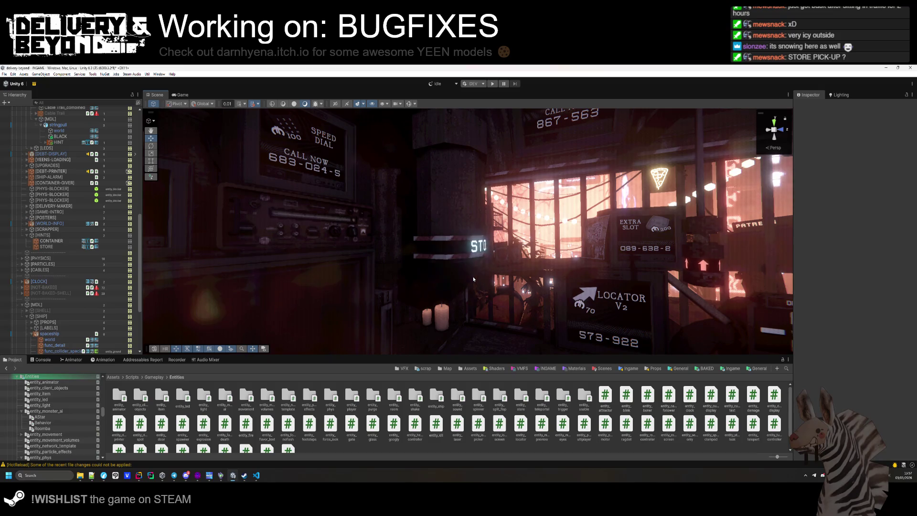
left_click(452, 248)
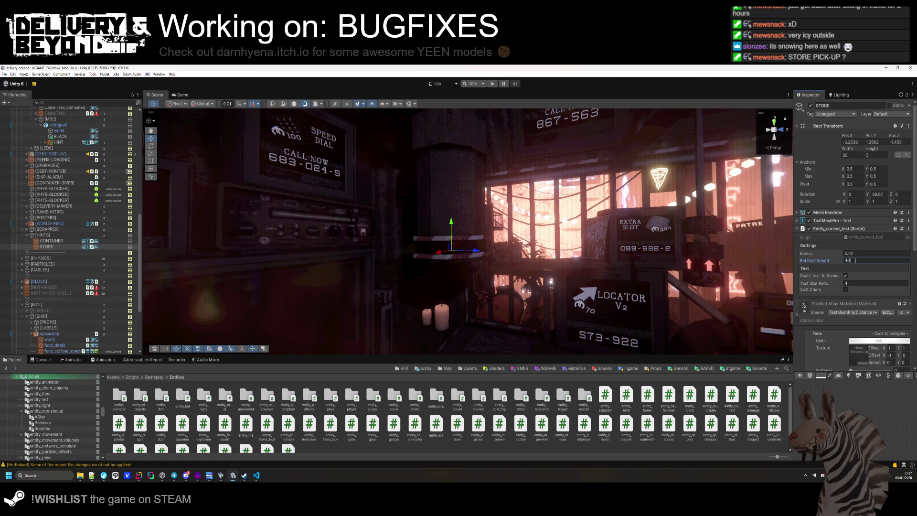
left_click(501, 289)
mouse_move(501, 289)
left_mouse_down()
mouse_move(327, 272)
mouse_move(380, 280)
mouse_move(371, 290)
mouse_move(389, 297)
mouse_move(516, 316)
mouse_move(455, 286)
mouse_move(507, 304)
mouse_move(458, 251)
left_mouse_up()
key("alt+Tab")
- In Hammer++, inspect the ring's wall face texture from below, then close the face editor
left_click(497, 253)
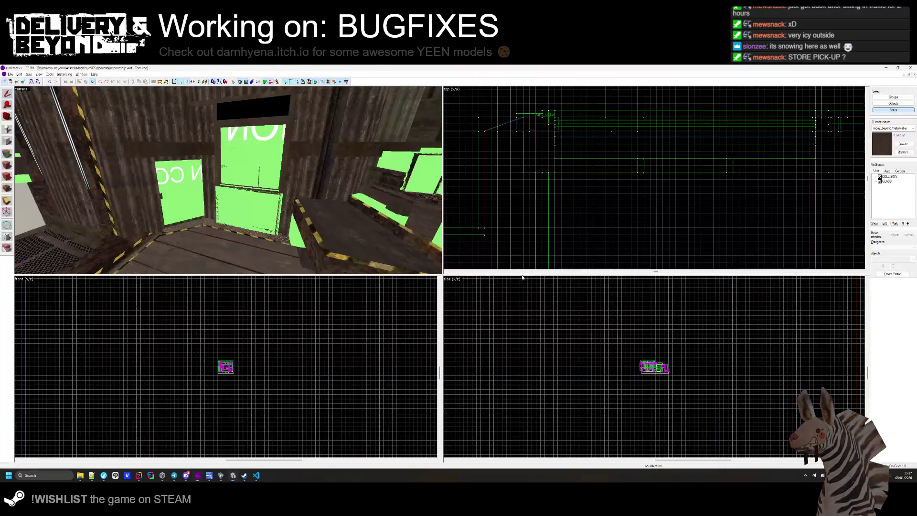
key("w")
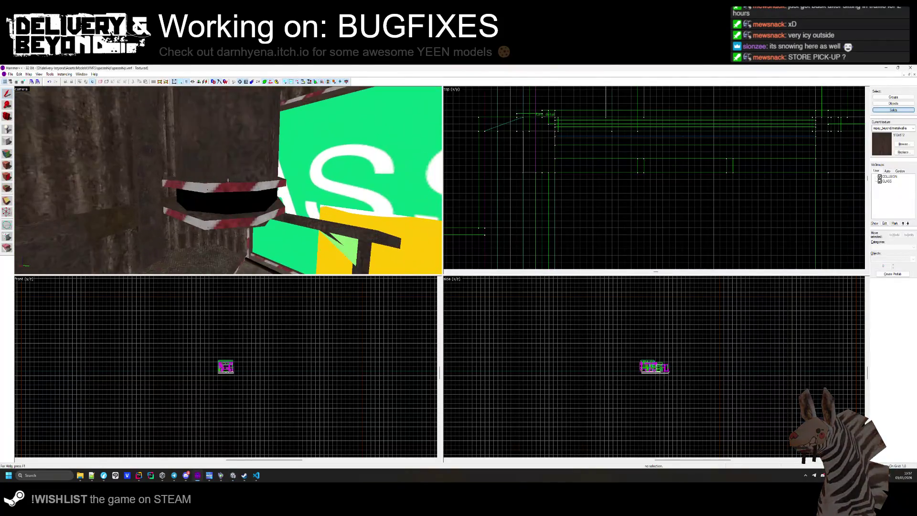
left_click(6, 164)
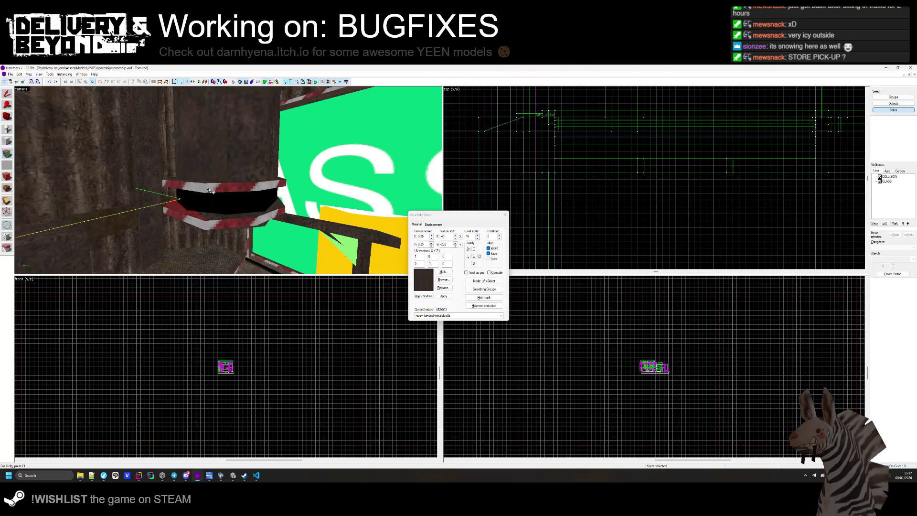
left_click(119, 231)
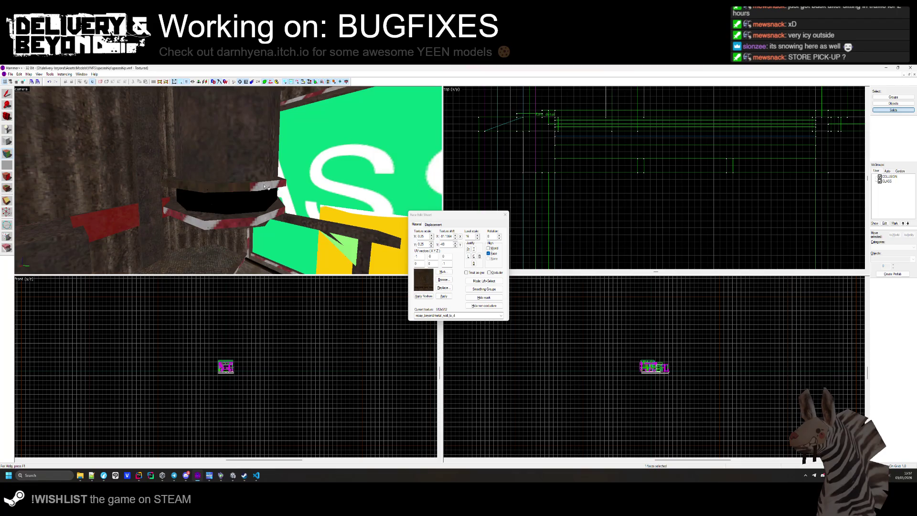
left_click_drag(279, 184, 192, 193)
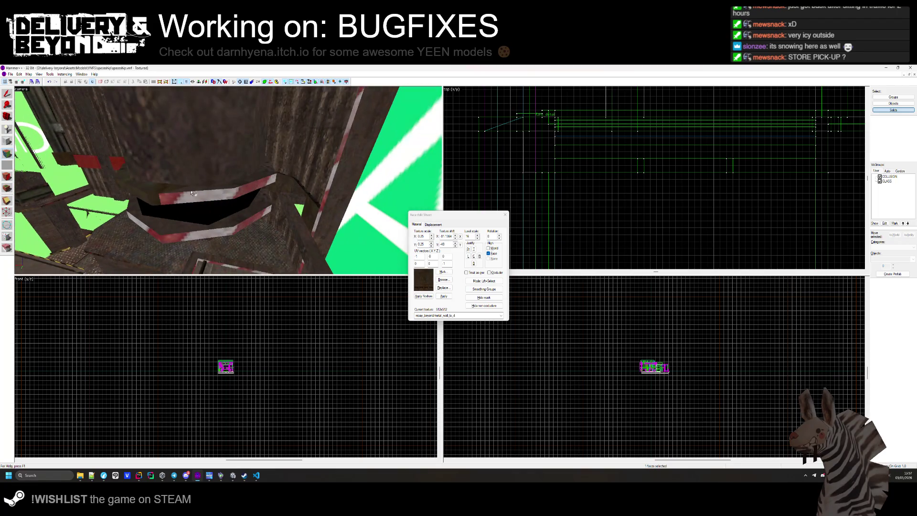
mouse_move(274, 168)
left_mouse_down()
mouse_move(231, 182)
mouse_move(316, 181)
mouse_move(274, 169)
mouse_move(227, 181)
left_mouse_up()
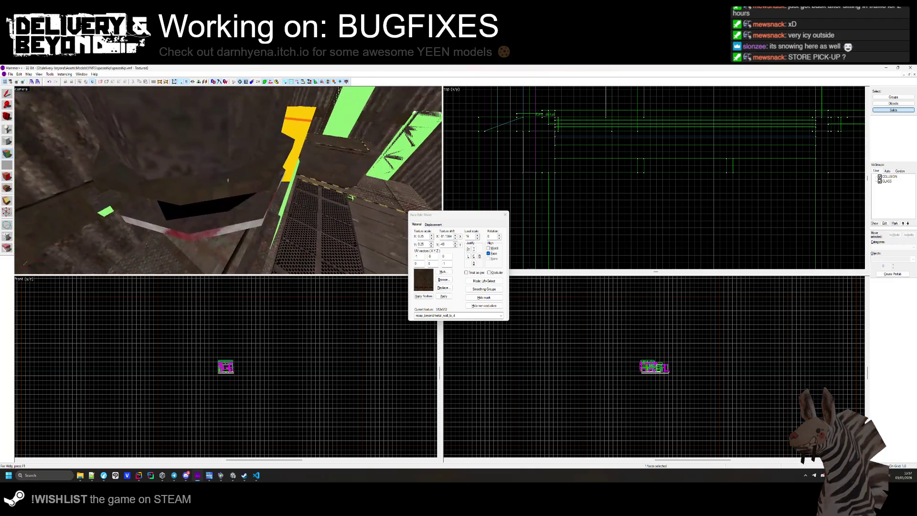
left_click(504, 215)
- Glance at the STORE wall in Unity, then return to Hammer++
key("alt+Tab")
mouse_move(413, 254)
left_mouse_down()
mouse_move(319, 251)
mouse_move(416, 265)
left_mouse_up()
key("alt+Tab")
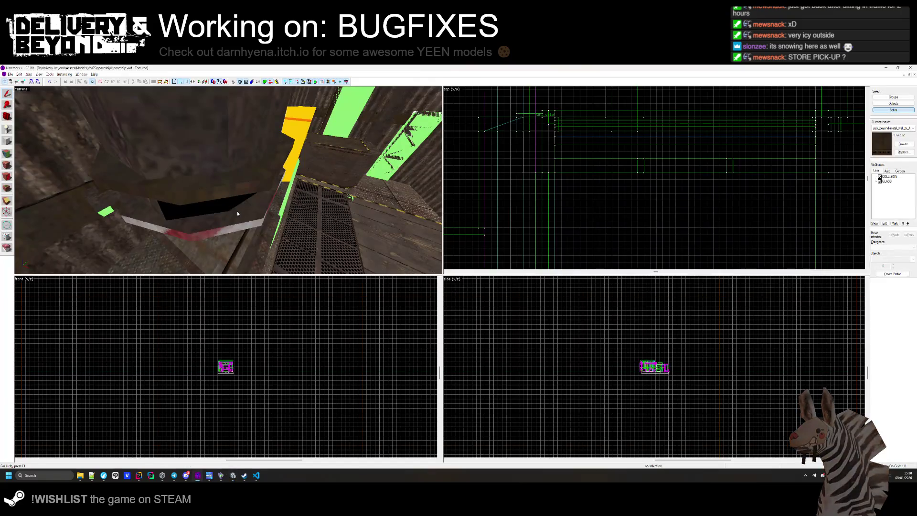
- Inspect the red-striped and black slit ring faces, then fly Unity's camera to the curved label
key("shift+a")
left_click(218, 223)
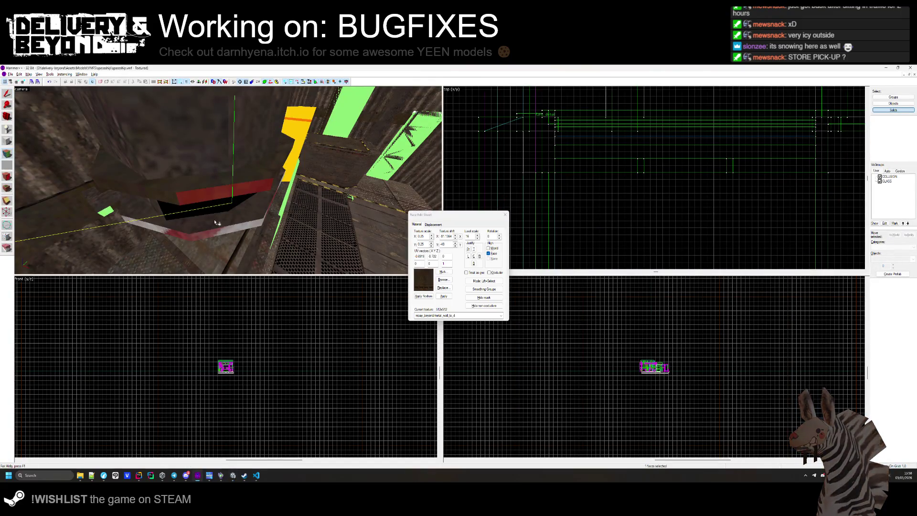
mouse_move(137, 209)
left_mouse_down()
mouse_move(237, 198)
mouse_move(201, 187)
mouse_move(229, 181)
mouse_move(195, 184)
mouse_move(230, 183)
left_mouse_up()
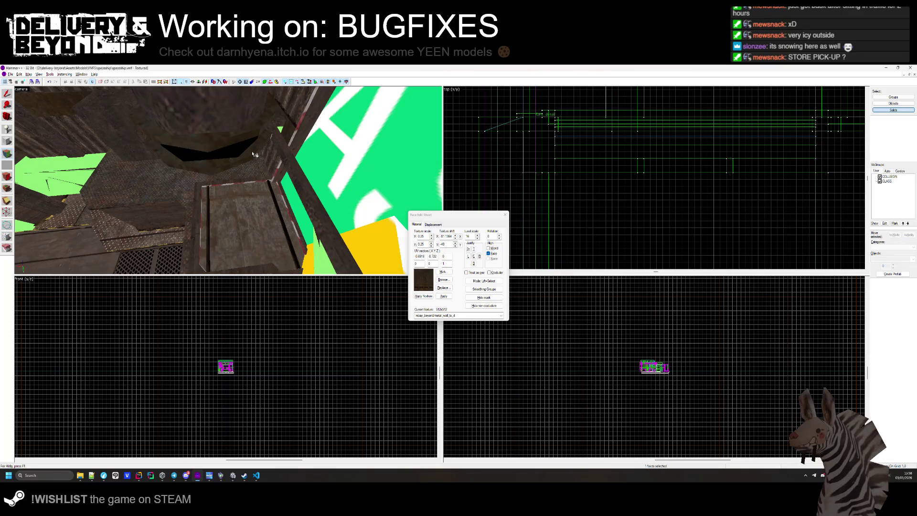
left_click_drag(255, 155, 228, 184)
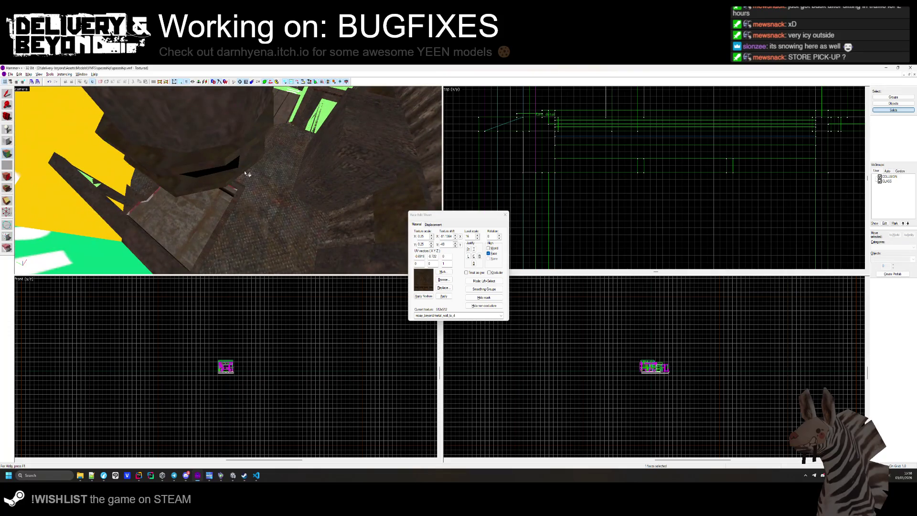
left_click(244, 173)
left_click_drag(249, 158, 231, 183)
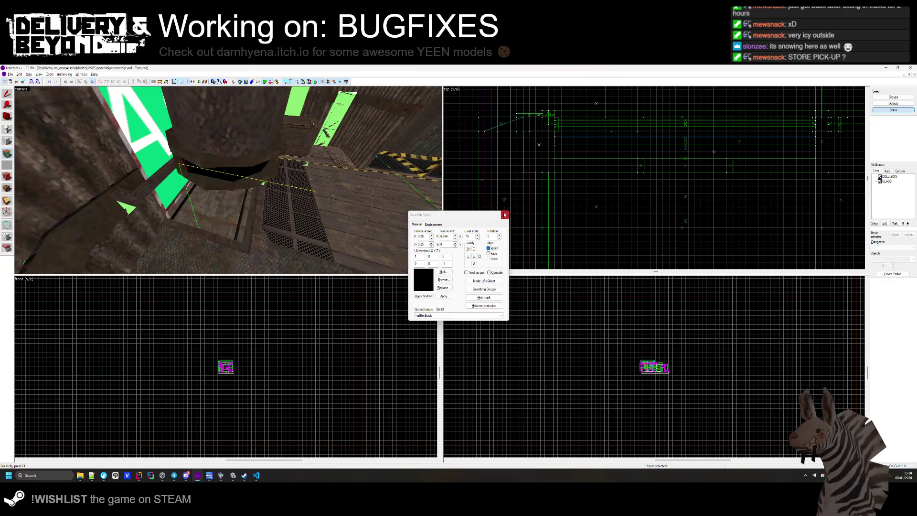
key("alt+Tab")
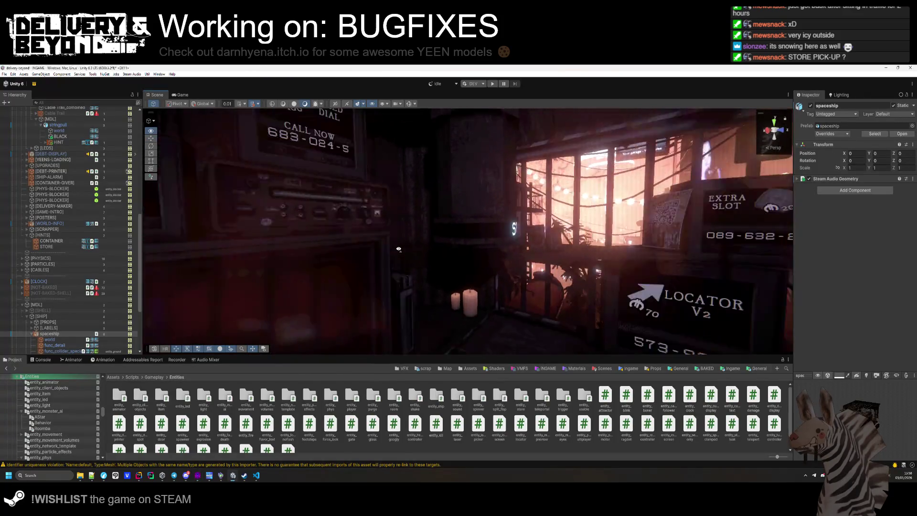
mouse_move(398, 249)
left_mouse_down()
mouse_move(379, 245)
mouse_move(419, 248)
mouse_move(300, 208)
left_mouse_up()
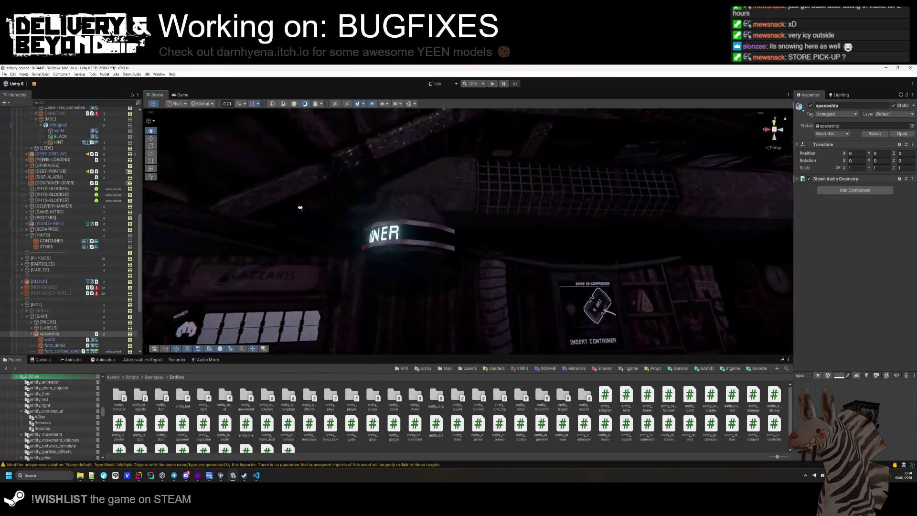
- In Hammer, open the Face Edit Sheet and pick a ring face to read its texture
key("alt+Tab")
left_click_drag(191, 182, 34, 158)
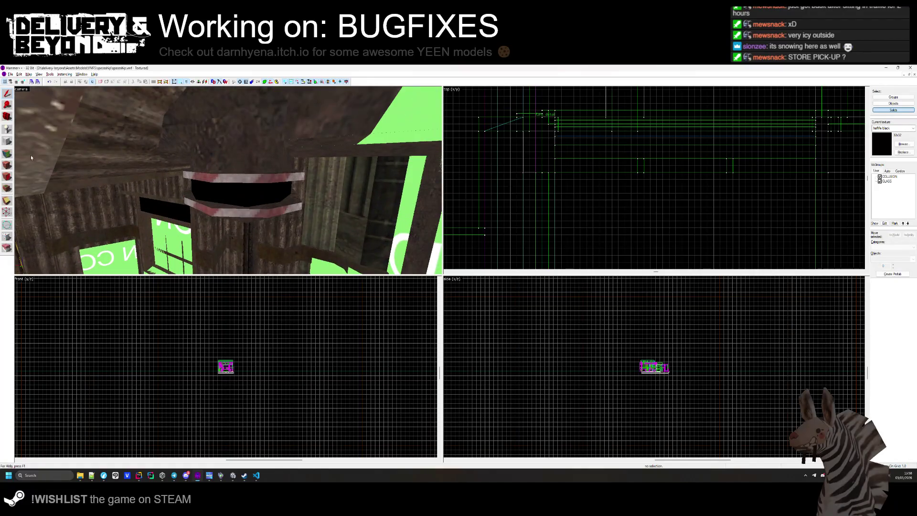
left_click(7, 165)
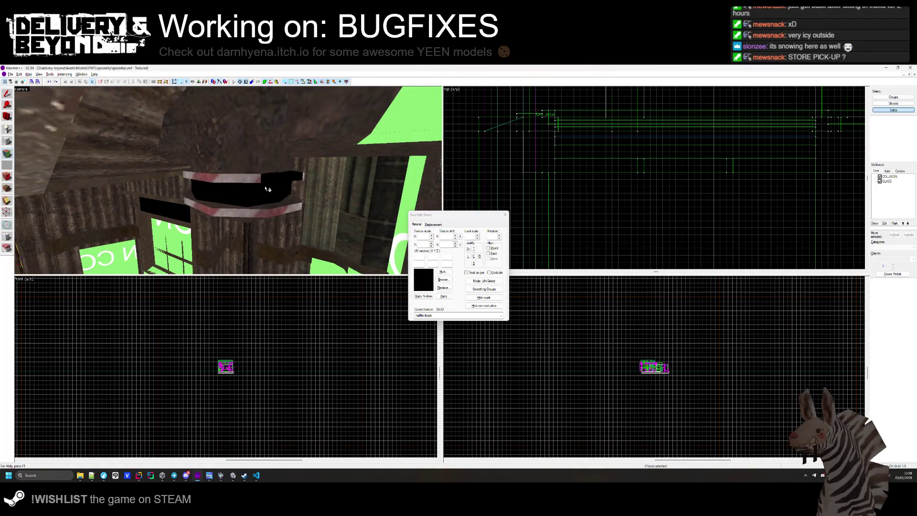
left_click_drag(261, 181, 228, 180)
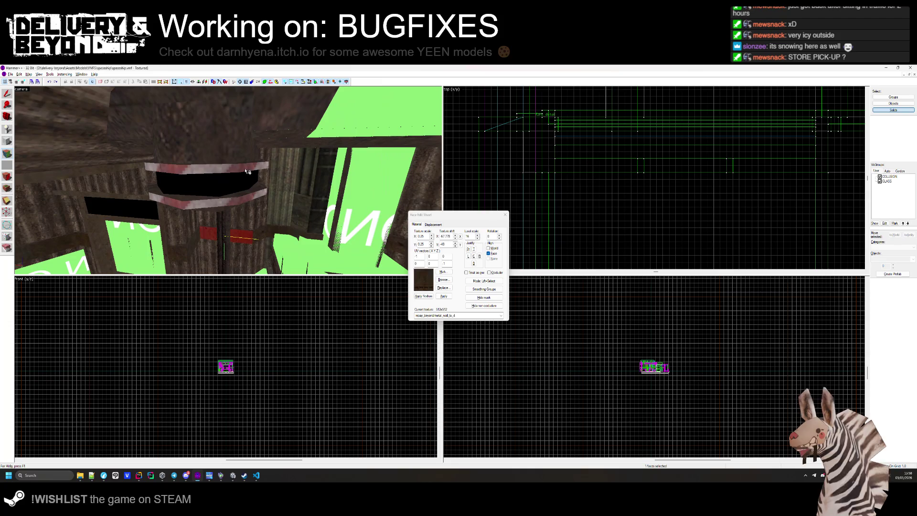
left_click(228, 180)
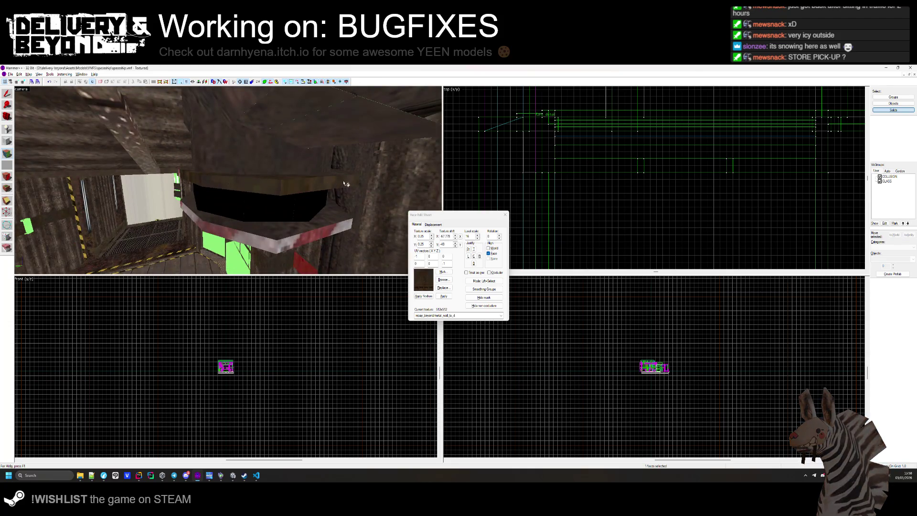
- Free-look around the red-striped rim, the walkway and the green panels
key("z")
left_click_drag(361, 174, 213, 172)
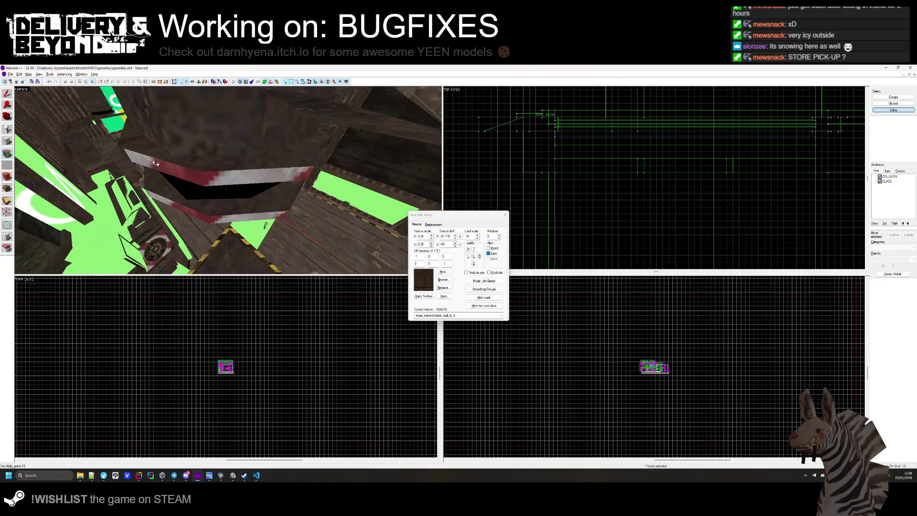
left_click_drag(279, 164, 231, 183)
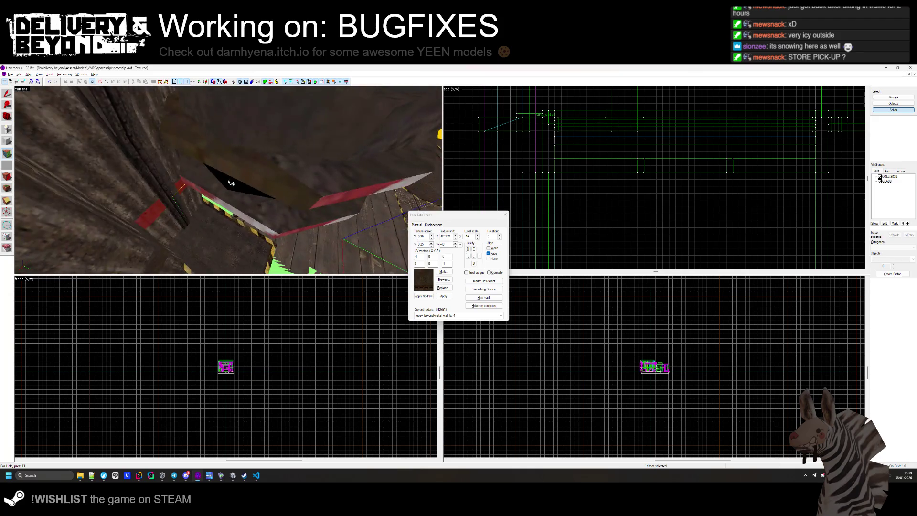
left_click_drag(290, 165, 309, 171)
left_click_drag(313, 203, 227, 169)
left_click_drag(276, 148, 221, 188)
left_click_drag(293, 161, 228, 180)
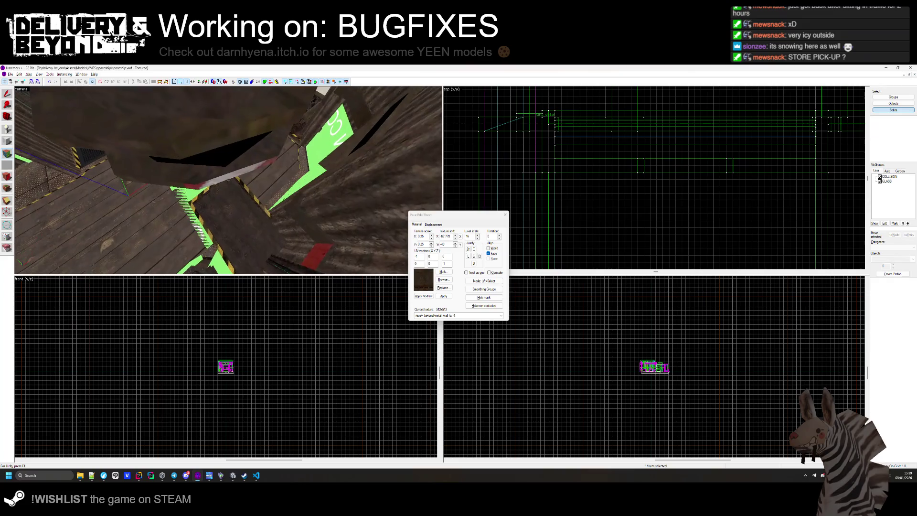
mouse_move(281, 139)
left_mouse_down()
mouse_move(234, 183)
mouse_move(273, 178)
mouse_move(228, 180)
left_mouse_up()
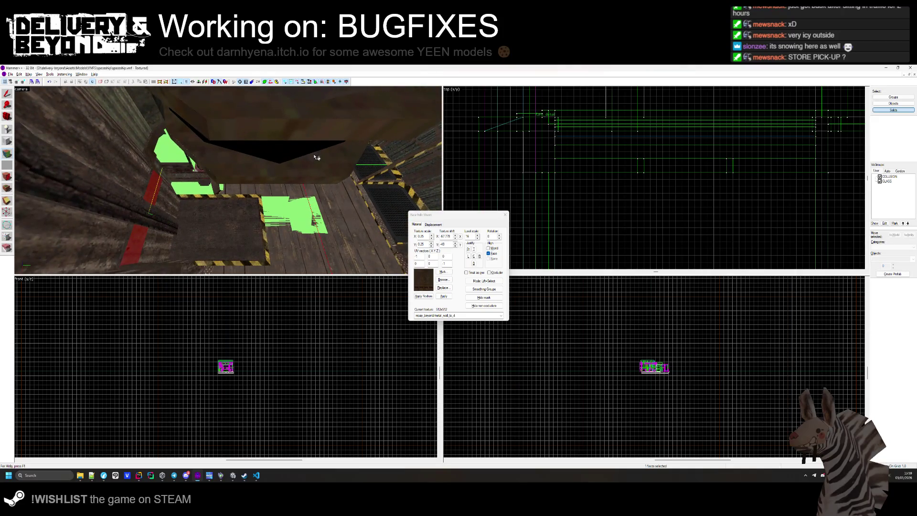
- Back in Unity, select the glowing CONTAINER label and frame it
key("alt+Tab")
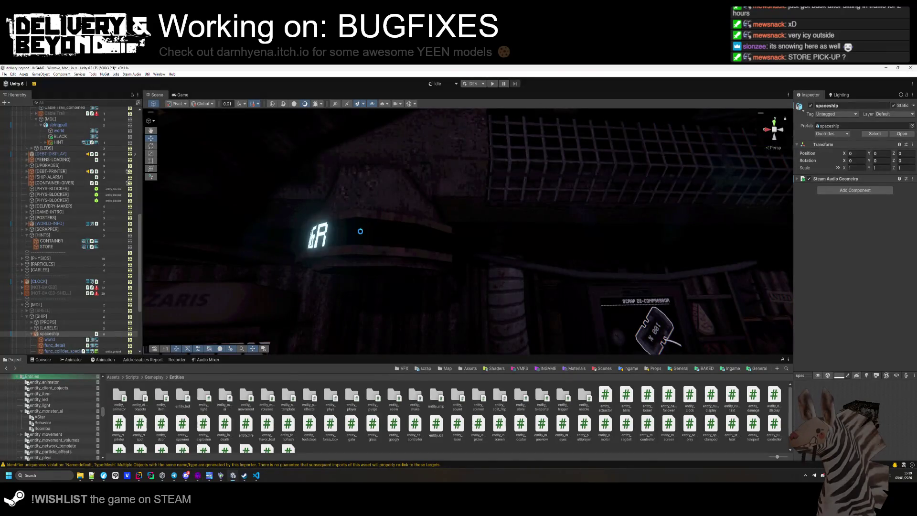
mouse_move(360, 231)
left_mouse_down()
mouse_move(385, 268)
mouse_move(424, 259)
mouse_move(409, 275)
mouse_move(410, 239)
mouse_move(503, 206)
left_mouse_up()
left_click(424, 260)
left_click(535, 203)
key("f")
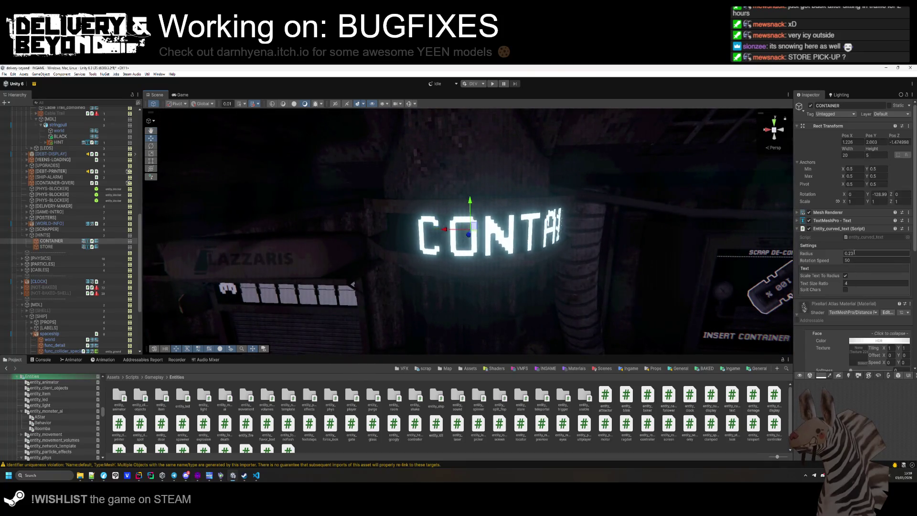
- Give the CONTAINER label radius 0.21, rotation speed 100 and Pos X 1.23
left_click(850, 253)
type("1")
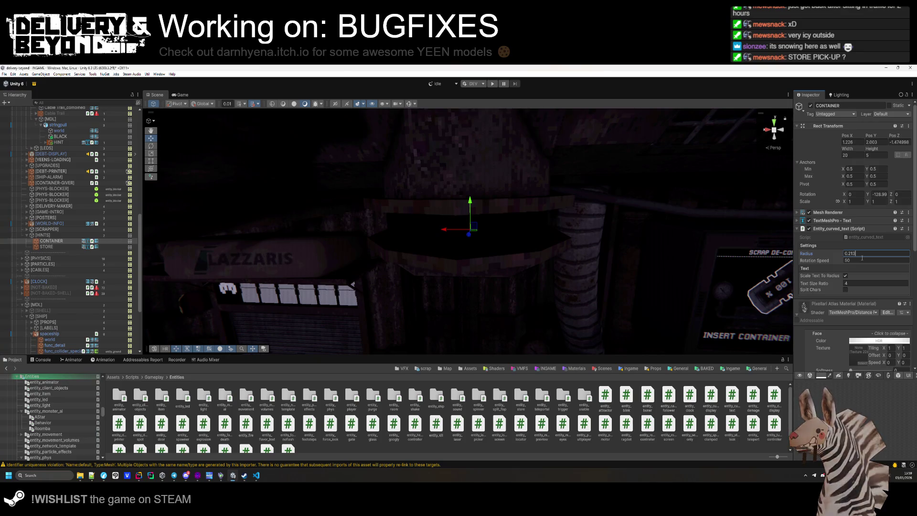
type("00")
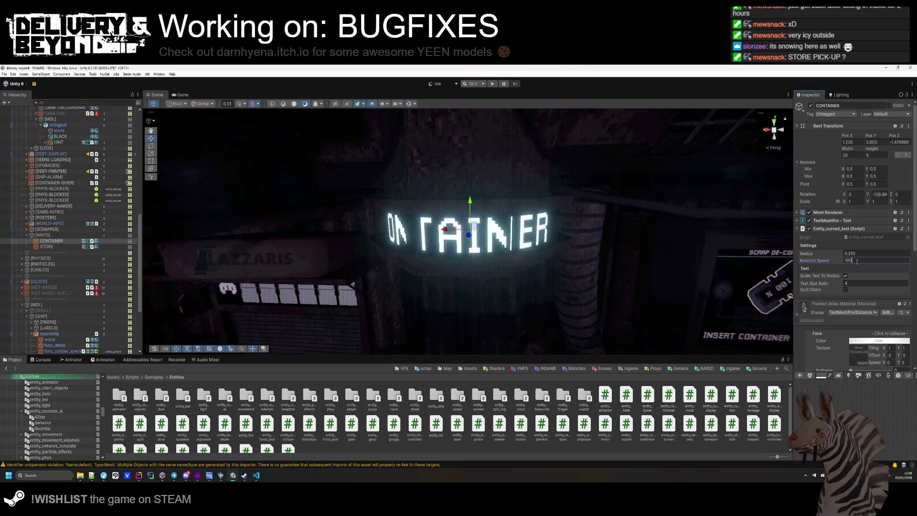
key("Return")
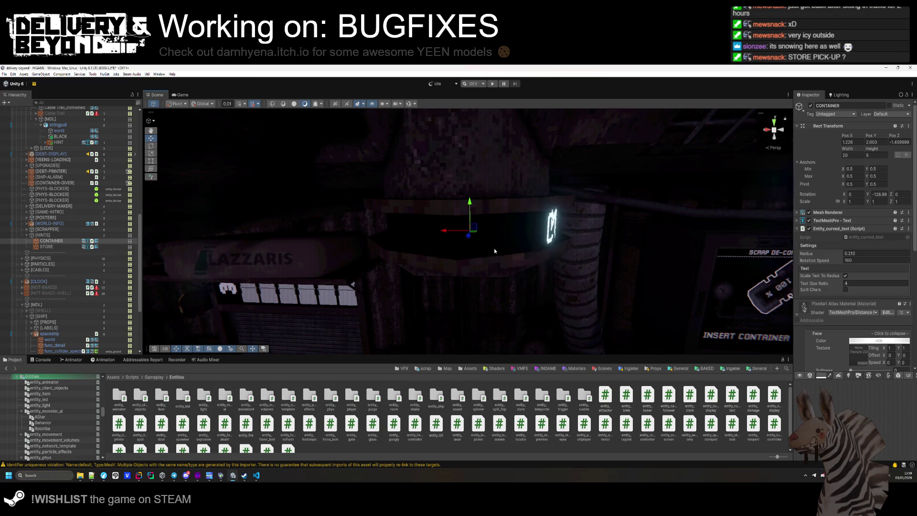
left_click_drag(437, 227, 441, 231)
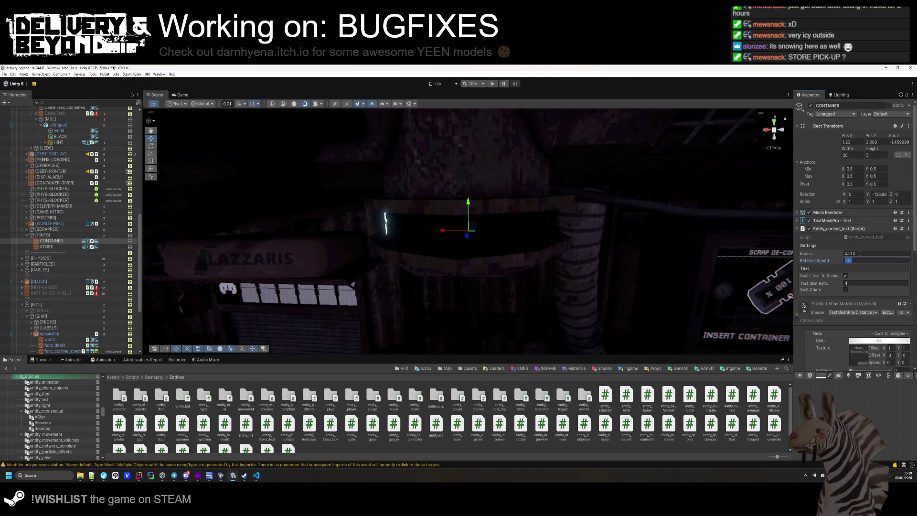
type("1")
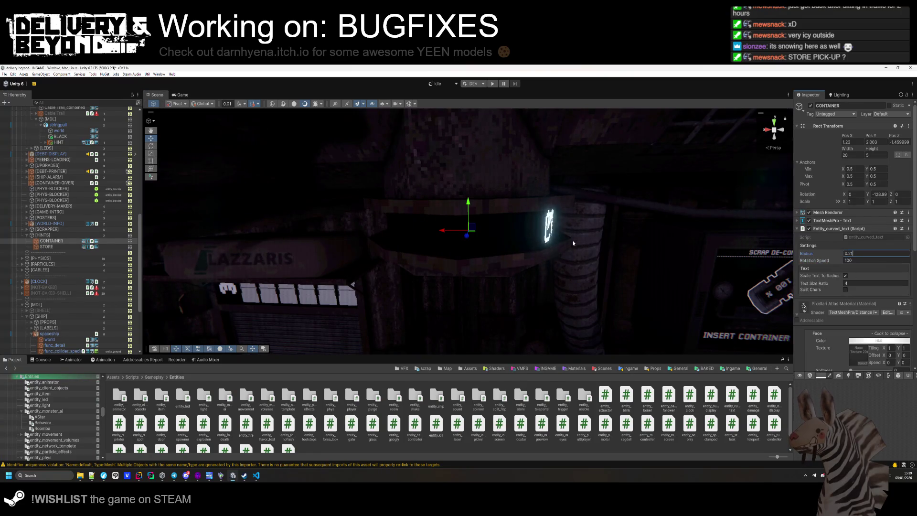
mouse_move(489, 280)
left_mouse_down()
mouse_move(394, 282)
mouse_move(432, 218)
left_mouse_up()
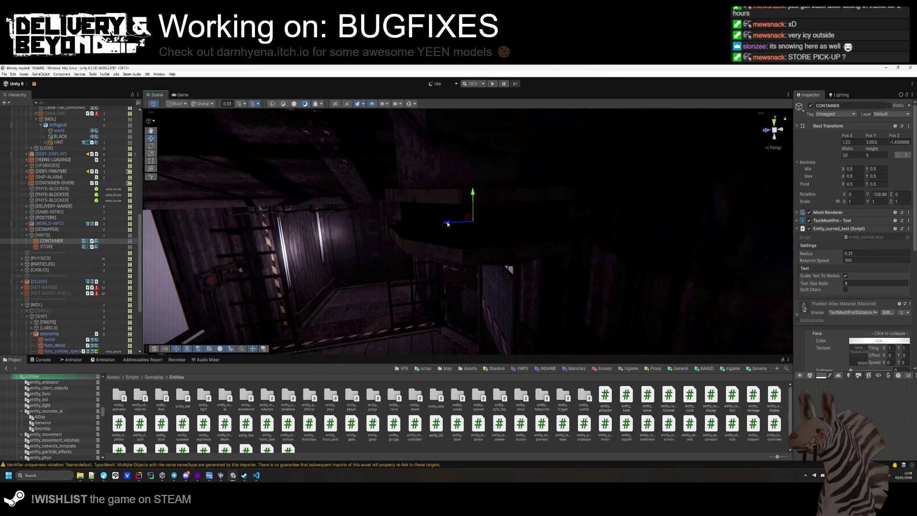
- Frame the CONTAINER label and drag it in depth to Pos Z -1.4592
mouse_move(461, 280)
left_mouse_down()
mouse_move(511, 274)
mouse_move(483, 226)
left_mouse_up()
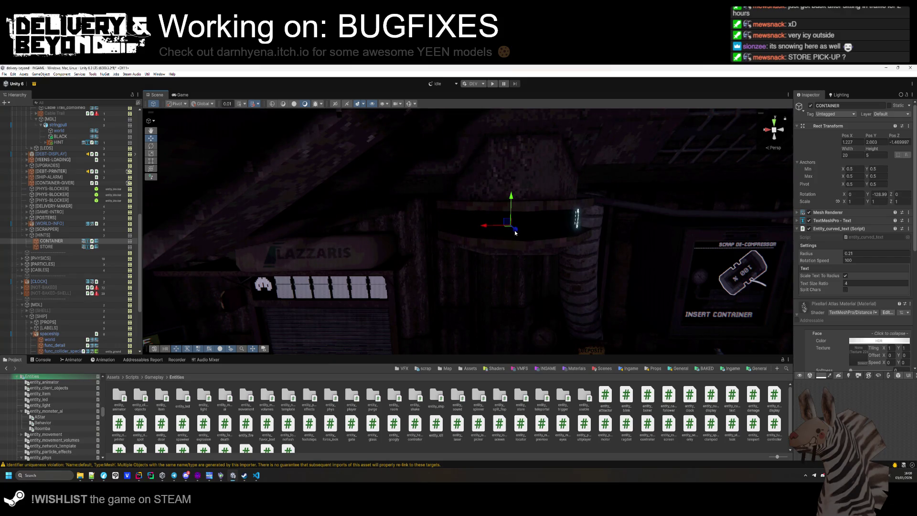
key("f")
mouse_move(515, 233)
left_mouse_down()
mouse_move(483, 275)
mouse_move(414, 280)
mouse_move(408, 249)
left_mouse_up()
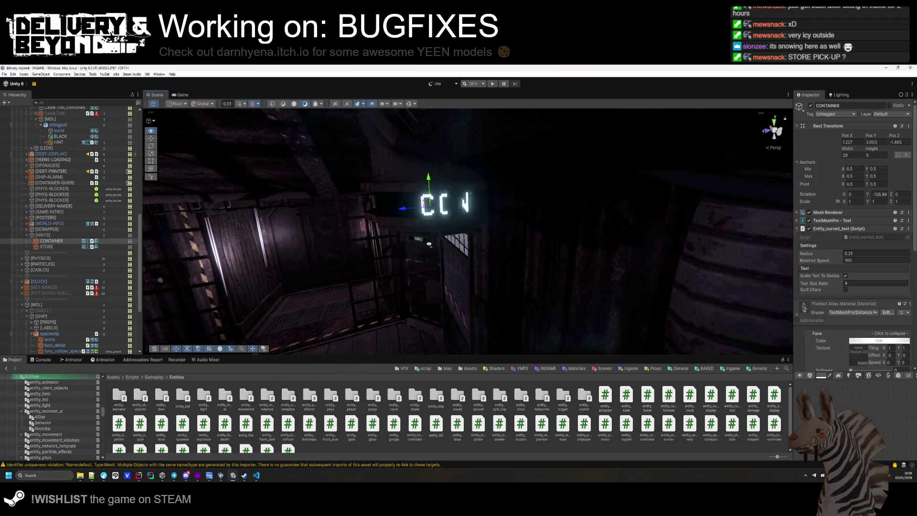
key("f")
mouse_move(435, 246)
left_mouse_down()
mouse_move(513, 226)
mouse_move(628, 227)
left_mouse_up()
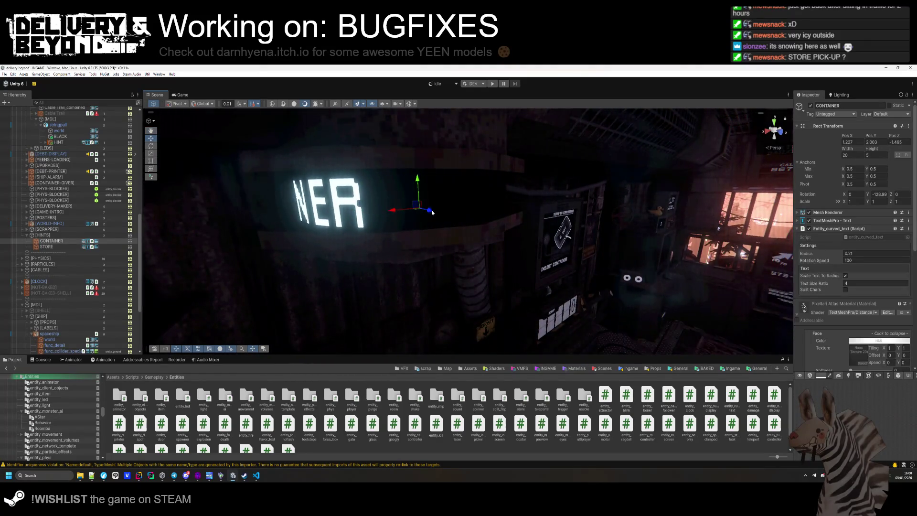
left_click_drag(417, 206, 431, 213)
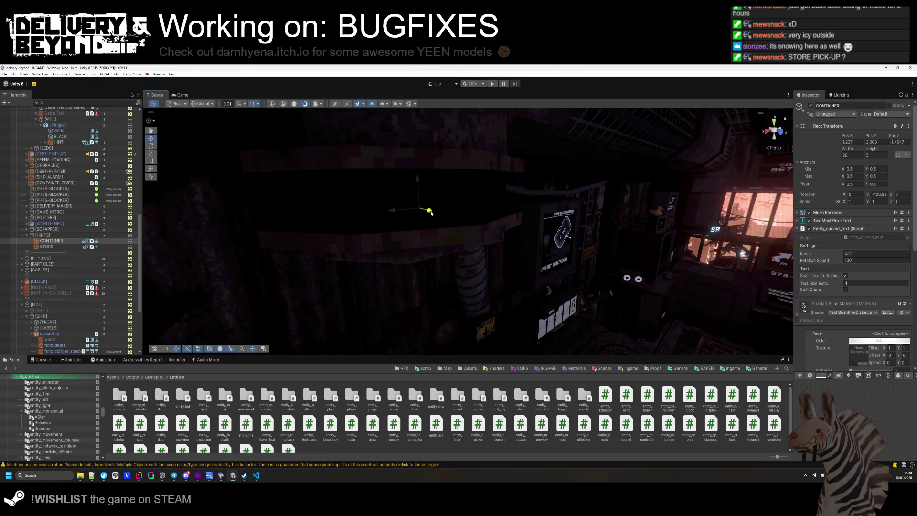
key("f")
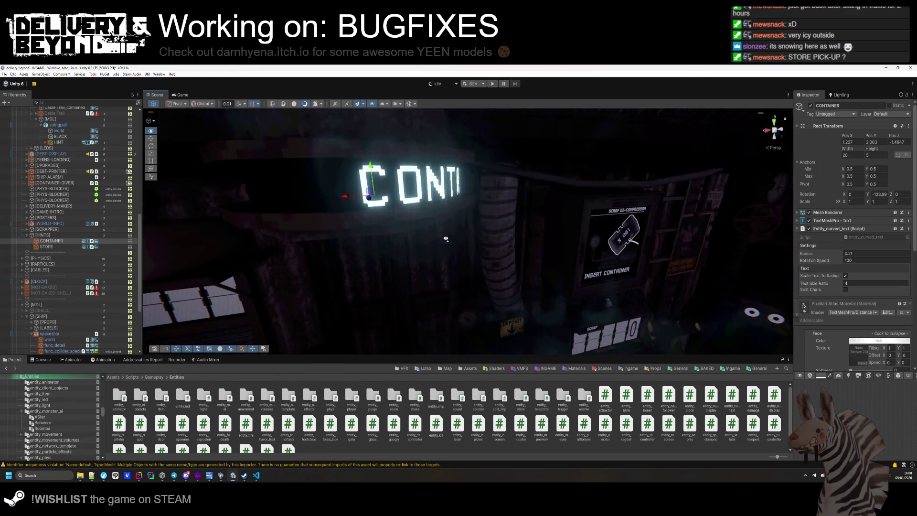
left_click_drag(444, 198, 437, 193)
mouse_move(491, 215)
left_mouse_down()
mouse_move(521, 214)
mouse_move(361, 215)
mouse_move(652, 217)
mouse_move(432, 215)
mouse_move(497, 212)
left_mouse_up()
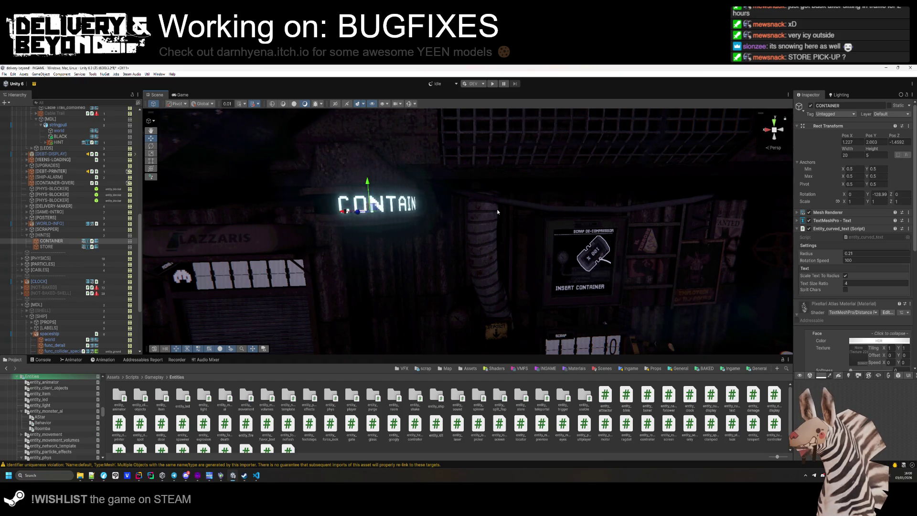
key("alt+Tab")
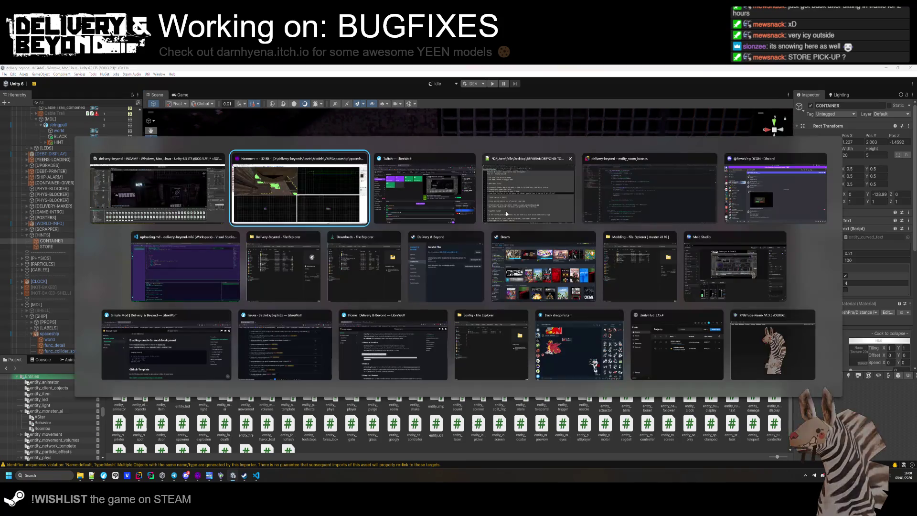
- Inspect the sign's small ring solids, clear the selection and switch to per-face texturing
key("z")
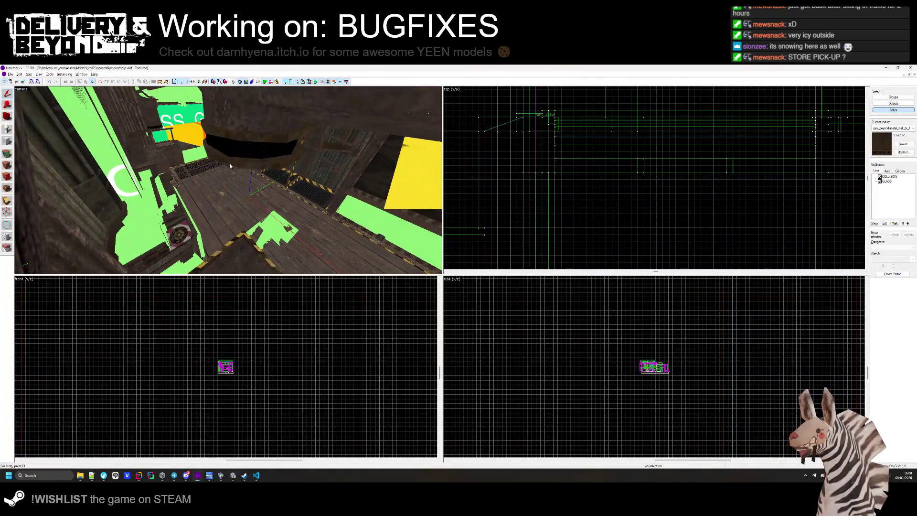
left_click(227, 149)
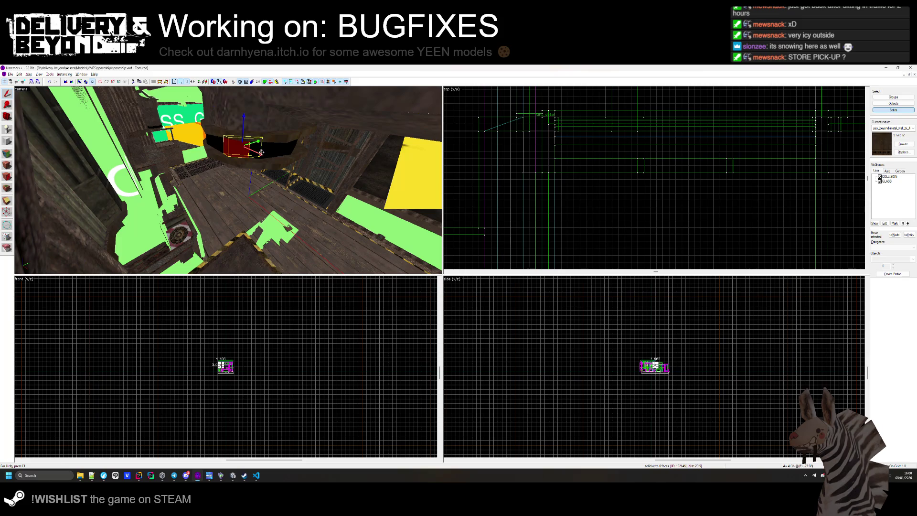
left_click_drag(267, 152, 228, 179)
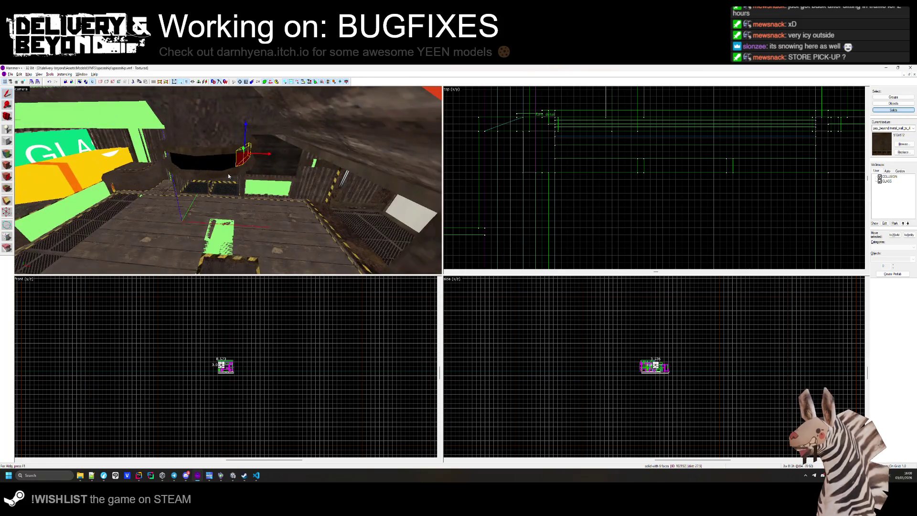
left_click_drag(176, 161, 210, 159)
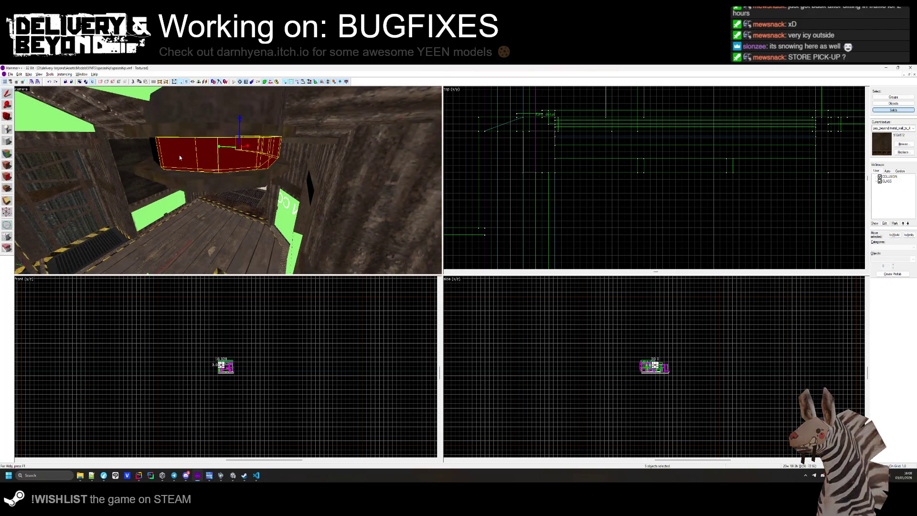
left_click(491, 196)
left_click(205, 160)
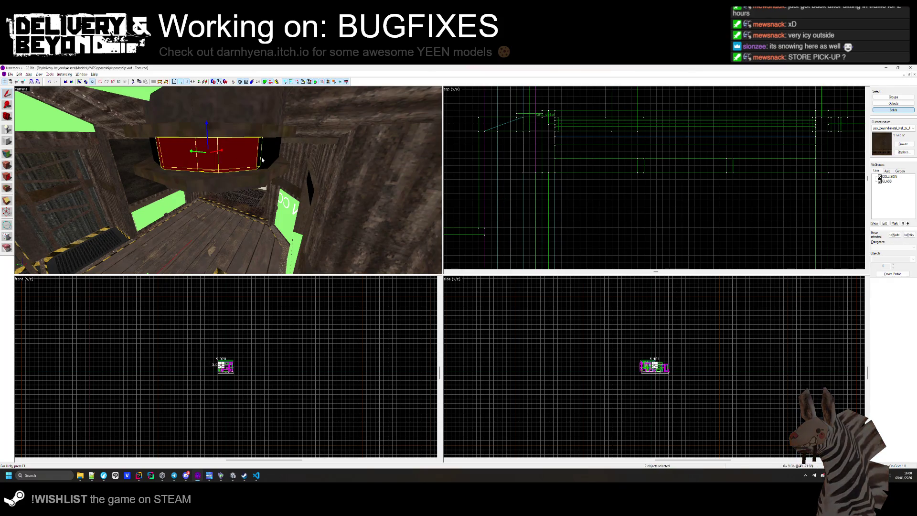
left_click(524, 200)
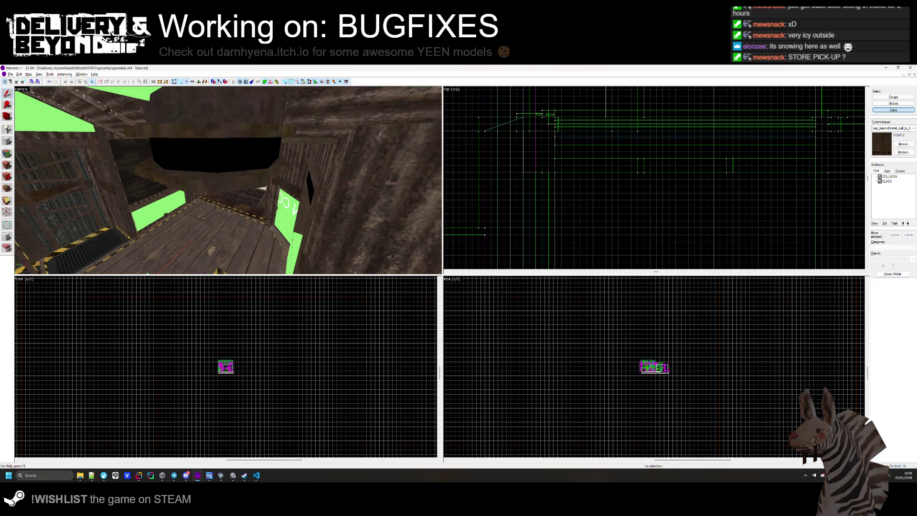
left_click(9, 153)
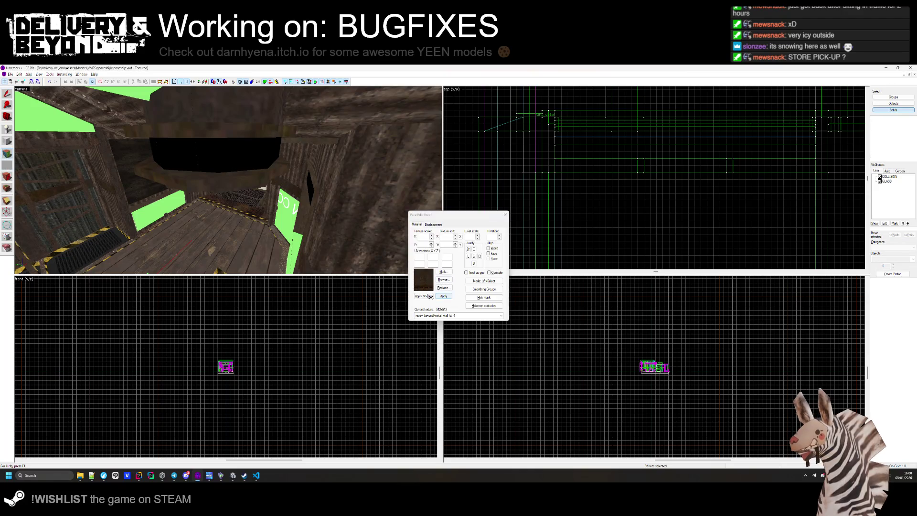
- Apply nodraw to the black face beneath the sign ring
left_click(184, 155)
left_click(431, 297)
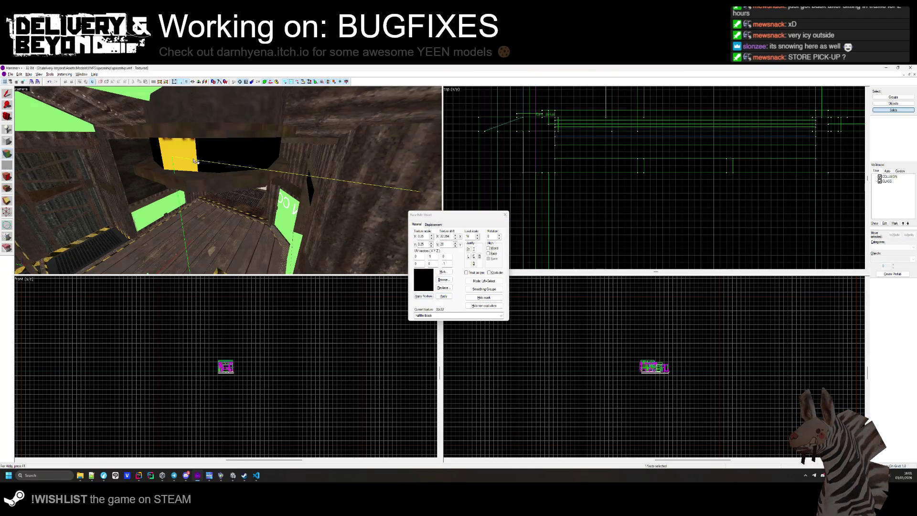
key("z")
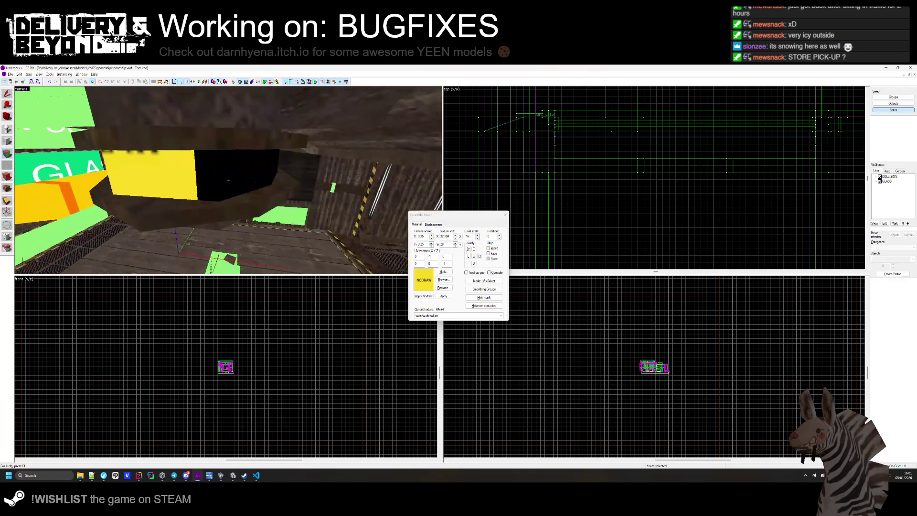
key("w")
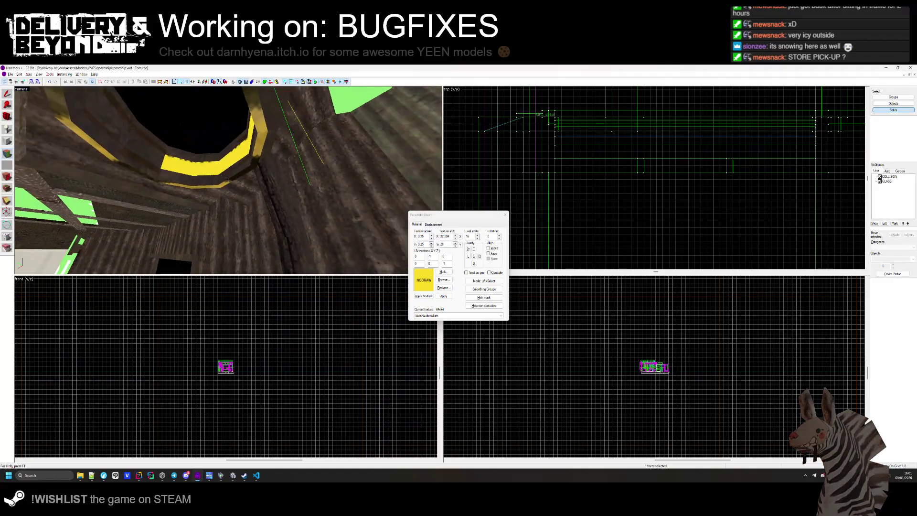
- Fly around the ring from several angles, then close the Face Edit Sheet
key("z")
key("z")
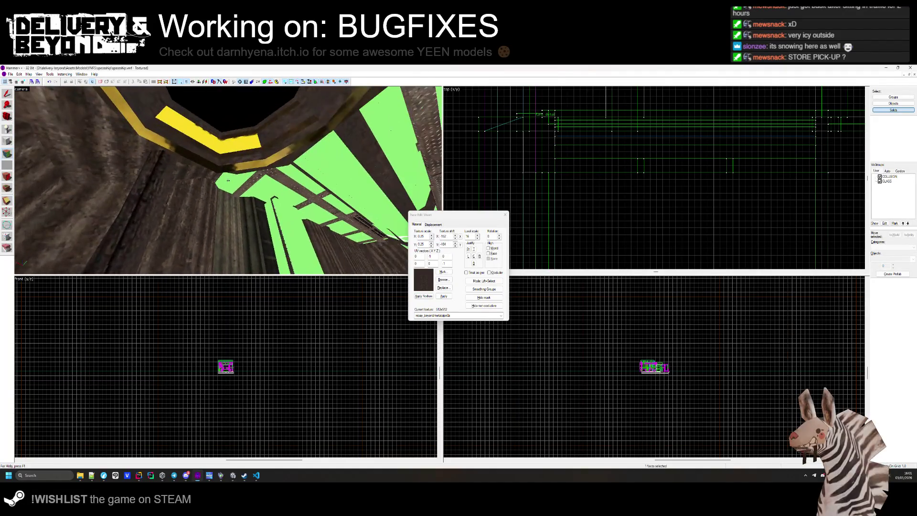
key("z")
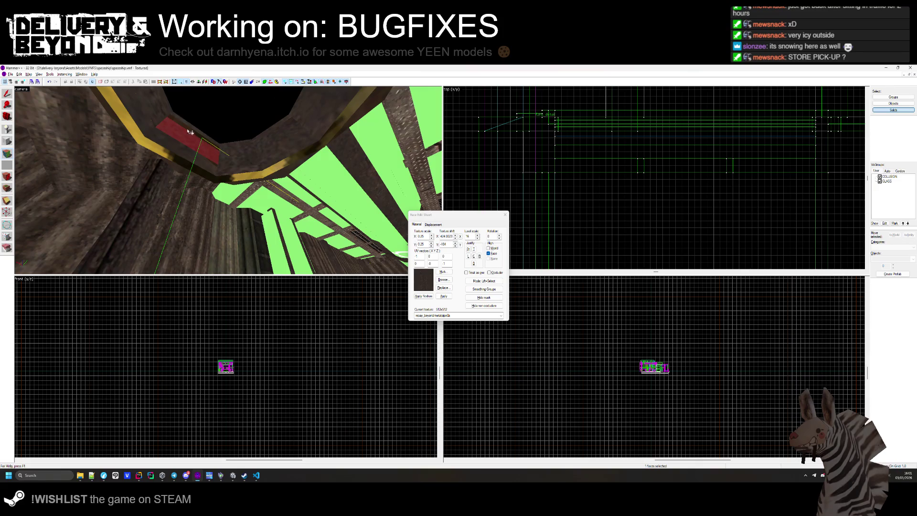
key("z")
key("z")
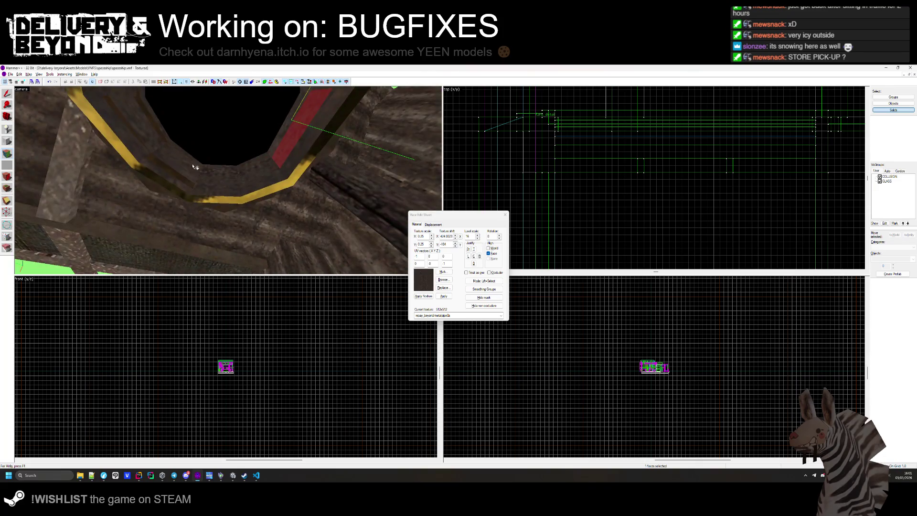
key("z")
key("z")
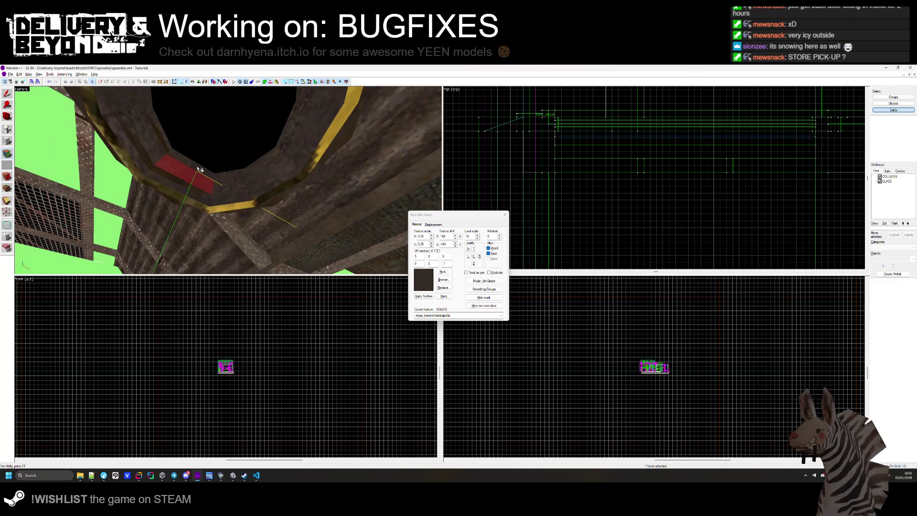
key("z")
key("z")
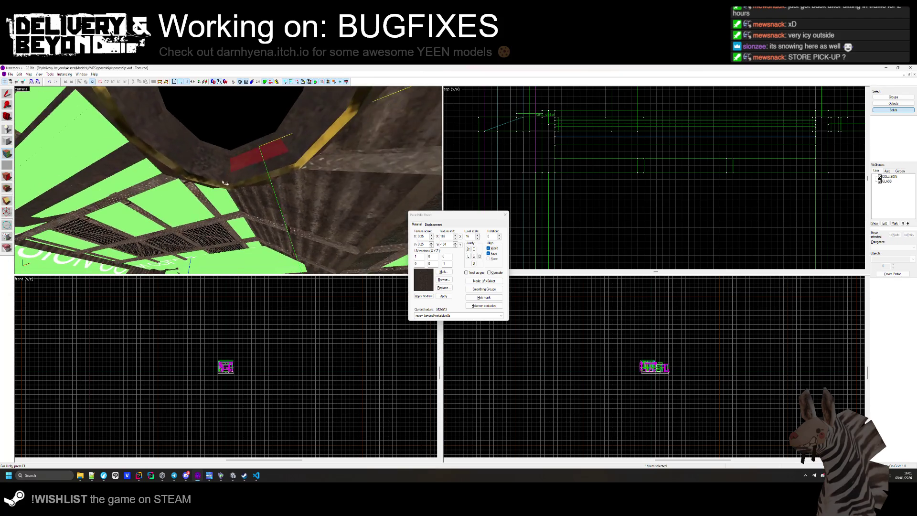
key("z")
key("z")
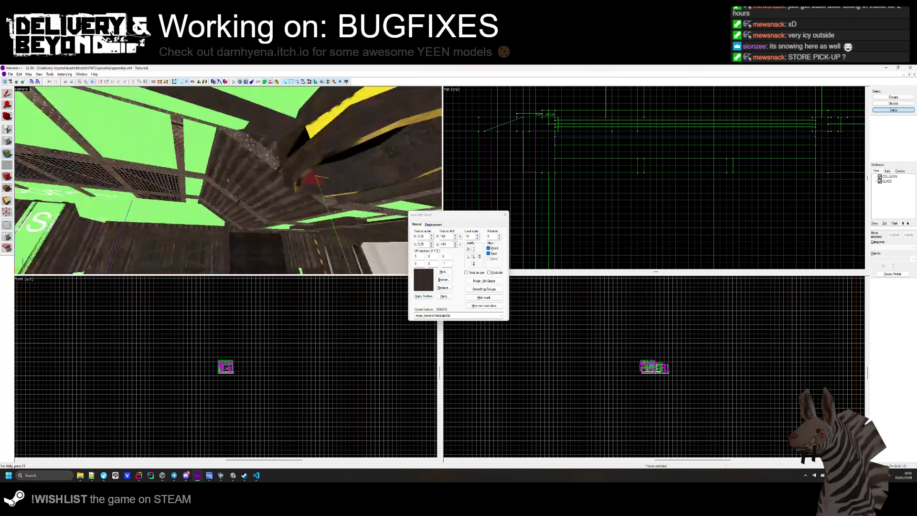
left_click(505, 215)
- Select the rim brush strip above the nodraw face and stretch it from 1 to 5 units tall
key("z")
key("z")
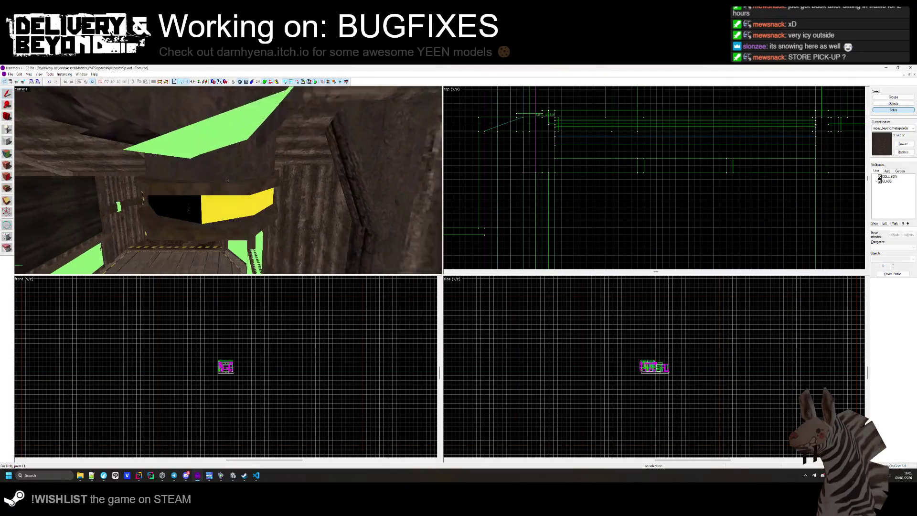
left_click(239, 155)
left_click(191, 160, "ctrl")
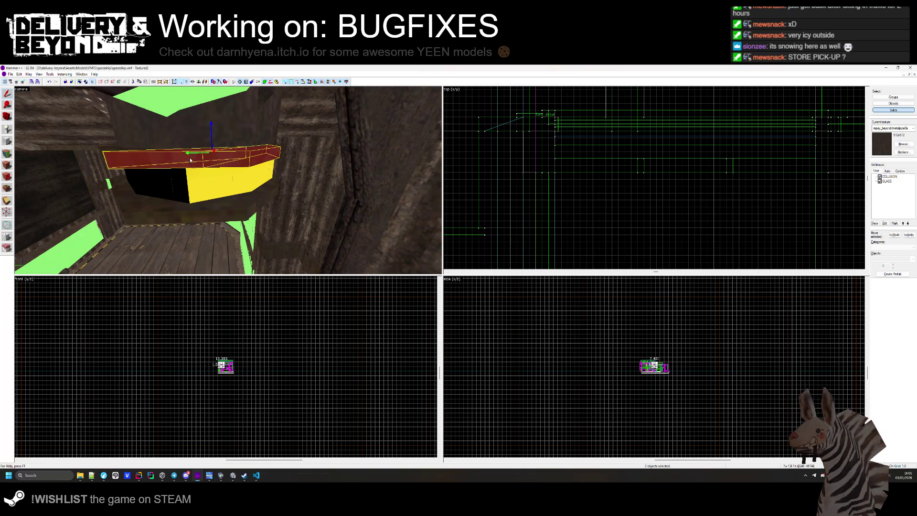
key("z")
key("z")
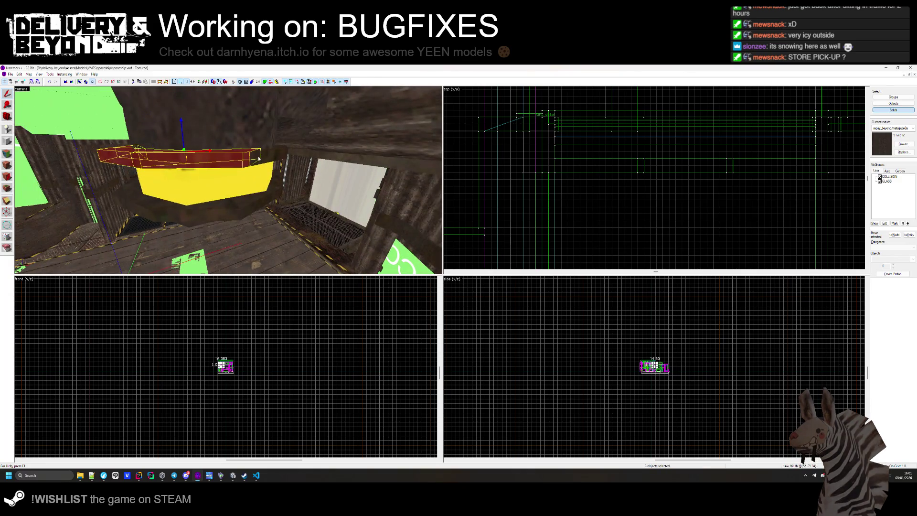
left_click(259, 158, "ctrl")
key("z")
key("z")
key("z")
key("z")
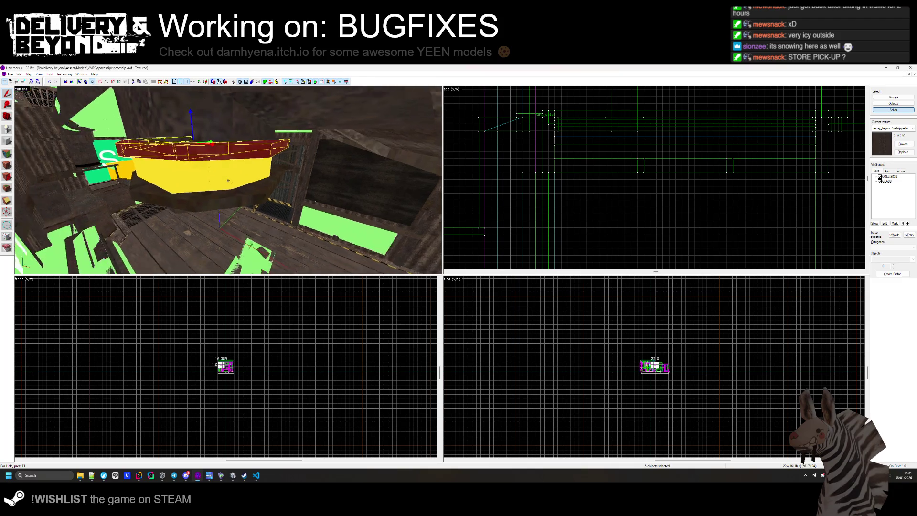
scroll(216, 360, "up", 3)
scroll(226, 361, "up", 5)
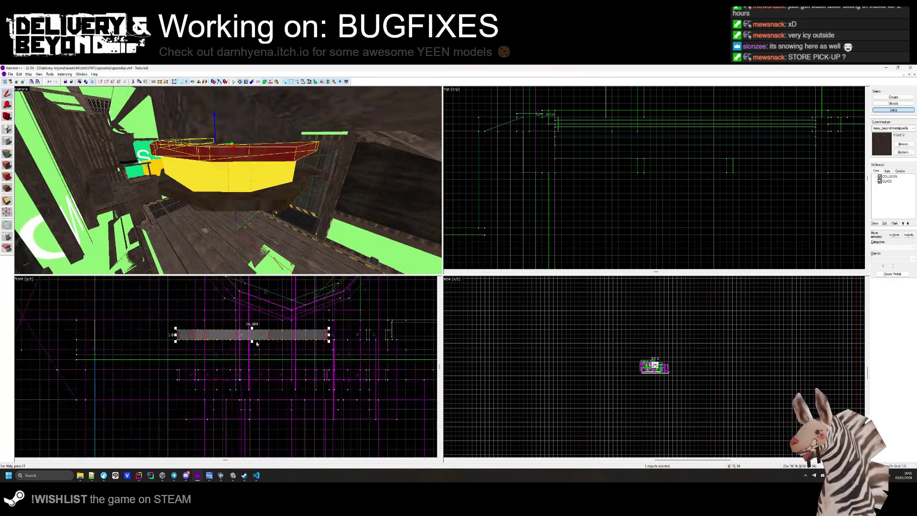
left_click_drag(252, 341, 245, 380)
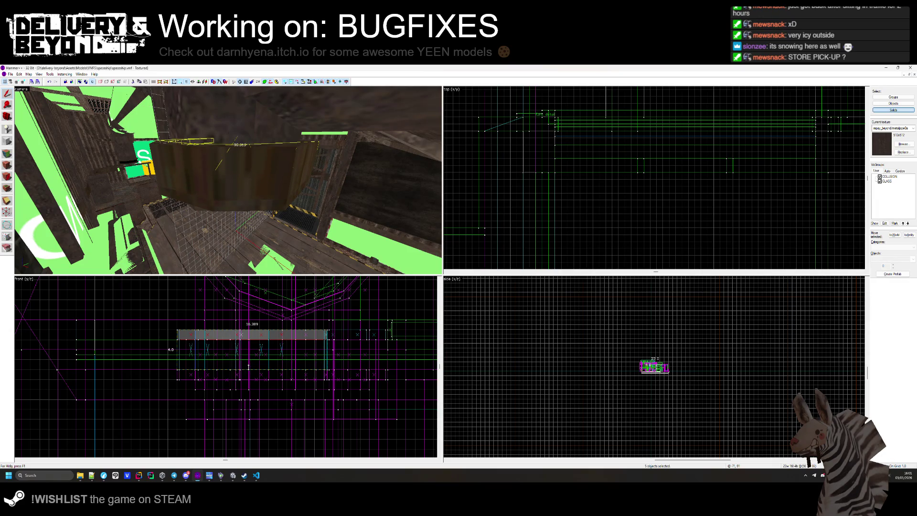
- Select the thin slab brushes and then five rim brushes, then clear the selection
left_click(271, 204)
left_click(201, 204, "ctrl")
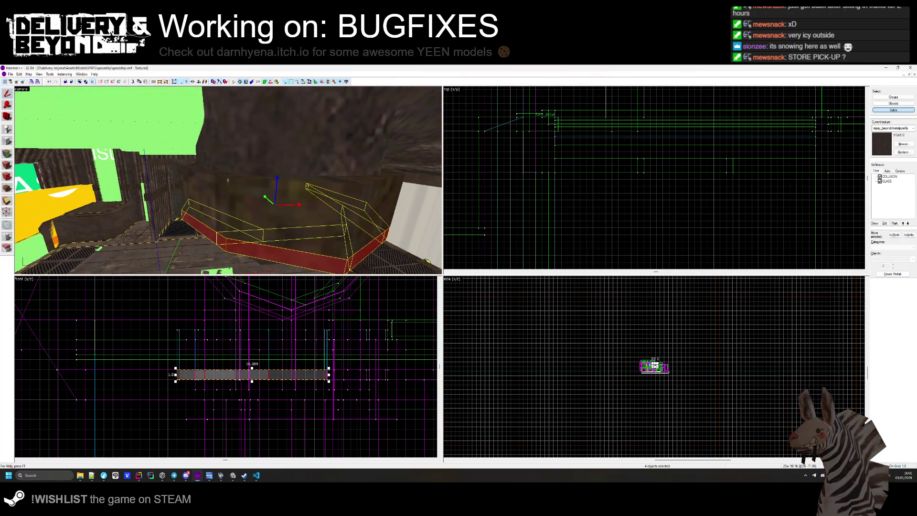
key("s")
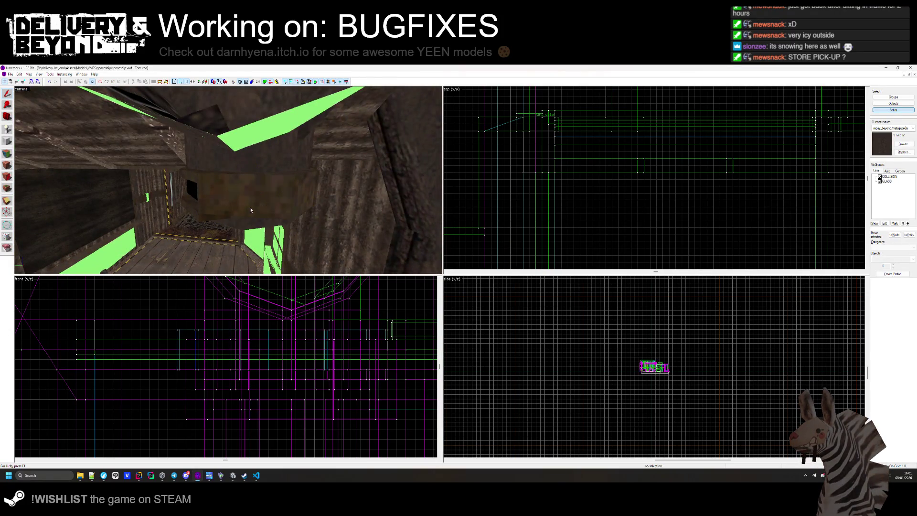
left_click(229, 196)
left_click(286, 194, "ctrl")
left_click(229, 180, "ctrl")
left_click(229, 180, "ctrl")
left_click(228, 180, "ctrl")
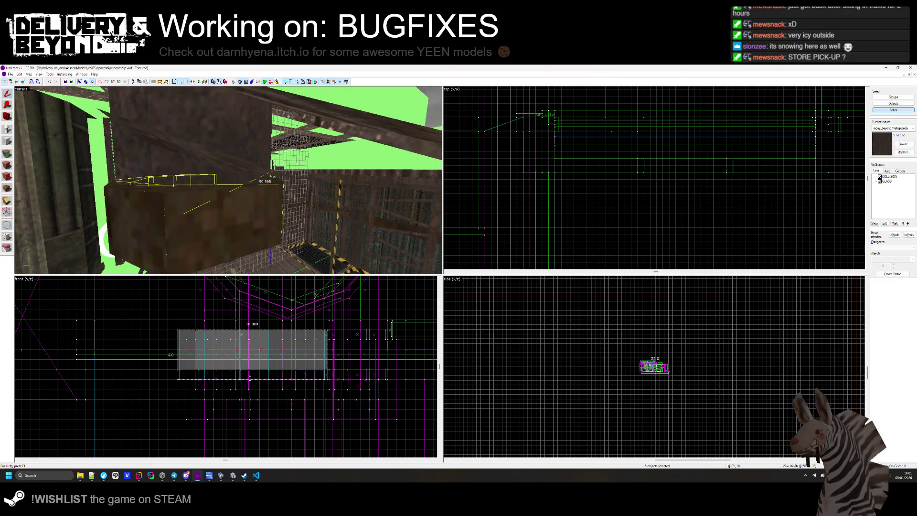
key("Escape")
- Check a ring face's texture in the Face Edit Sheet, then return to Unity
key("z")
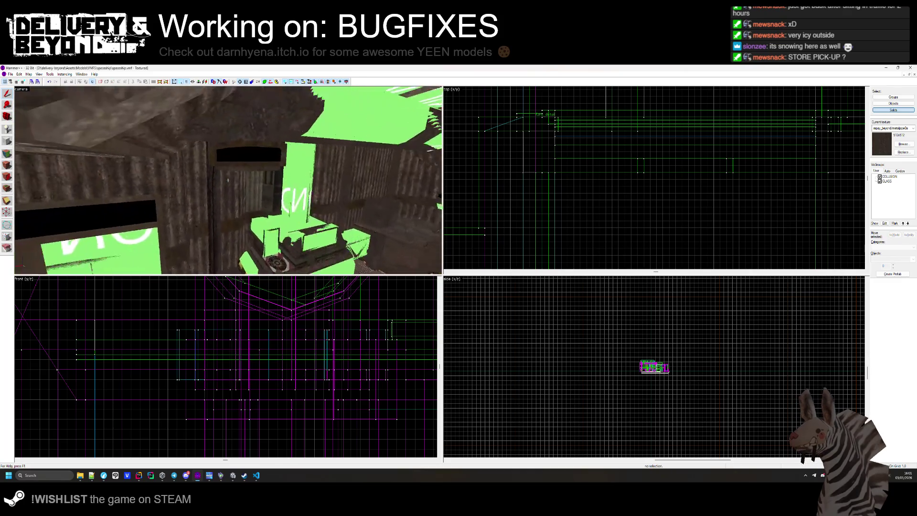
key("z")
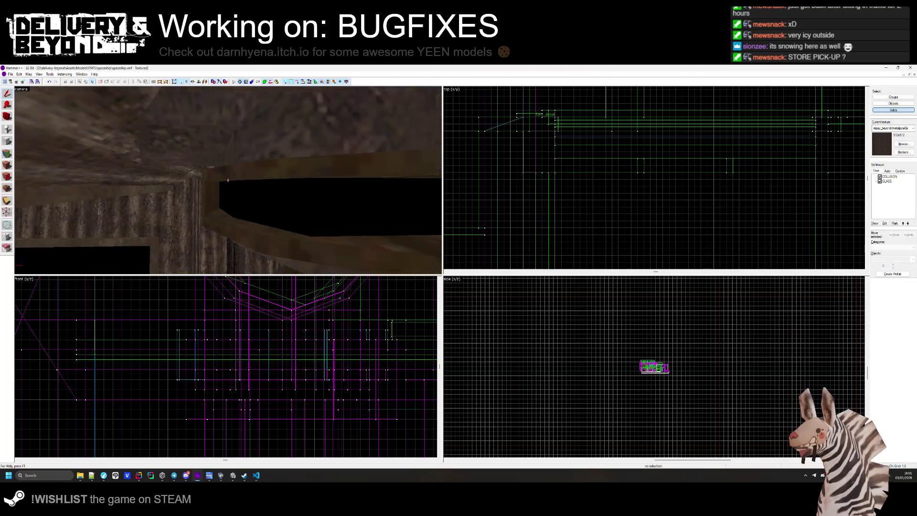
key("shift+a")
left_click(222, 190)
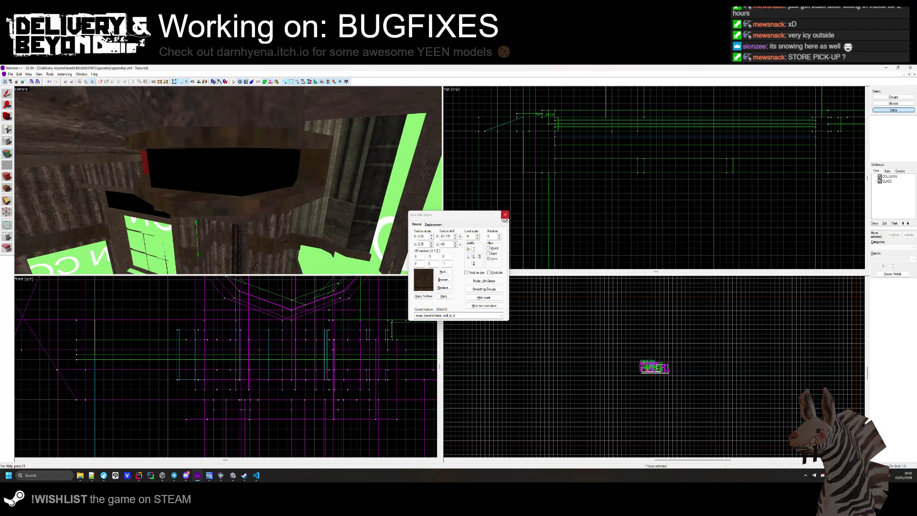
left_click(505, 214)
key("alt+Tab")
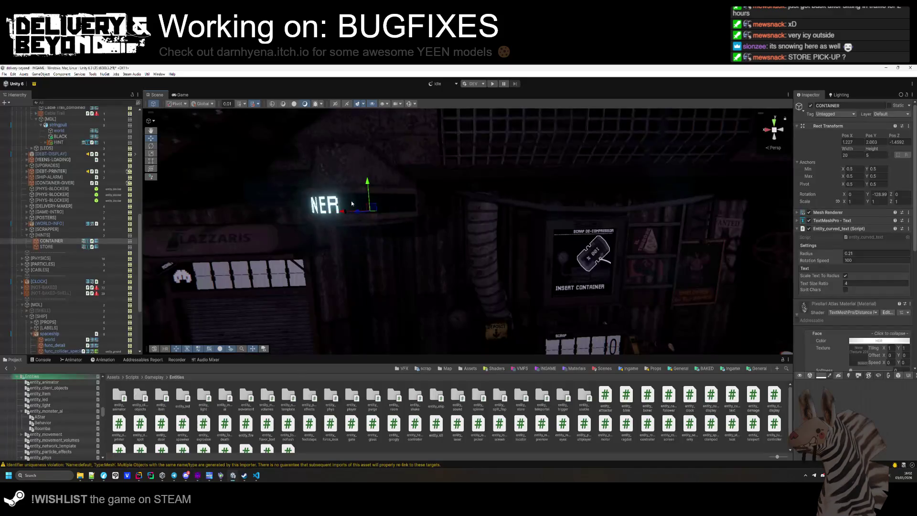
mouse_move(351, 203)
left_mouse_down()
mouse_move(437, 217)
mouse_move(351, 218)
left_mouse_up()
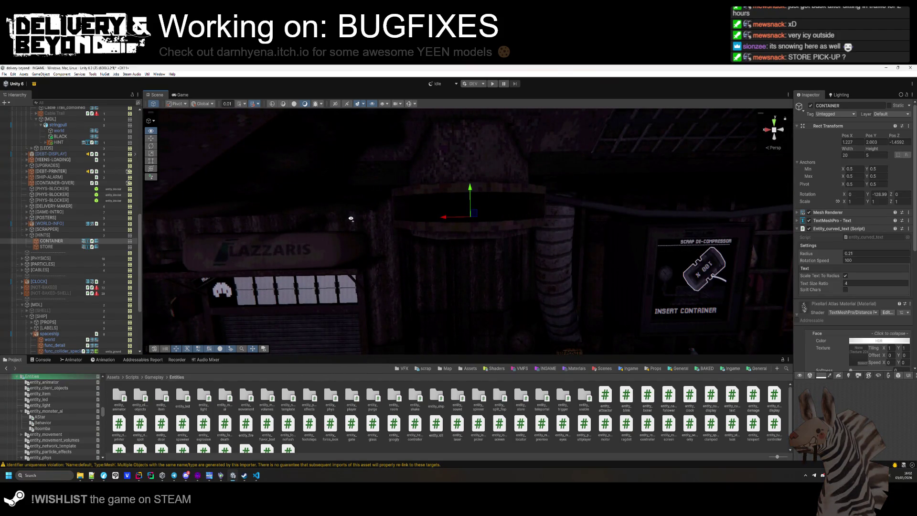
- Bring the Scene view close to the curved CONTAINER label, then select the spaceship object
mouse_move(351, 218)
left_mouse_down()
mouse_move(347, 207)
mouse_move(453, 235)
left_mouse_up()
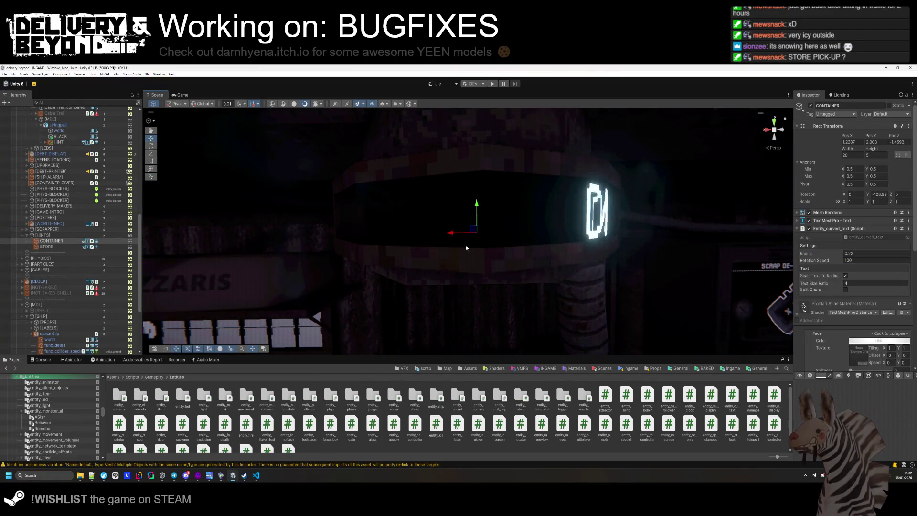
scroll(457, 220, "down", 6)
left_click_drag(457, 219, 574, 274)
left_click(612, 292)
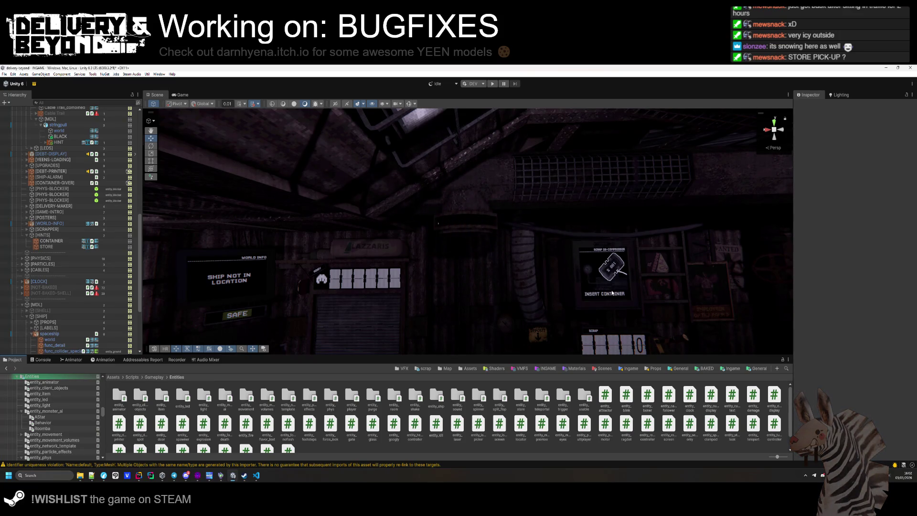
left_click(462, 225)
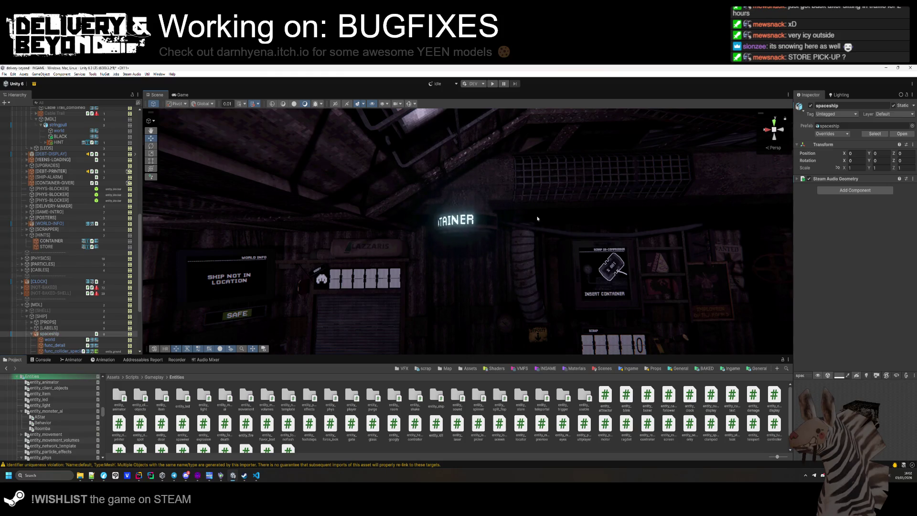
- Inspect the spaceship's world and func_collider_special children in the Hierarchy
left_click(466, 229)
left_click(476, 229)
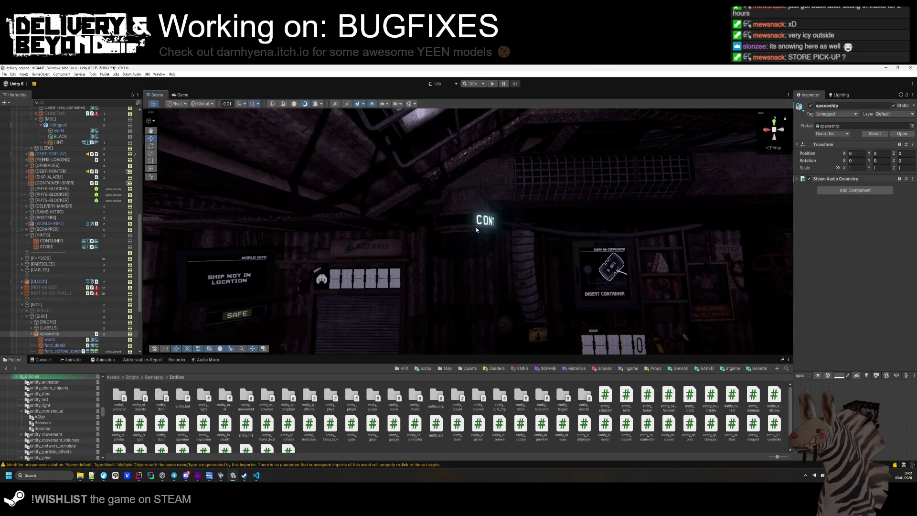
left_click(485, 230)
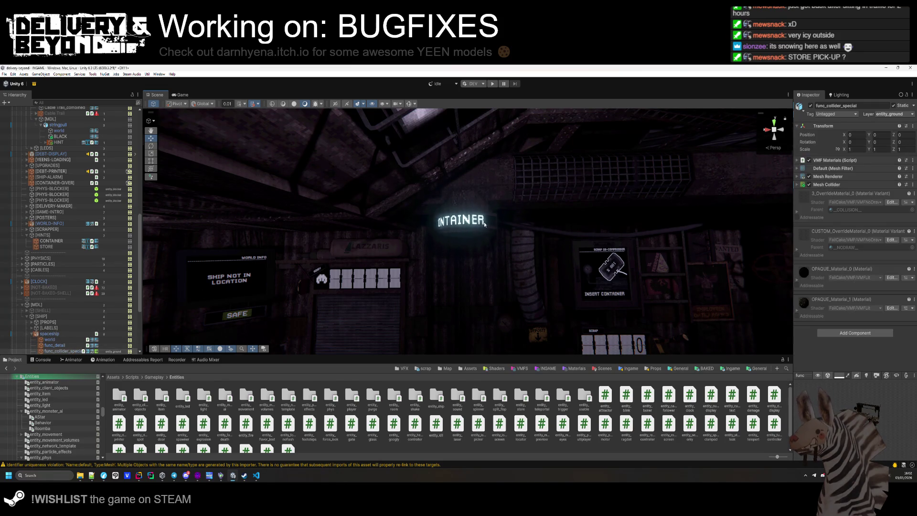
left_click(485, 230)
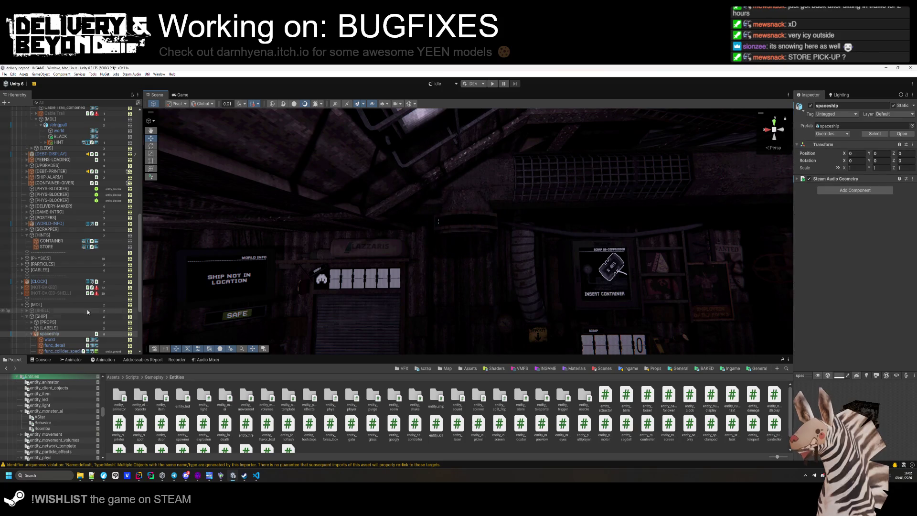
scroll(90, 310, "down", 5)
scroll(71, 301, "down", 1)
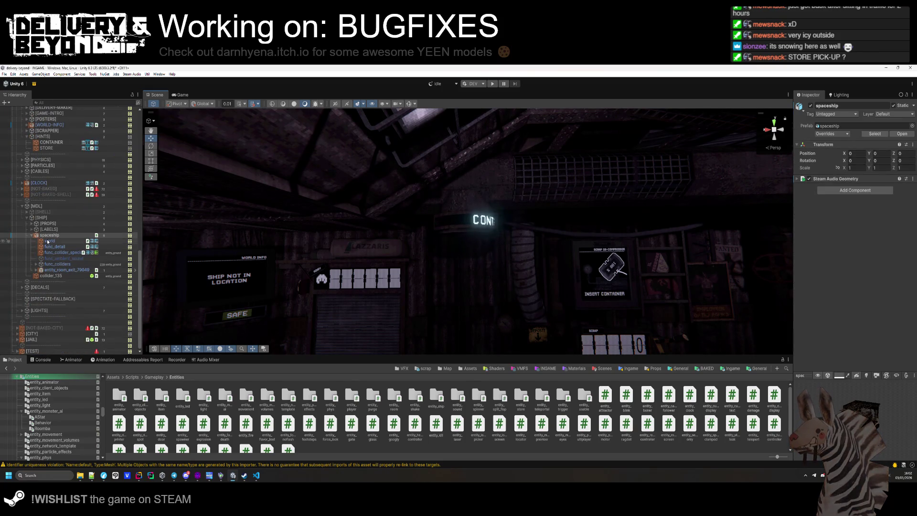
- Move CONTAINER and STORE into [LABELS], delete the empty [HINTS] group, and reselect CONTAINER
left_click(32, 229)
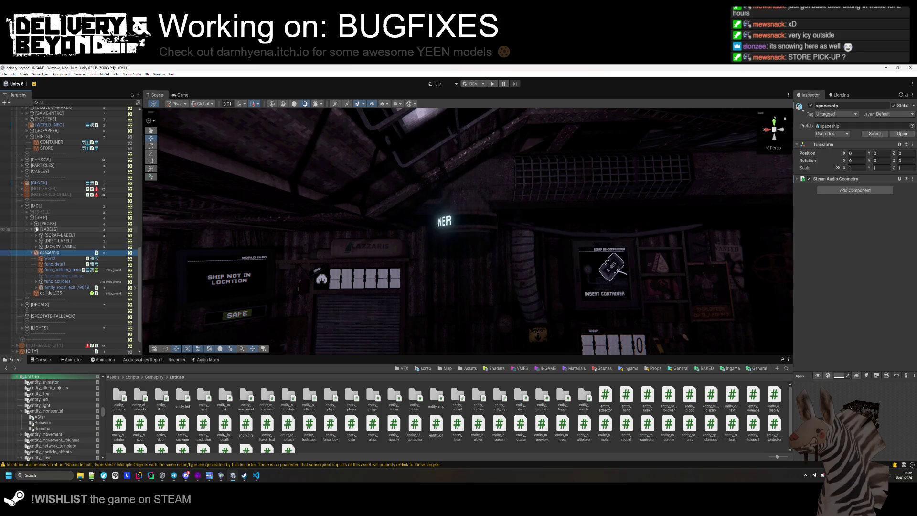
scroll(33, 226, "up", 2)
left_click(48, 164)
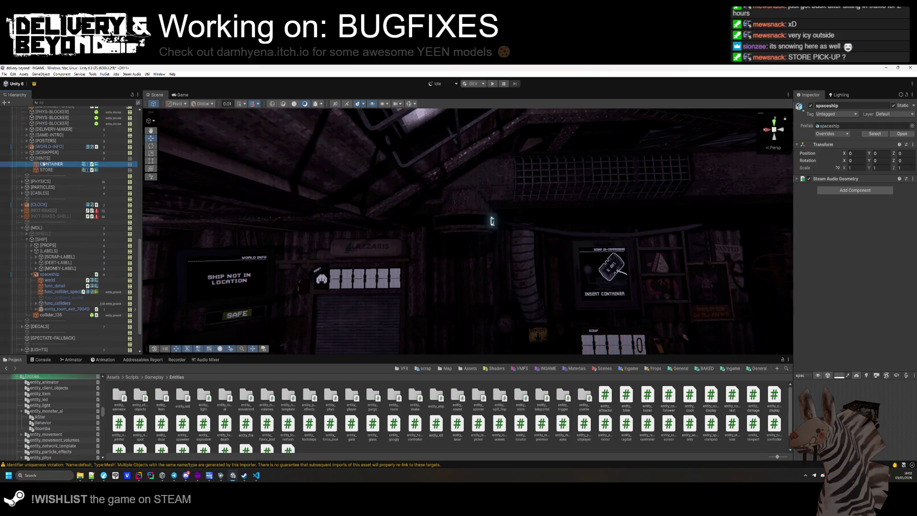
left_click(47, 170, "ctrl")
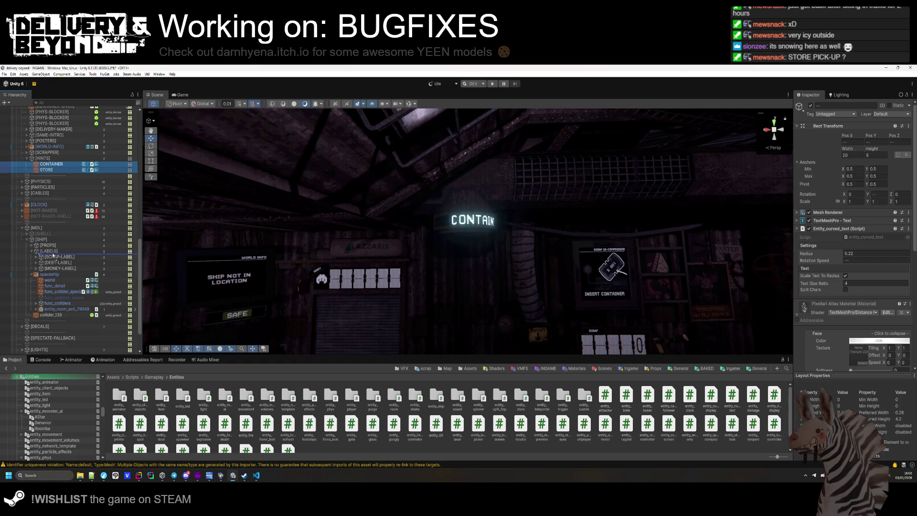
left_click_drag(52, 256, 55, 260)
left_click(46, 157)
key("Delete")
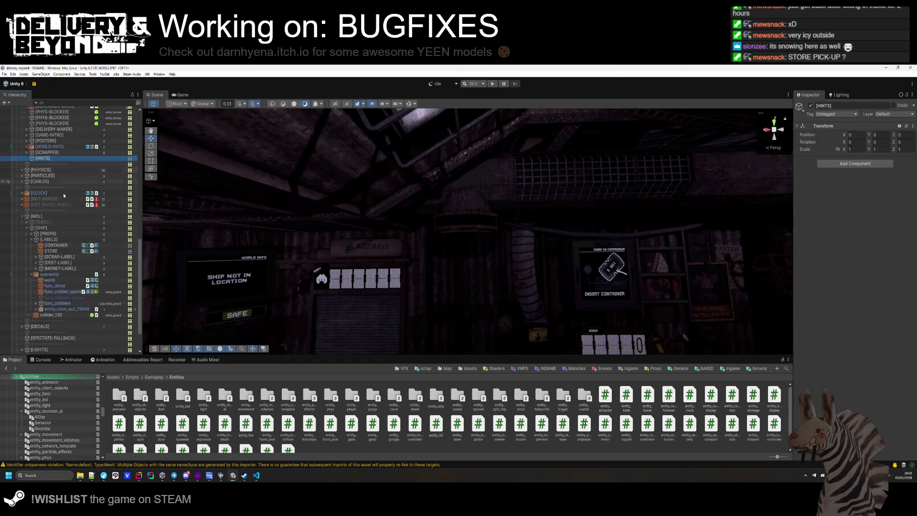
left_click(67, 240)
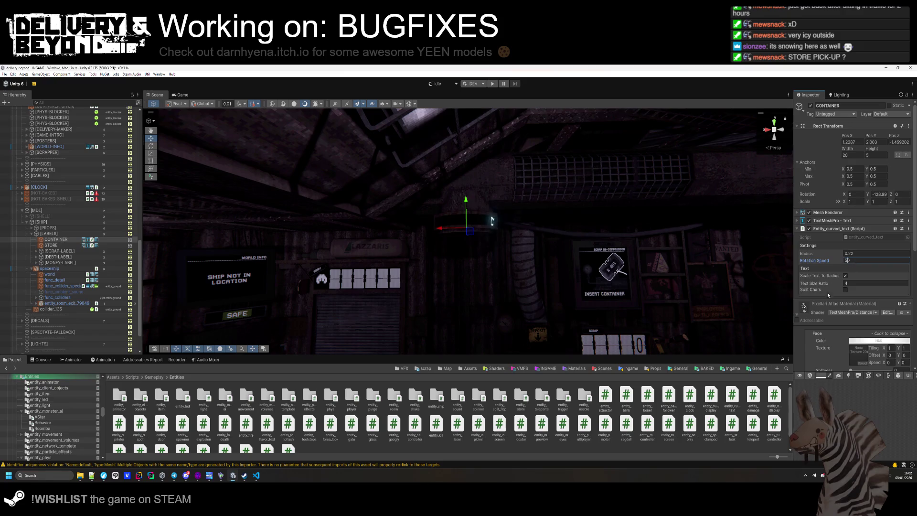
- Frame the CONTAINER label in the Scene view and orbit around it
left_click(541, 273)
mouse_move(541, 272)
left_mouse_down()
mouse_move(512, 225)
mouse_move(429, 253)
mouse_move(448, 185)
left_mouse_up()
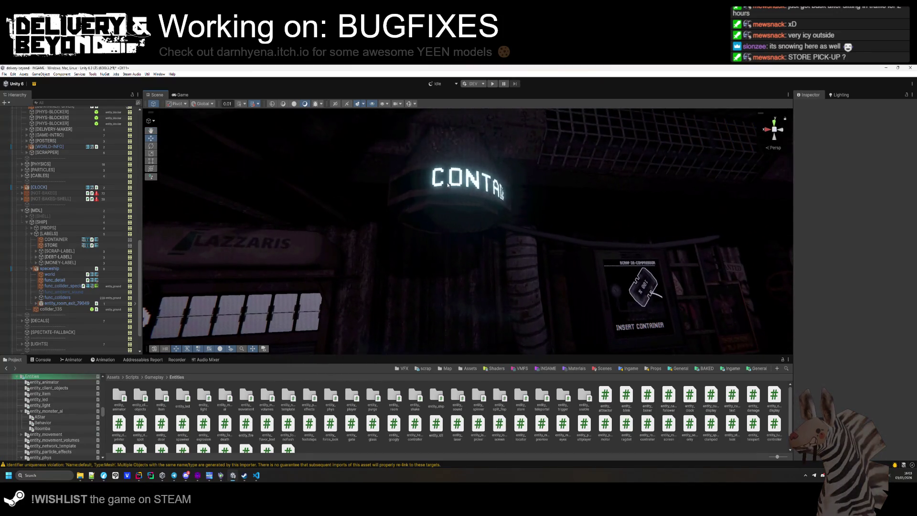
left_click(55, 239)
key("f")
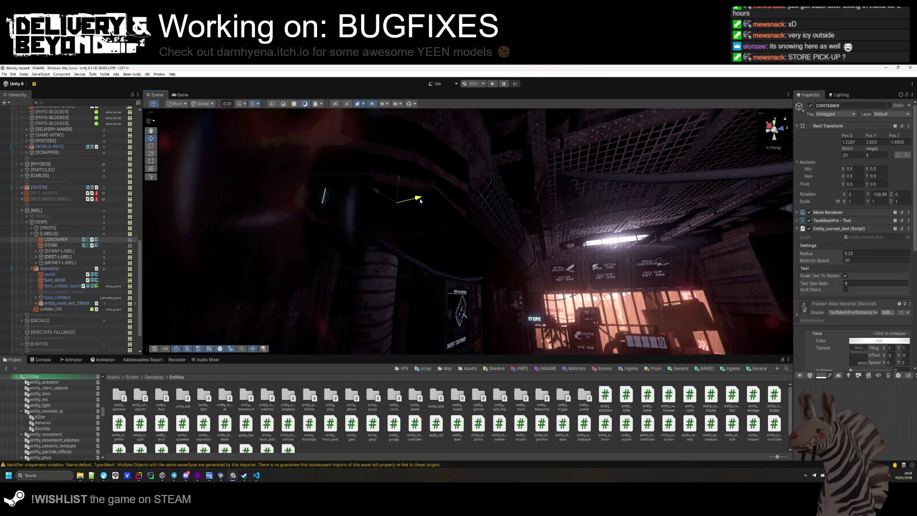
mouse_move(418, 236)
left_mouse_down()
mouse_move(316, 265)
mouse_move(299, 242)
mouse_move(327, 266)
mouse_move(348, 253)
mouse_move(536, 221)
mouse_move(419, 220)
mouse_move(327, 253)
left_mouse_up()
- Select SCRAP-LABEL, look toward the ceiling and window wall, then switch to Hammer++
left_click(59, 251)
scroll(503, 302, "down", 10)
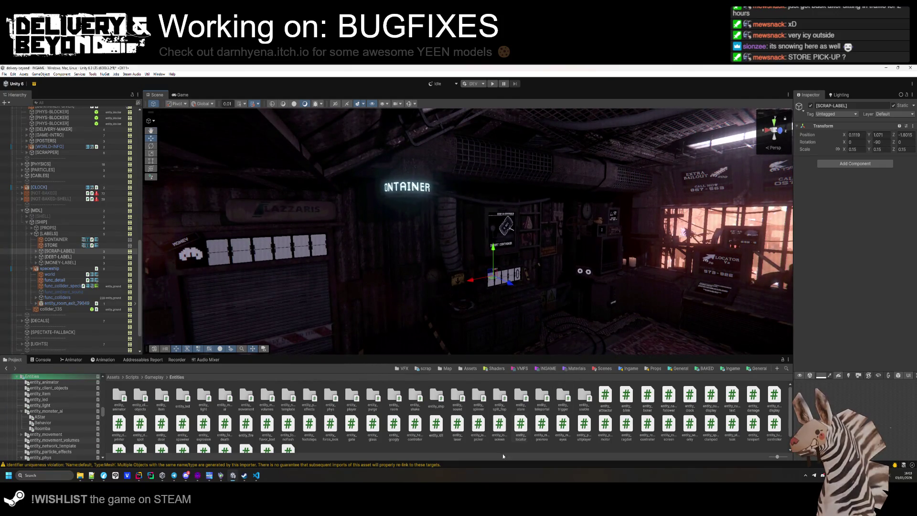
mouse_move(504, 303)
left_mouse_down()
mouse_move(498, 192)
mouse_move(509, 209)
mouse_move(474, 222)
left_mouse_up()
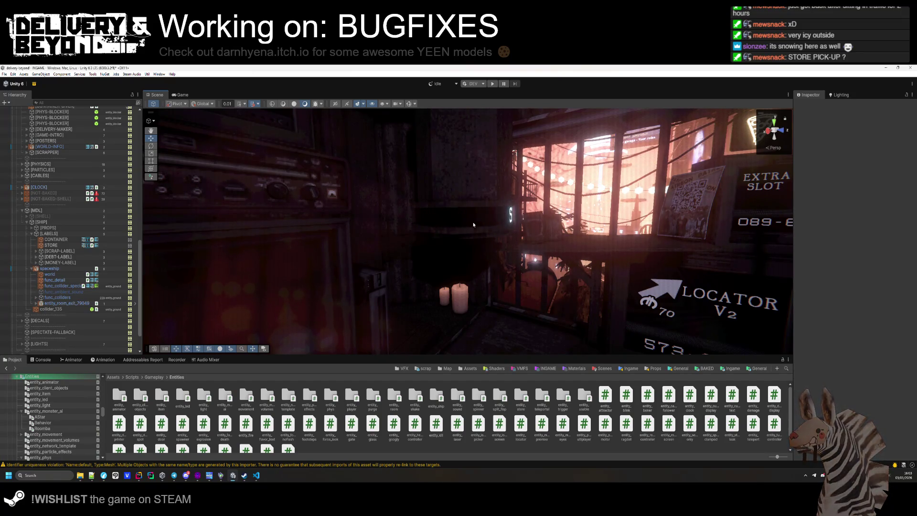
key("alt+Tab")
left_click_drag(228, 182, 226, 182)
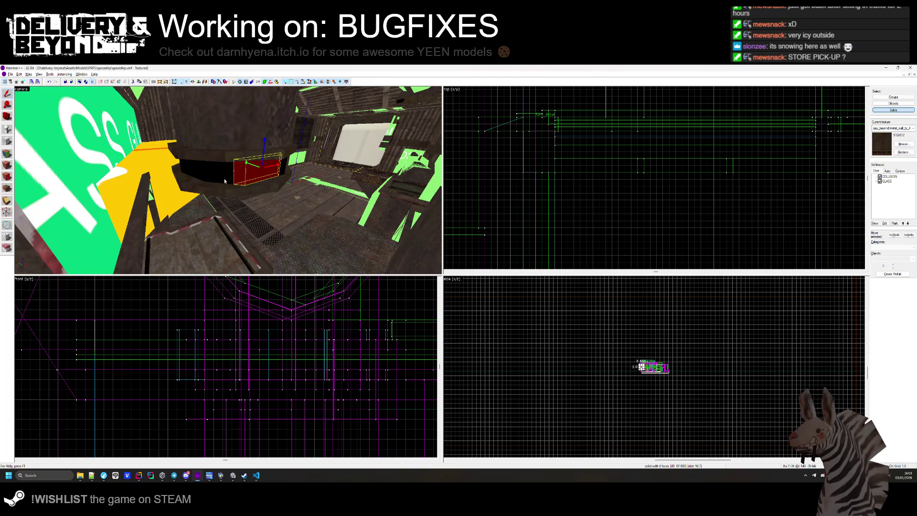
- Pick up the dark metal pipe texture from a sign brush face in the Face Edit Sheet
left_click(225, 179, "ctrl")
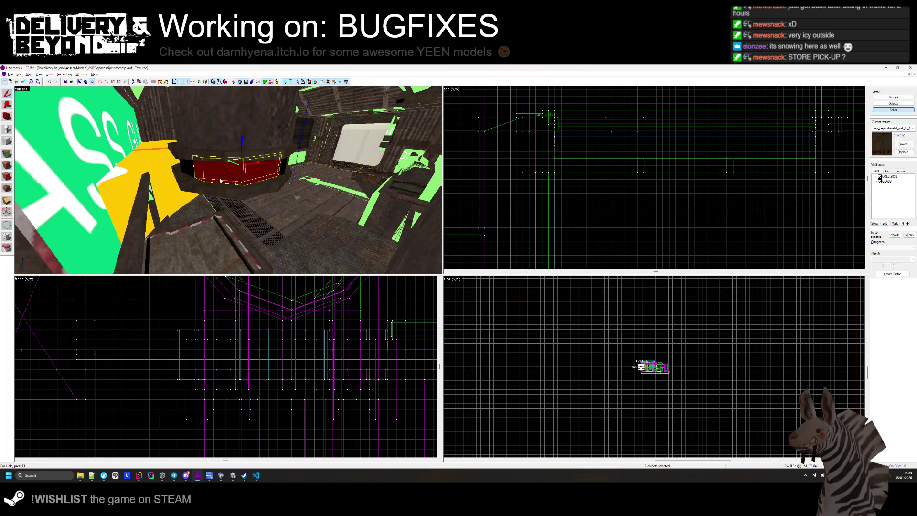
left_click(10, 154)
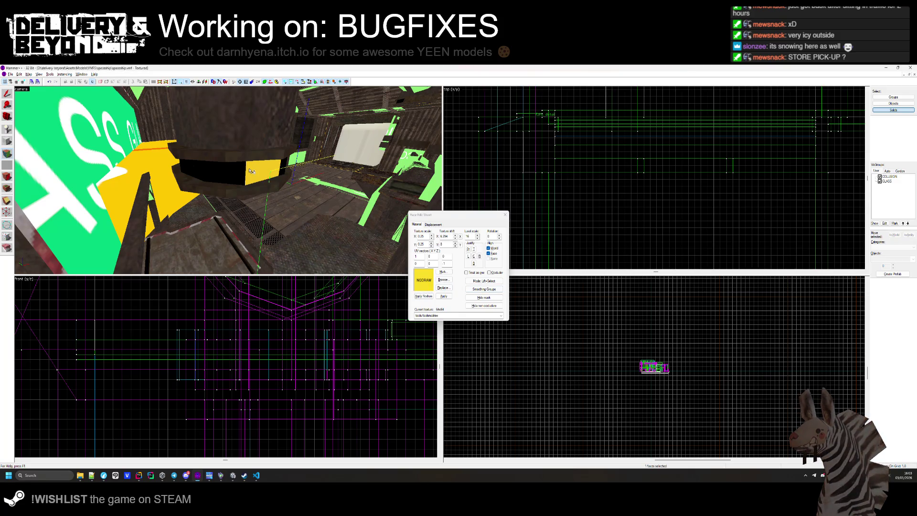
mouse_move(236, 174)
left_mouse_down()
mouse_move(210, 187)
mouse_move(238, 184)
mouse_move(160, 191)
mouse_move(244, 179)
left_mouse_up()
left_click(238, 178)
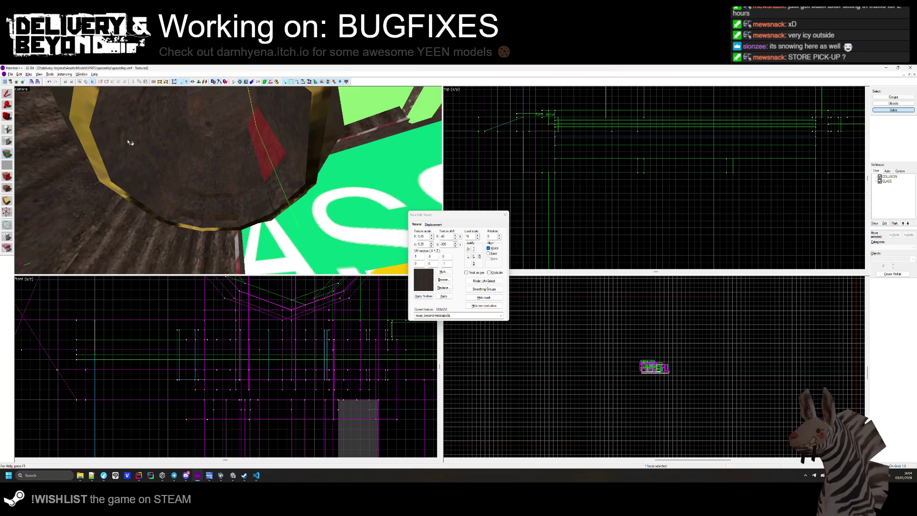
left_click(505, 214)
- Select the seven-faced sign brush, the other sign brushes, and the six-faced brush
mouse_move(203, 179)
left_mouse_down()
mouse_move(217, 201)
mouse_move(229, 182)
left_mouse_up()
left_click(218, 201)
left_click_drag(125, 214, 222, 197)
mouse_move(150, 191)
left_mouse_down()
mouse_move(272, 189)
mouse_move(262, 202)
mouse_move(193, 170)
mouse_move(225, 163)
mouse_move(255, 178)
mouse_move(227, 180)
mouse_move(246, 177)
left_mouse_up()
left_click(294, 190)
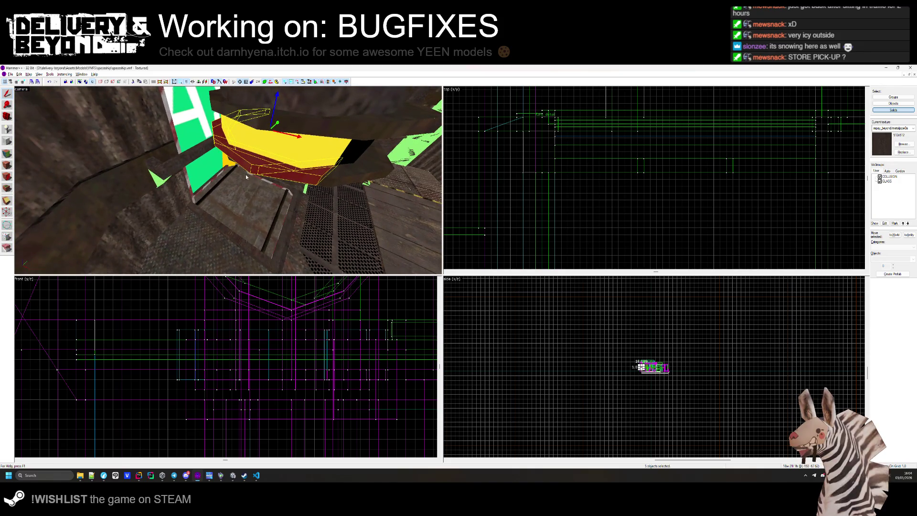
- Stretch the sign brush around the pipe downward from 1 to 6 units tall, then enter face editing
left_click(306, 123)
left_click_drag(306, 124, 208, 217)
left_click_drag(158, 201, 228, 181)
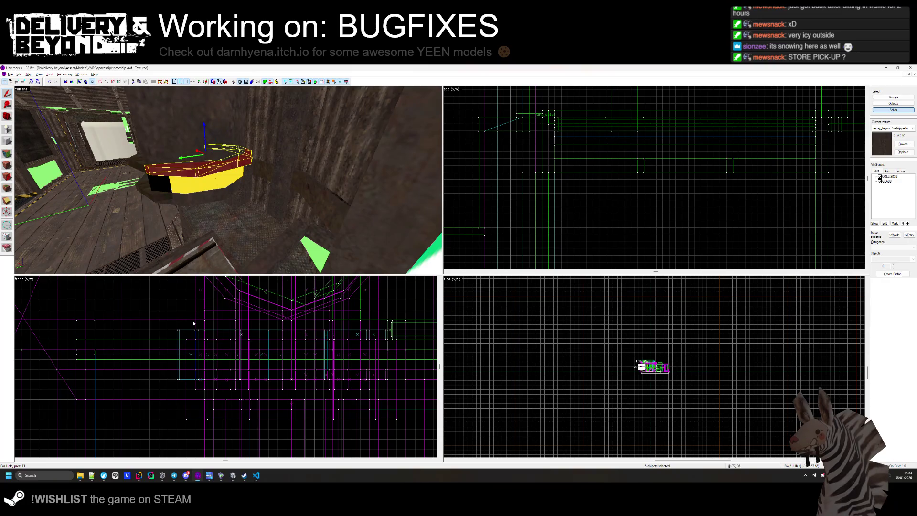
scroll(196, 330, "up", 3)
left_click_drag(209, 342, 198, 366)
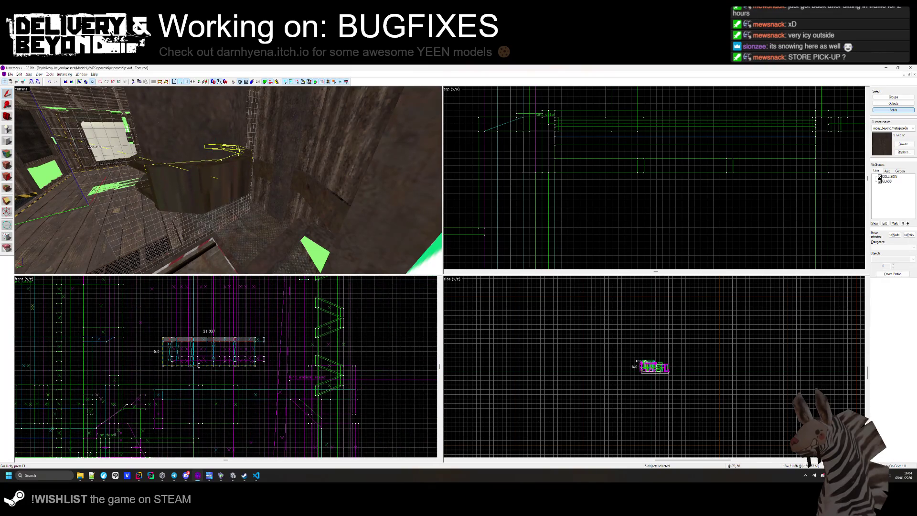
key("Escape")
key("z")
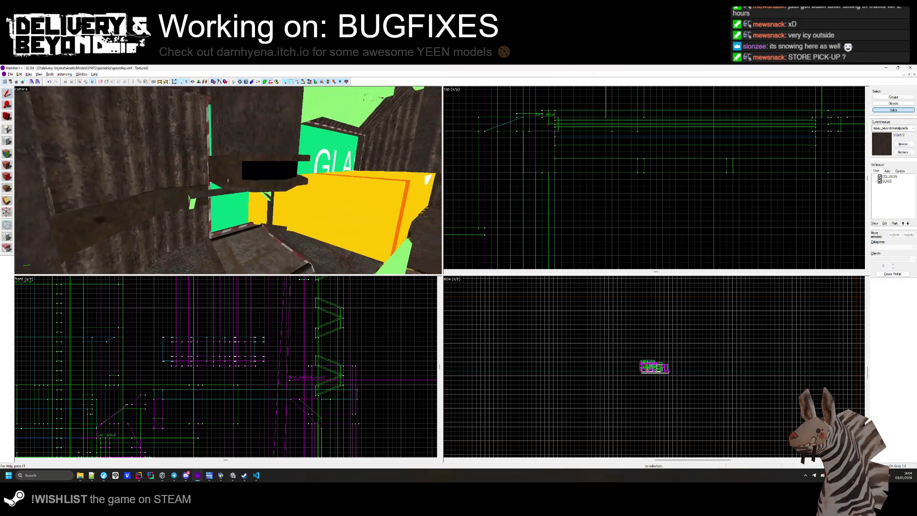
key("shift+a")
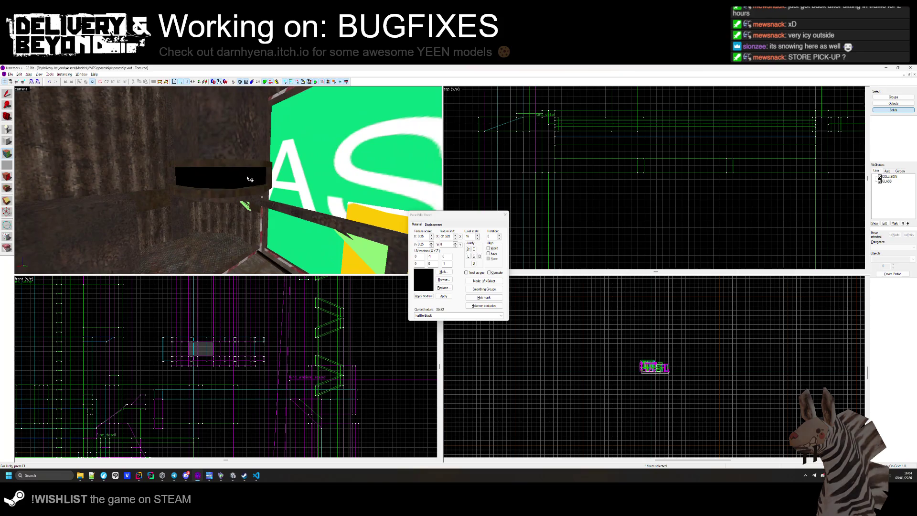
- Apply the metal pipe texture to the ring brush faces around the pipe
left_click(255, 164)
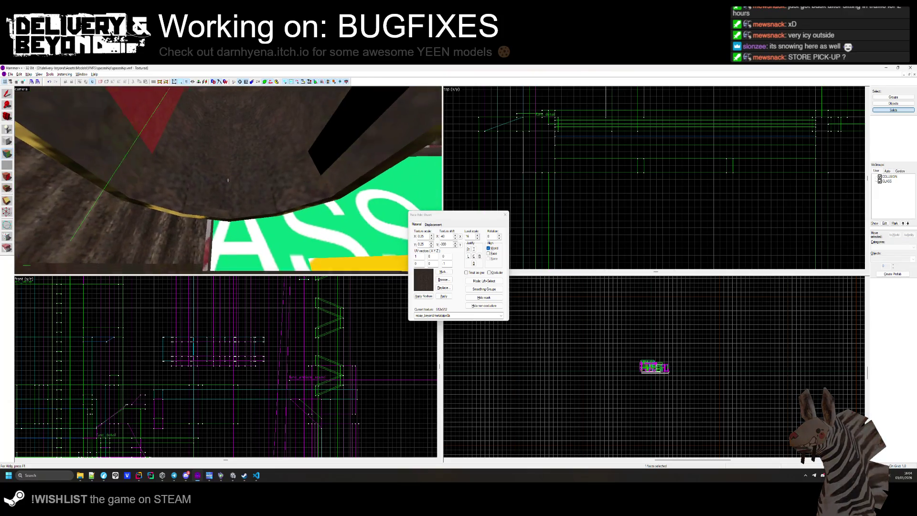
key("Down")
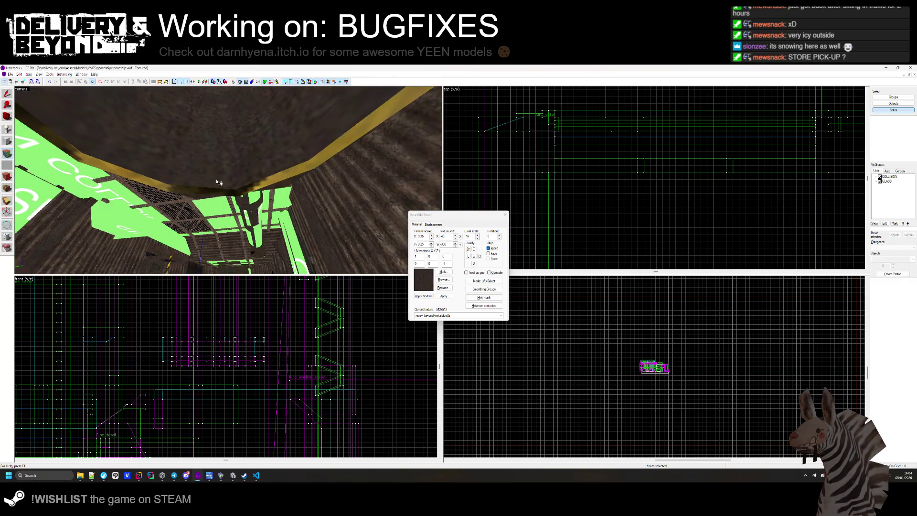
key("Up")
left_click_drag(217, 187, 243, 179)
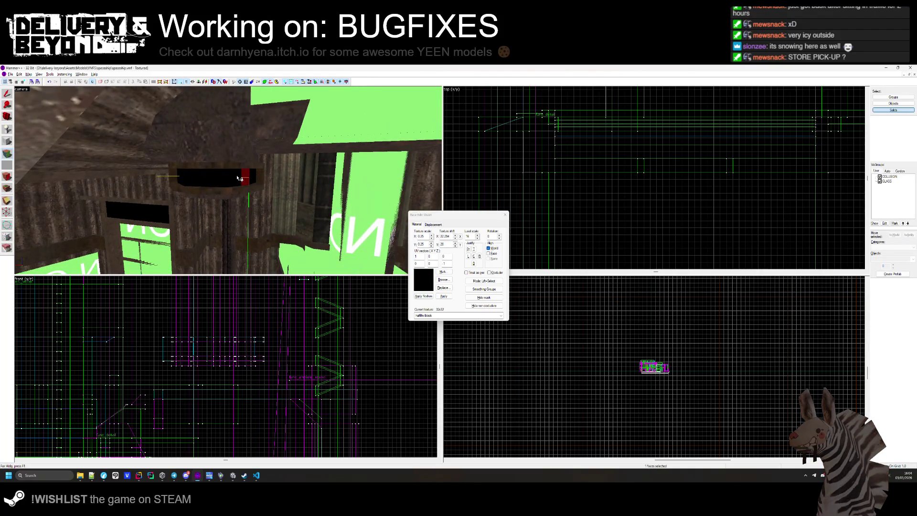
left_click_drag(181, 180, 240, 185)
left_click(240, 185)
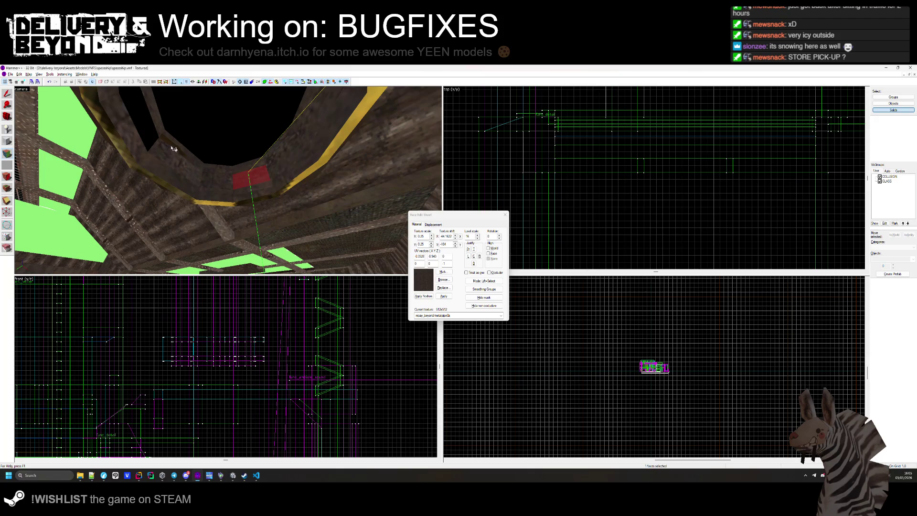
key("z")
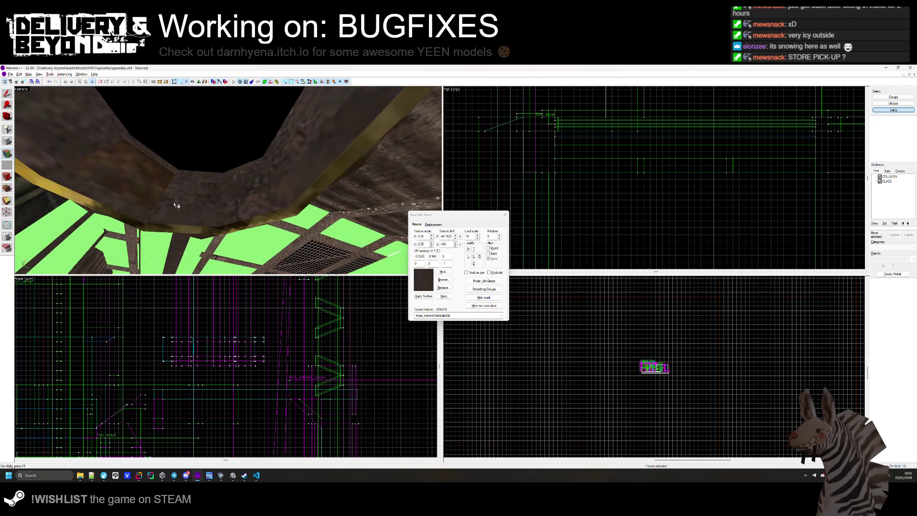
key("z")
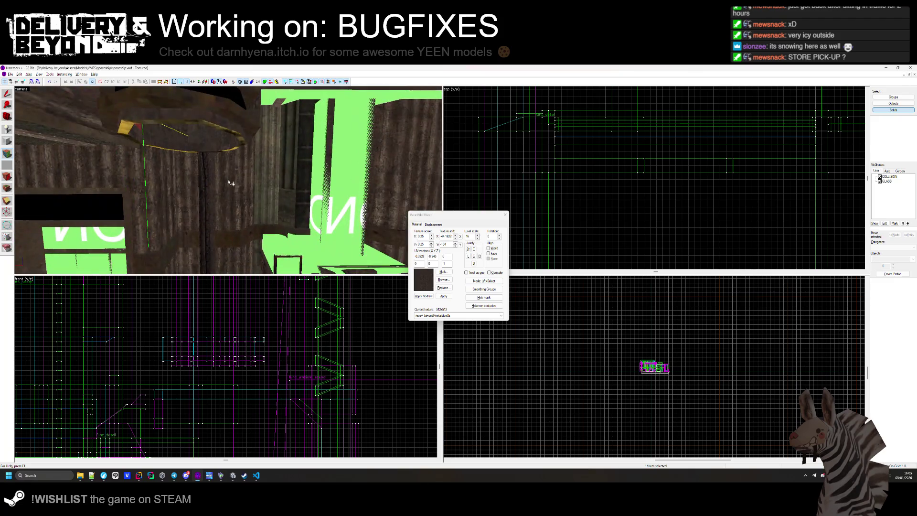
left_click(504, 215)
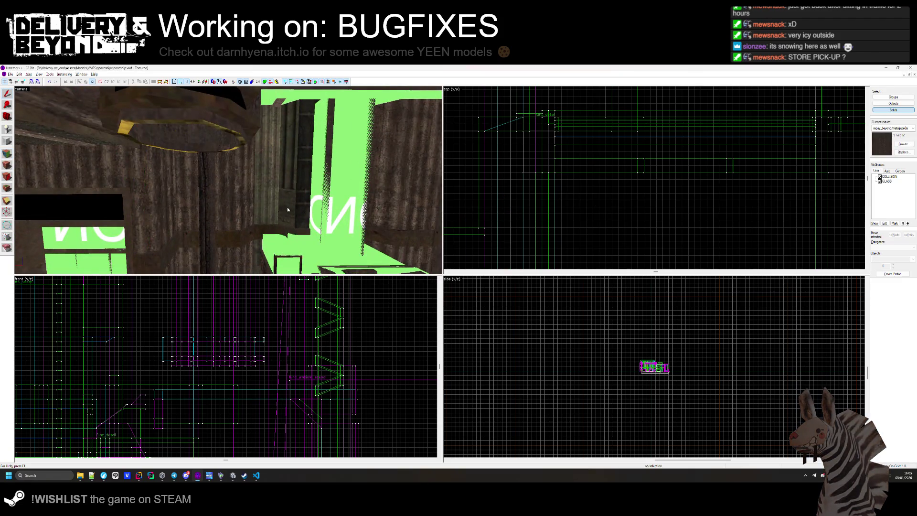
- Return to Unity and look around toward the lit window area
key("alt+Tab")
left_click_drag(329, 220, 237, 256)
mouse_move(241, 258)
left_mouse_down()
mouse_move(170, 191)
mouse_move(302, 248)
mouse_move(500, 219)
mouse_move(482, 216)
left_mouse_up()
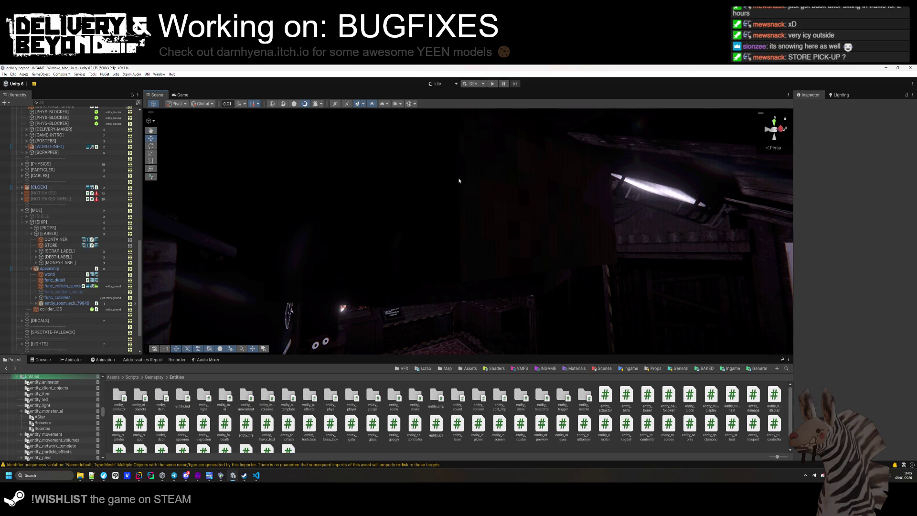
- Fly to the store wall signs above the candles and select the curved STORE label
mouse_move(547, 197)
left_mouse_down()
mouse_move(402, 218)
mouse_move(458, 266)
mouse_move(487, 260)
mouse_move(490, 126)
mouse_move(423, 273)
left_mouse_up()
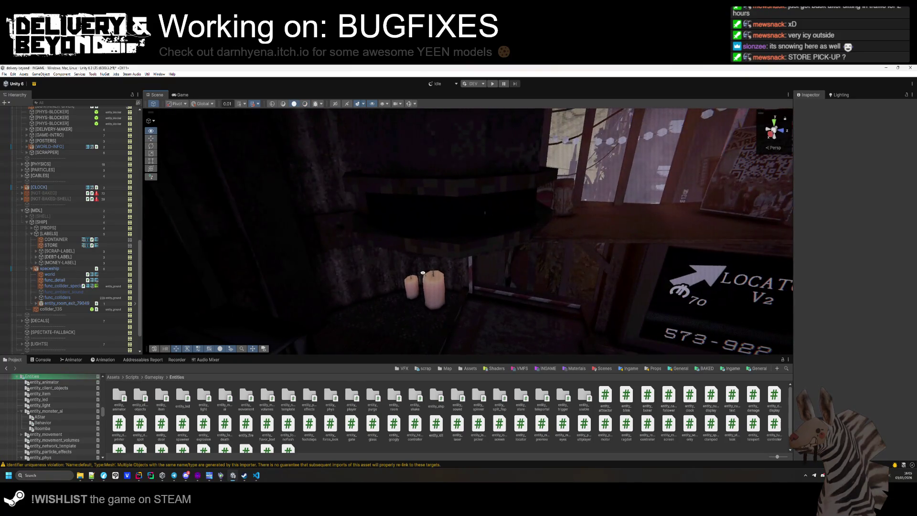
left_click(50, 245)
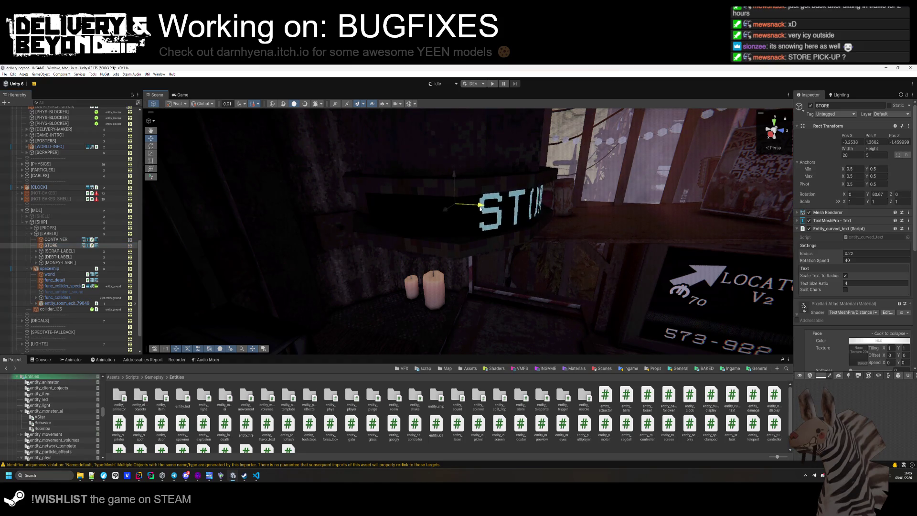
- Raise the curved STORE label's rotation speed to 50 and orbit around it
left_click_drag(454, 207, 460, 208)
mouse_move(466, 269)
left_mouse_down("alt")
mouse_move(461, 248)
mouse_move(471, 224)
left_mouse_up("alt")
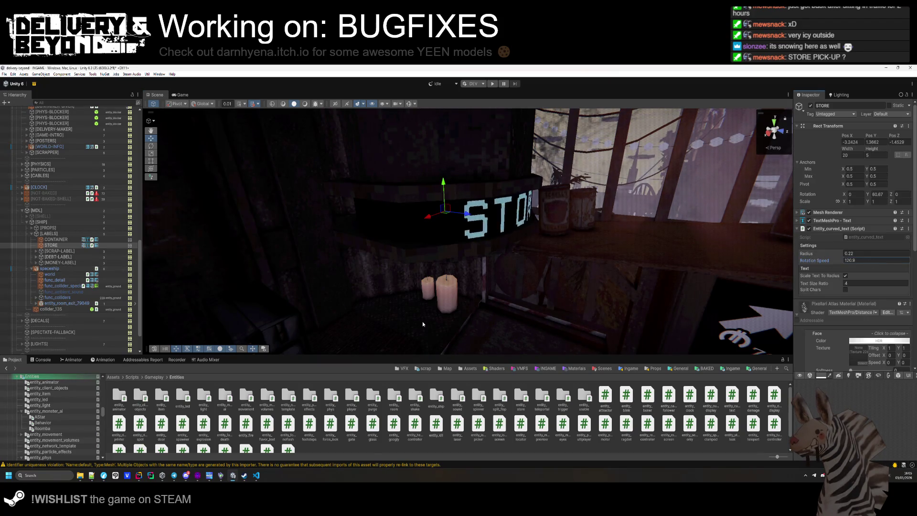
left_click_drag(443, 313, 426, 285, "alt")
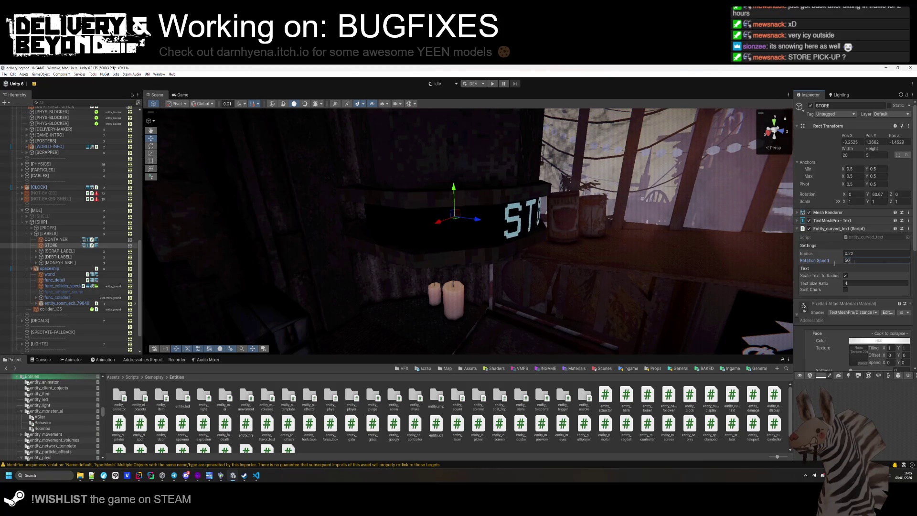
- Select DEBT-LABEL and orbit the Scene view over the nearby ship signs
left_click(23, 257)
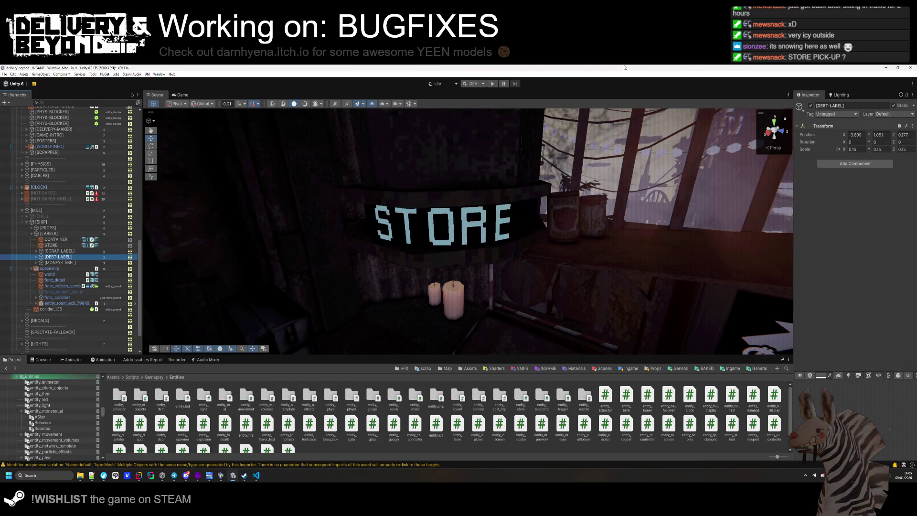
mouse_move(343, 111)
left_mouse_down()
mouse_move(574, 247)
mouse_move(463, 255)
mouse_move(715, 269)
mouse_move(571, 260)
mouse_move(504, 211)
left_mouse_up()
left_click(504, 211)
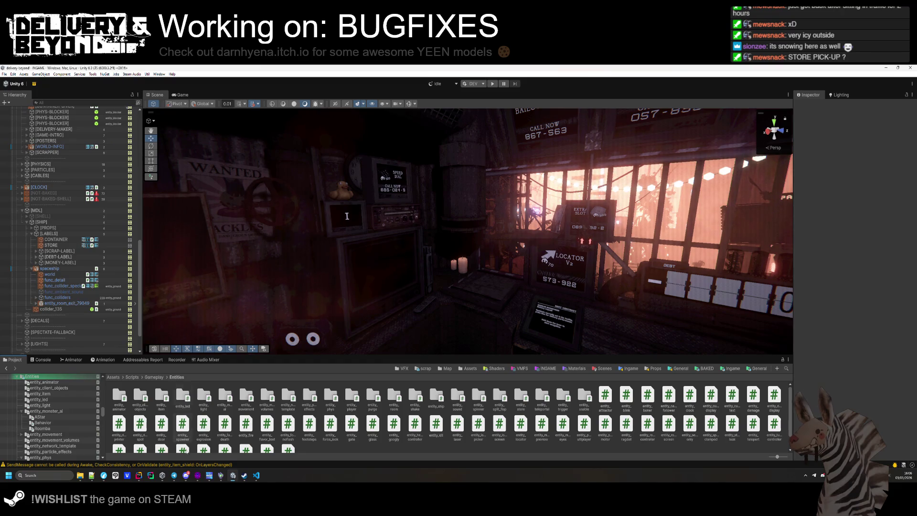
- In Hammer++, select the func_collider_special brush and check its entity properties
left_click(197, 475)
scroll(334, 200, "down", 5)
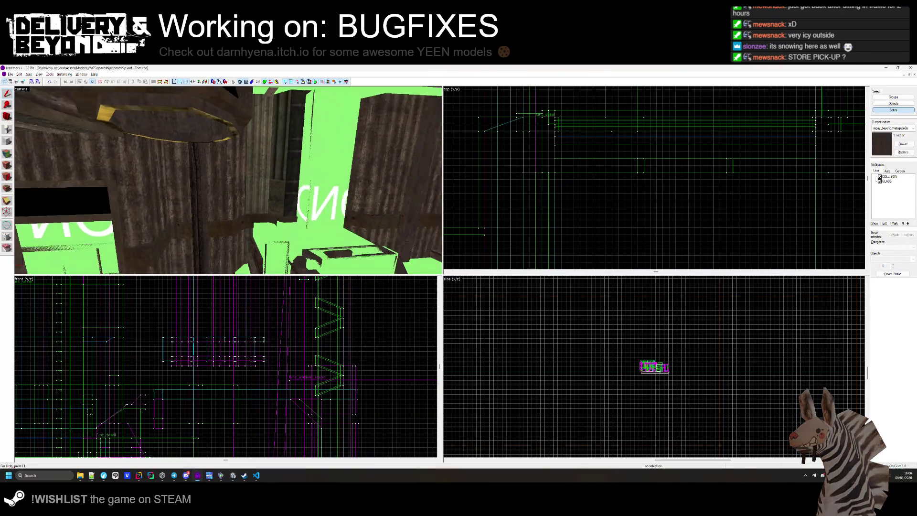
left_click(230, 172)
left_click_drag(198, 171, 228, 186)
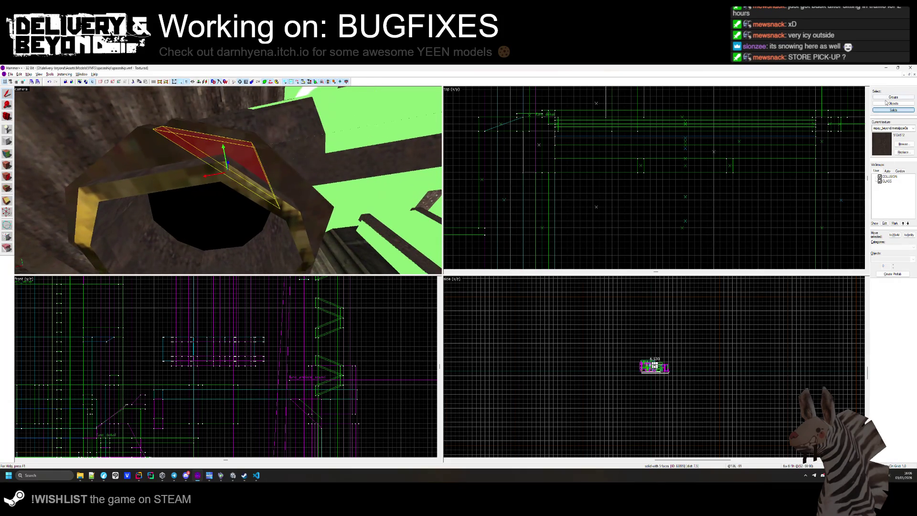
left_click(257, 158)
left_click_drag(258, 158, 275, 170)
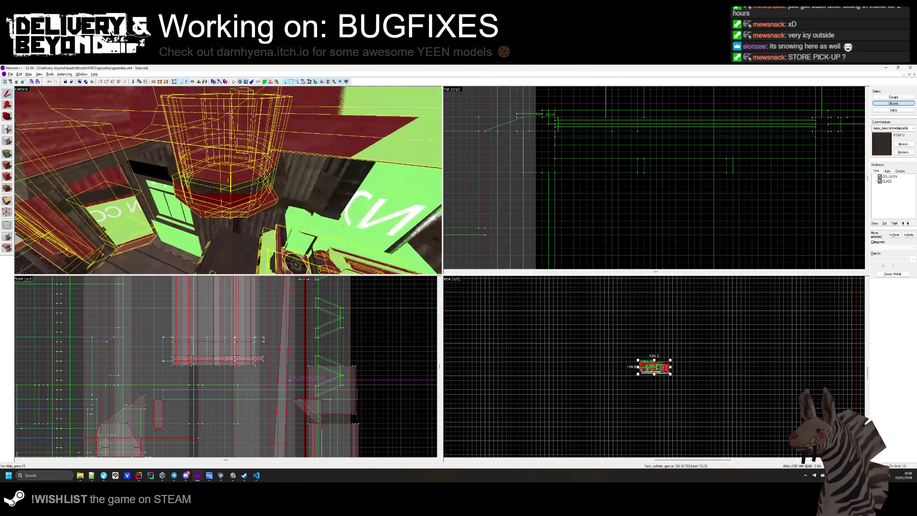
key("alt+Return")
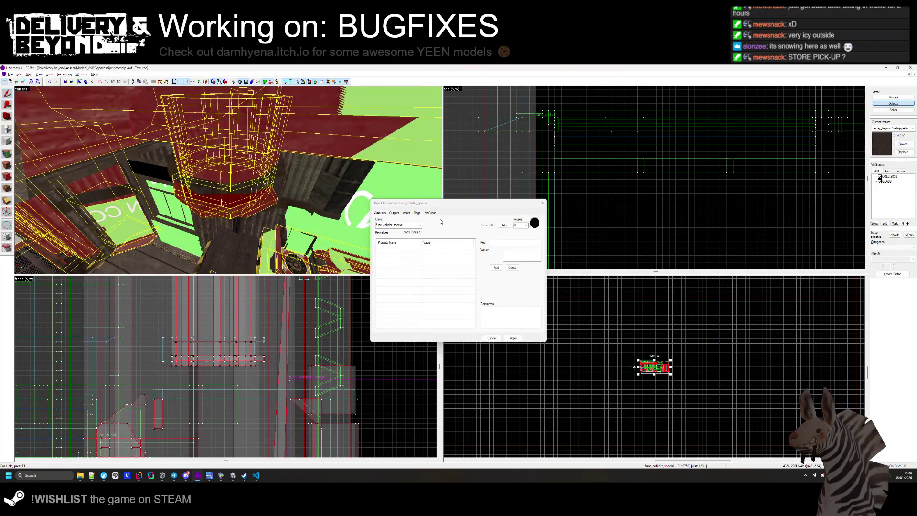
left_click(543, 205)
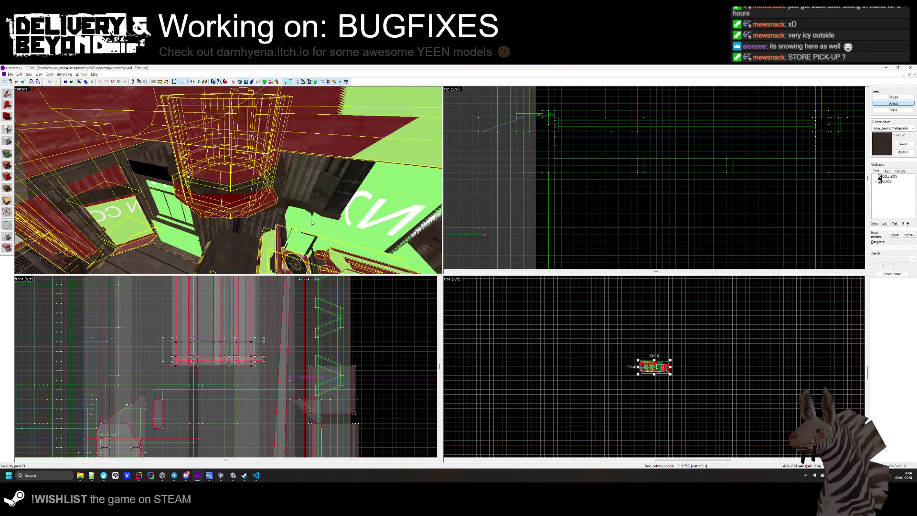
- Select individual small solids near the sign to inspect them, then clear the selection
left_click(893, 110)
left_click(235, 213)
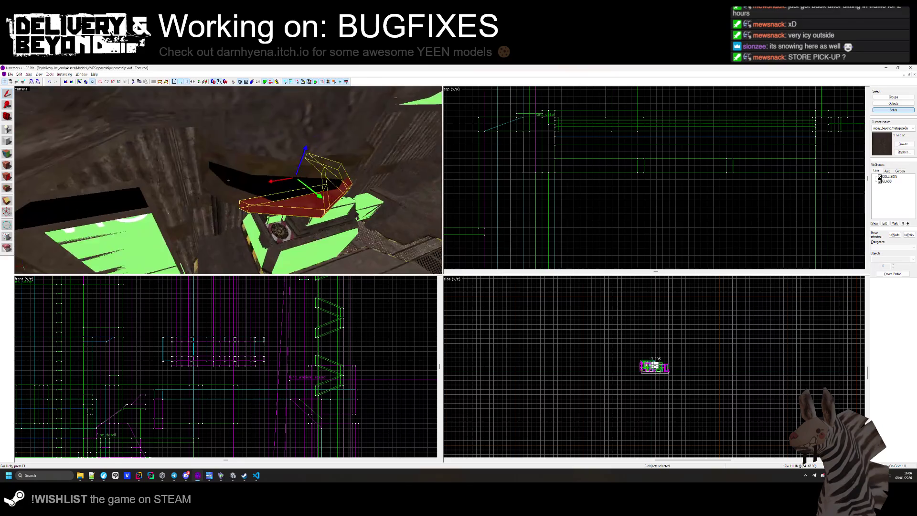
left_click(215, 190, "ctrl")
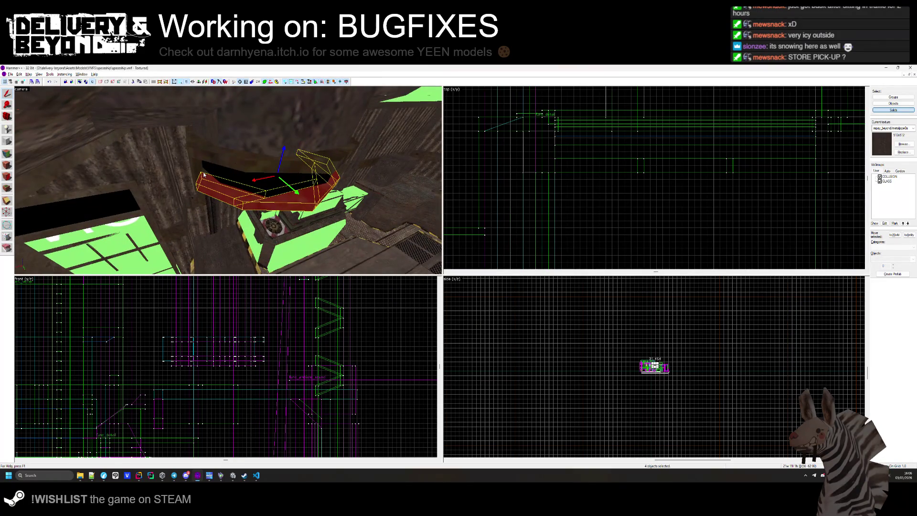
key("Escape")
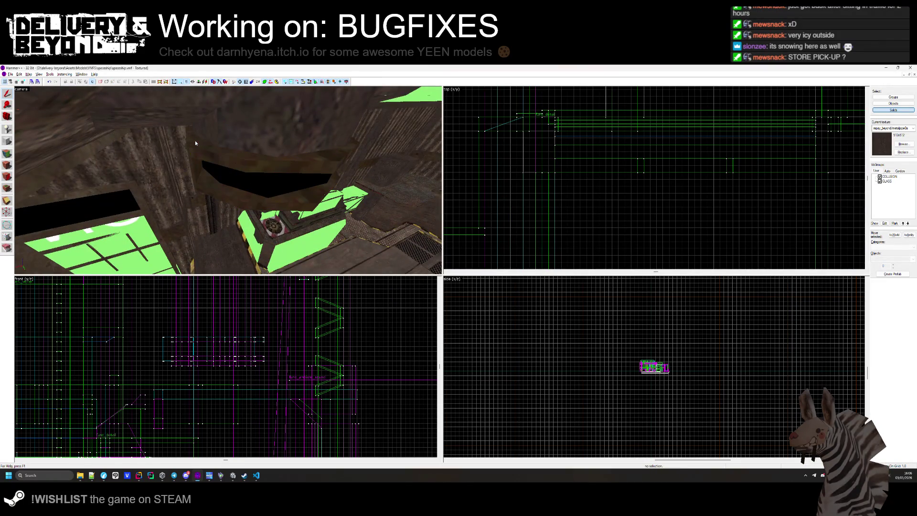
left_click_drag(272, 162, 228, 182)
left_click_drag(286, 128, 235, 182)
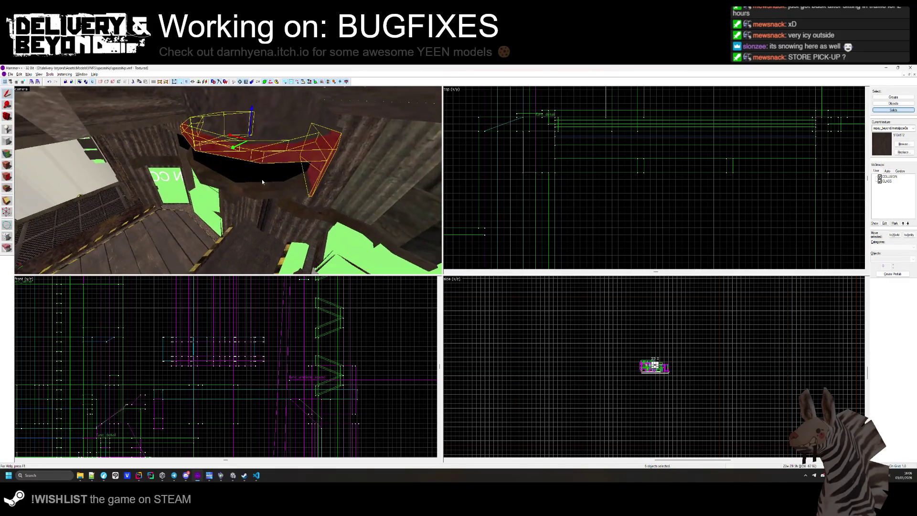
- Select the large cylinder structure and the adjacent sign brushes as whole objects
left_click(874, 103)
left_click(335, 156)
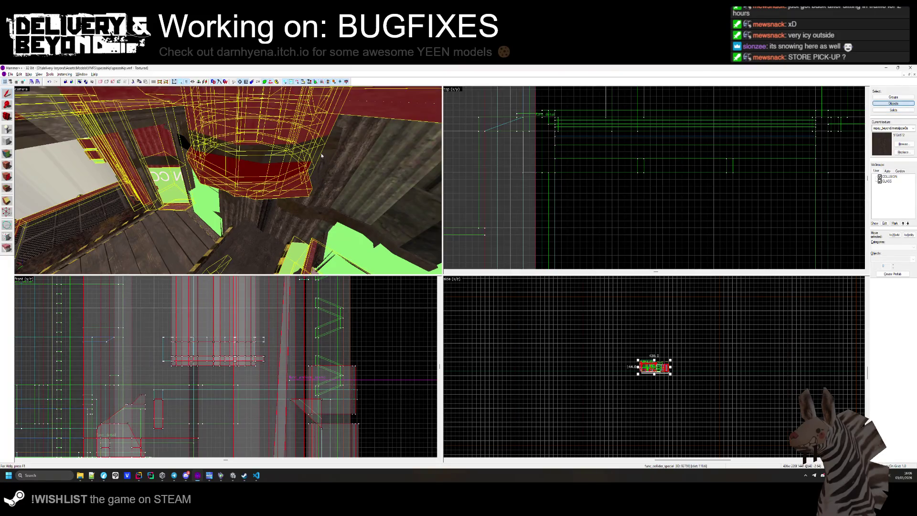
left_click_drag(334, 156, 296, 177)
left_click_drag(287, 207, 229, 182)
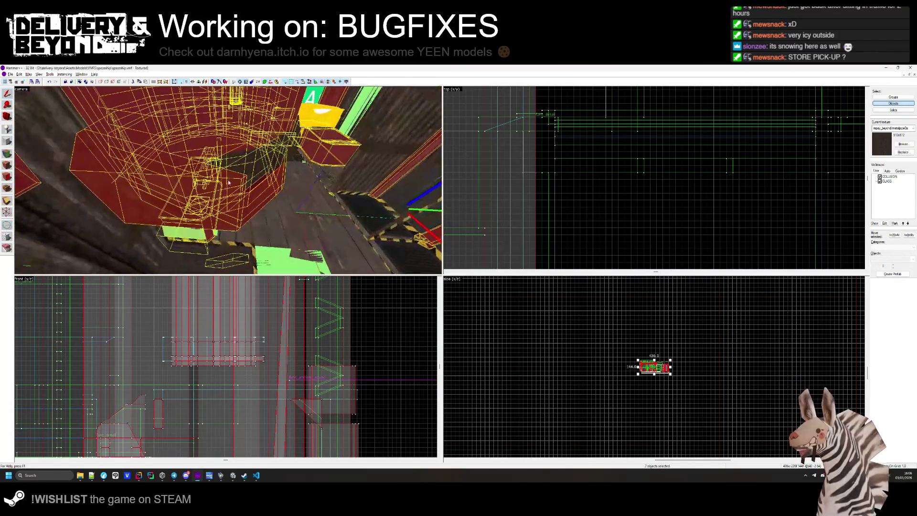
left_click(229, 182, "ctrl")
key("w")
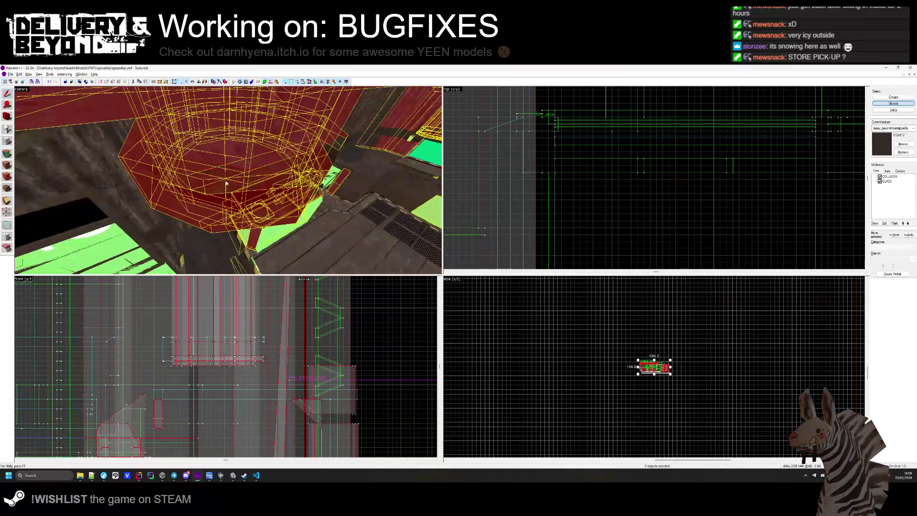
left_click(333, 149, "ctrl")
key("s")
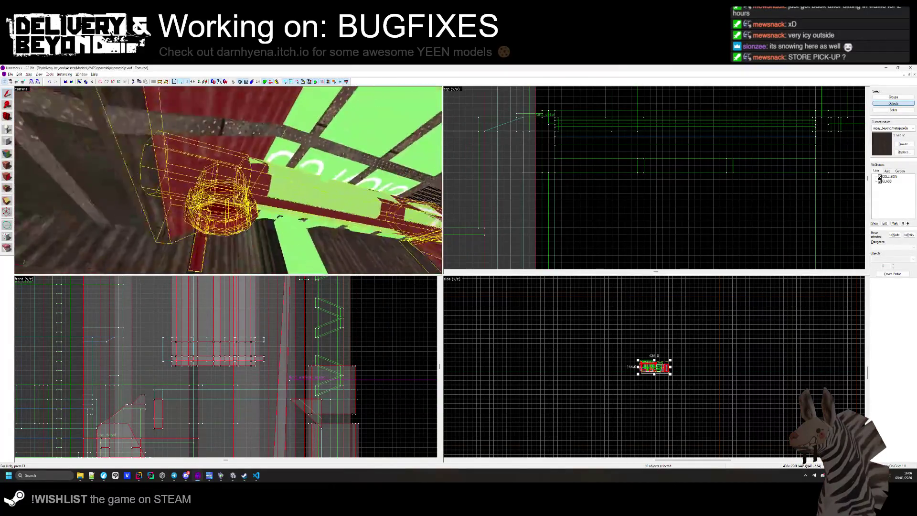
key("w")
- Add the remaining cylinder and ring brushes and tie them into the existing func_collider_special
left_click(235, 173, "ctrl")
key("w")
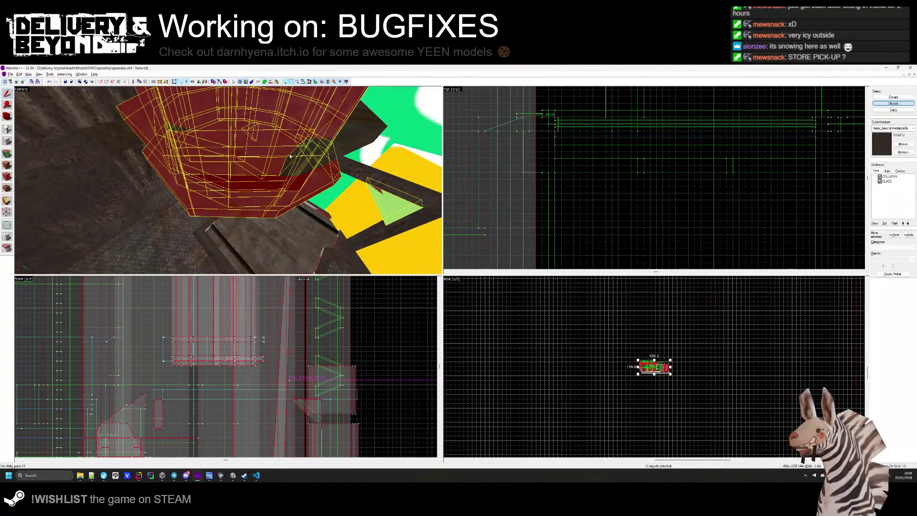
key("w")
left_click(281, 196, "ctrl")
key("w")
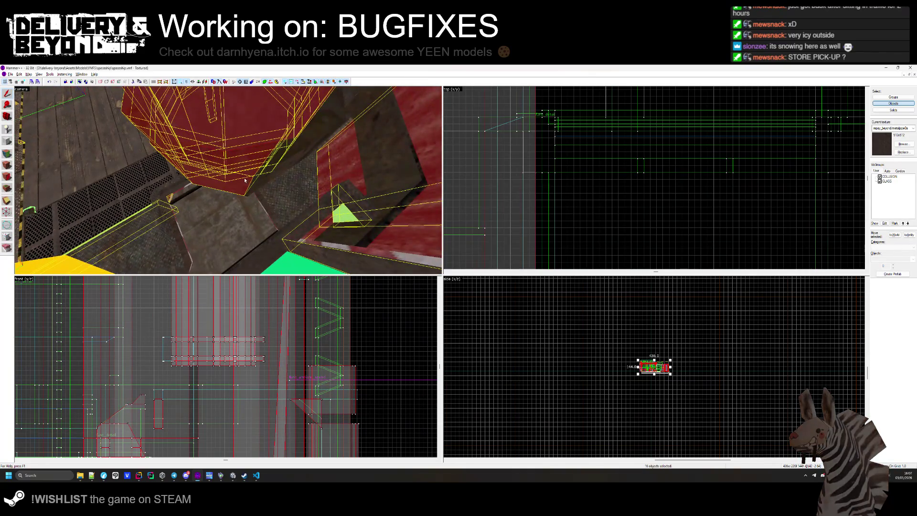
key("w")
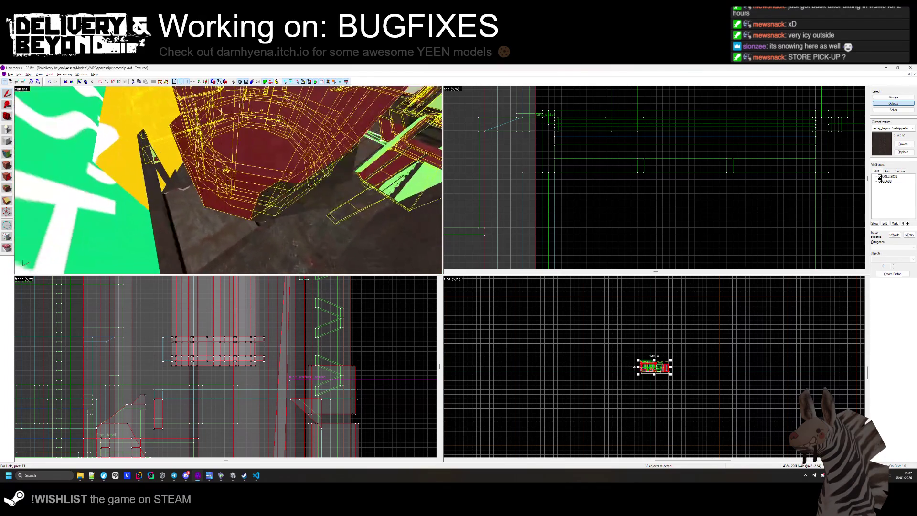
key("w")
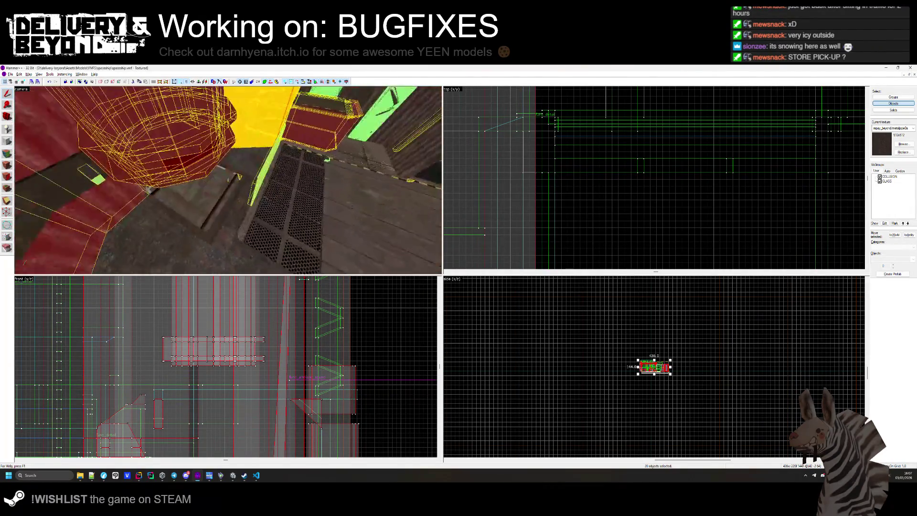
left_click(290, 200, "ctrl")
key("ctrl+t")
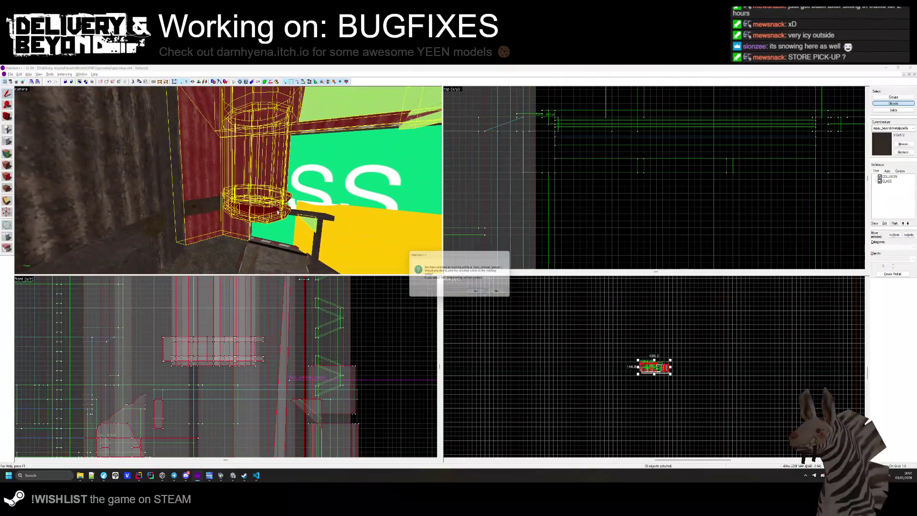
left_click(471, 292)
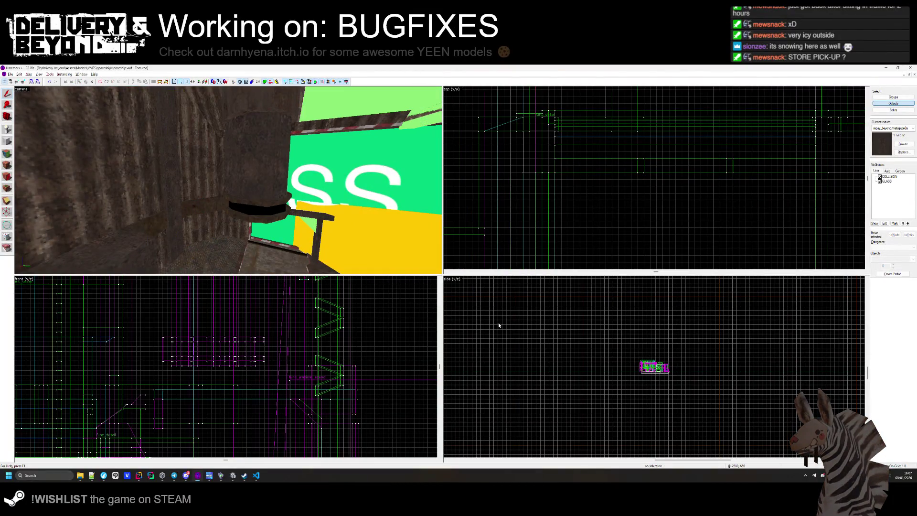
key("alt+Tab")
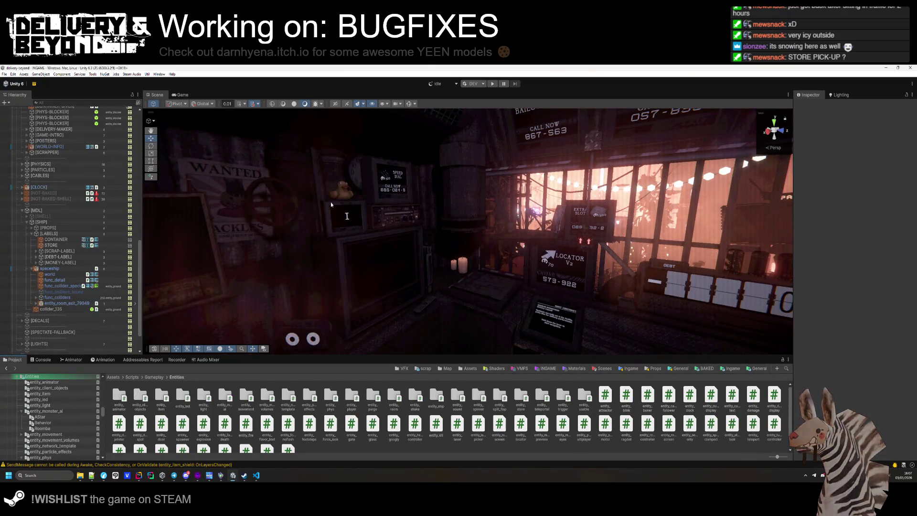
- Export the active scene's audio data with Steam Audio > Export Active Scene
left_click(133, 74)
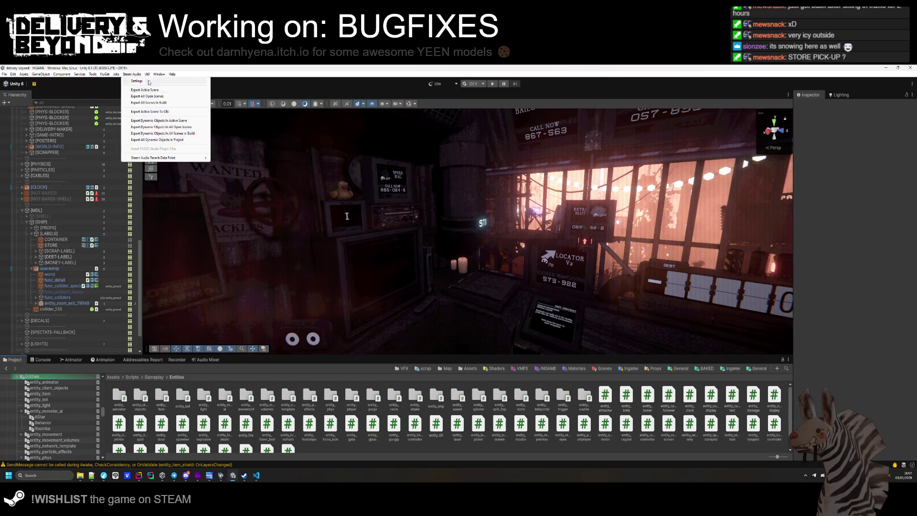
left_click(165, 89)
mouse_move(422, 263)
left_mouse_down()
mouse_move(545, 249)
mouse_move(429, 342)
left_mouse_up()
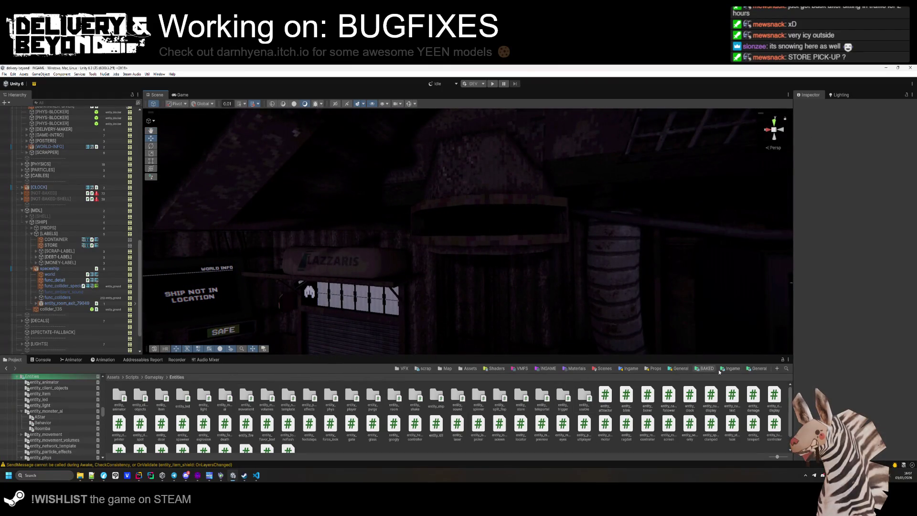
- Select LOCALE-STRING_de in Assets/Data/Localization and open it in the Localization Tables editor
left_click(468, 368)
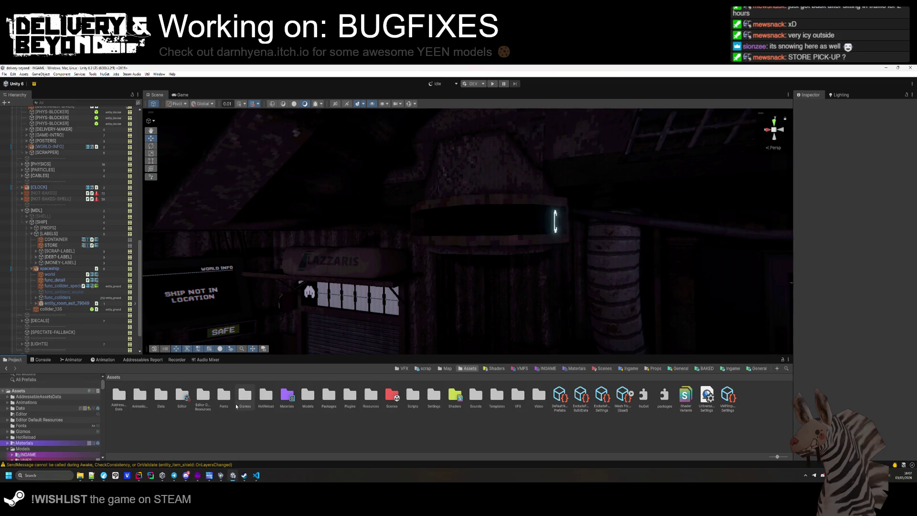
double_click(161, 394)
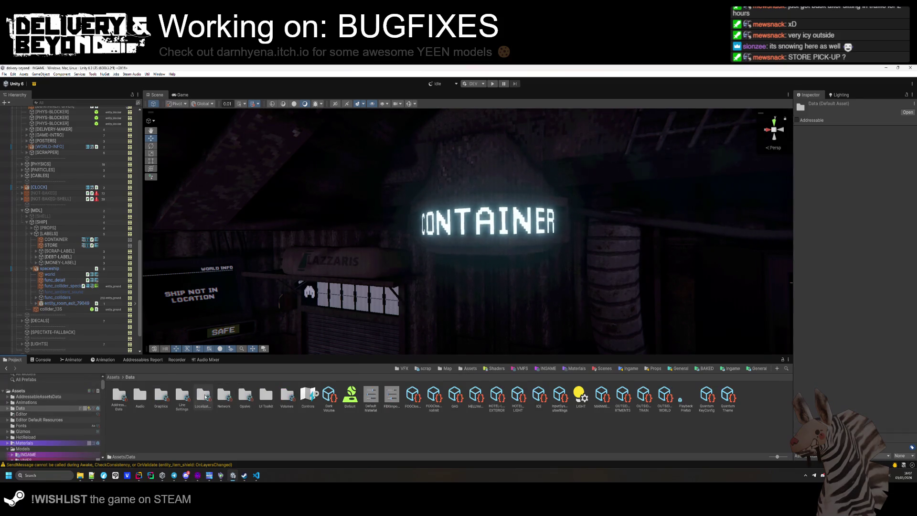
double_click(203, 395)
left_click(306, 398)
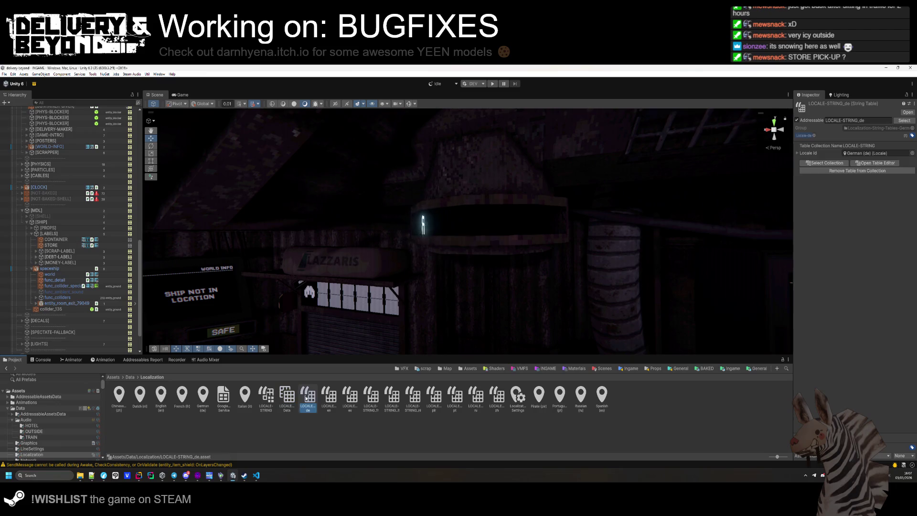
left_click(875, 163)
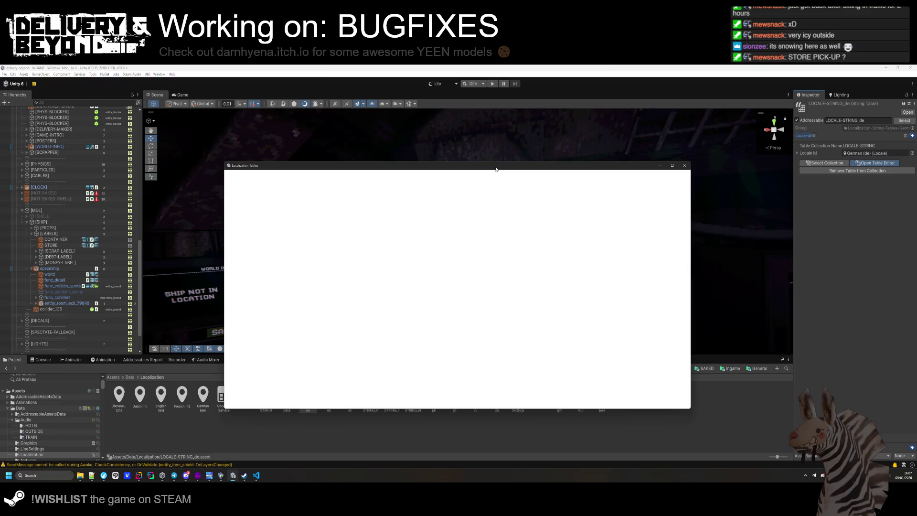